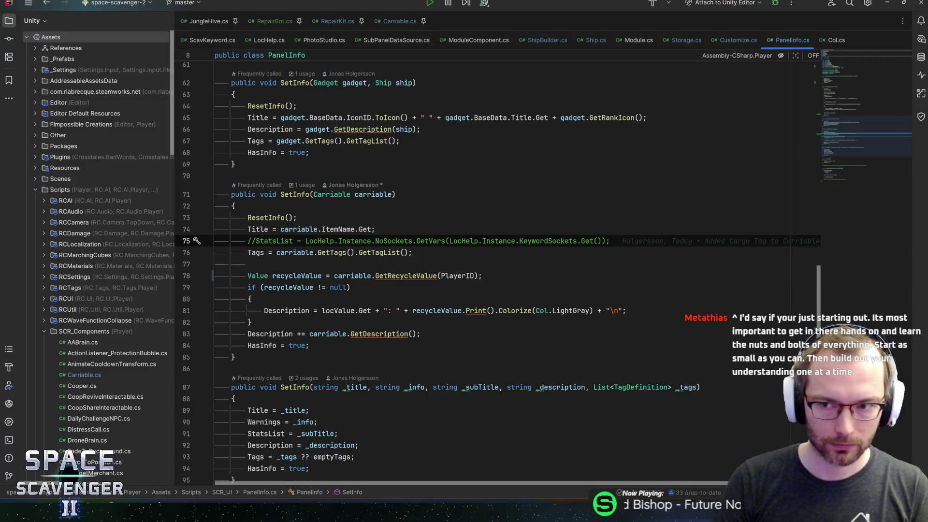
Step: Review PanelInfo.cs's SetInfo line and constructor ResetInfo call with git blame
mouse_move(818, 55)
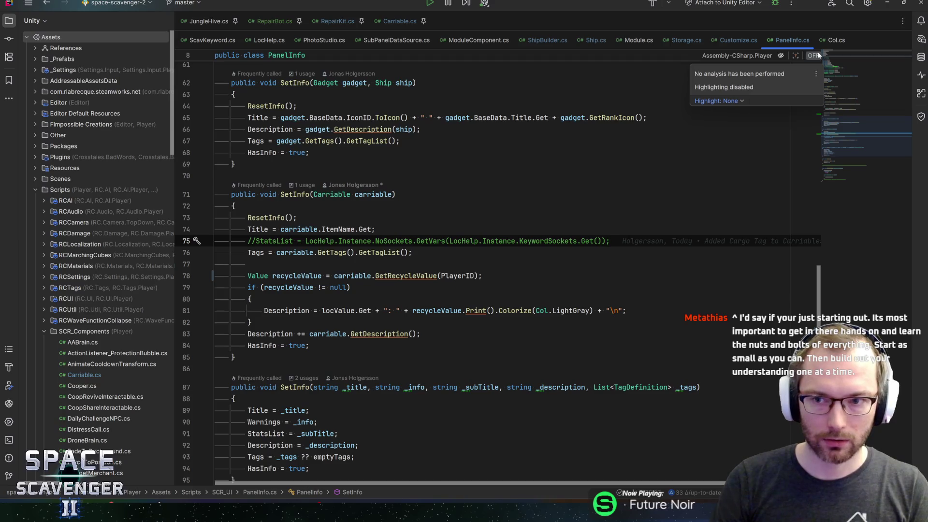
mouse_move(851, 135)
mouse_down()
mouse_move(870, 88)
mouse_move(893, 99)
mouse_up()
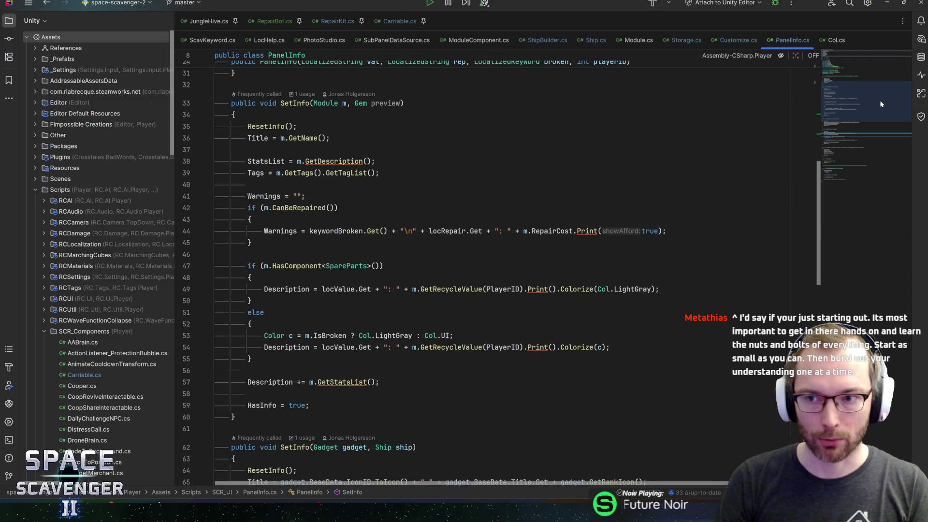
click(404, 103)
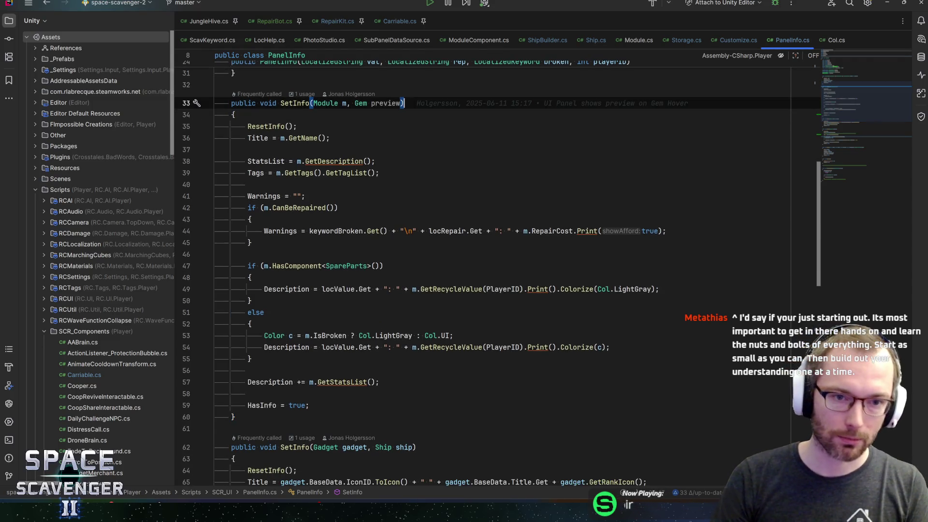
click(216, 85)
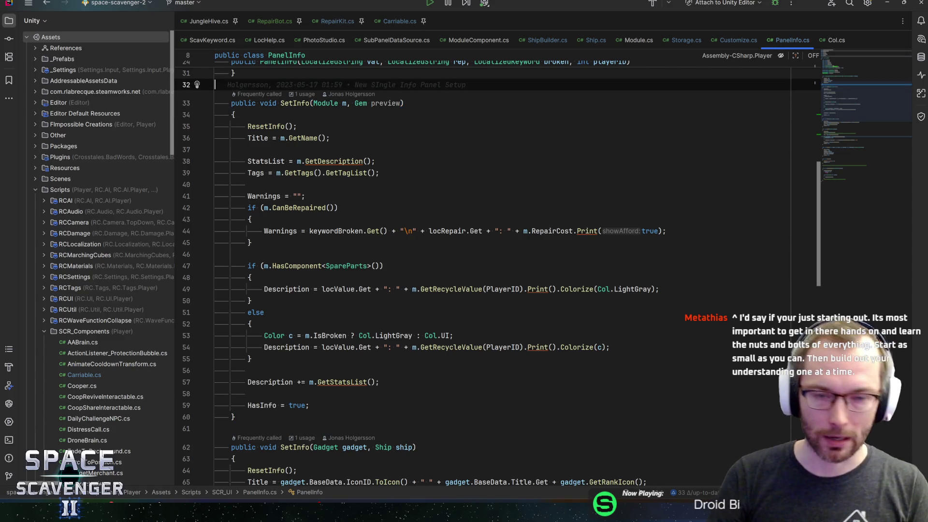
key(Up)
key(Up)
key(Up)
key(End)
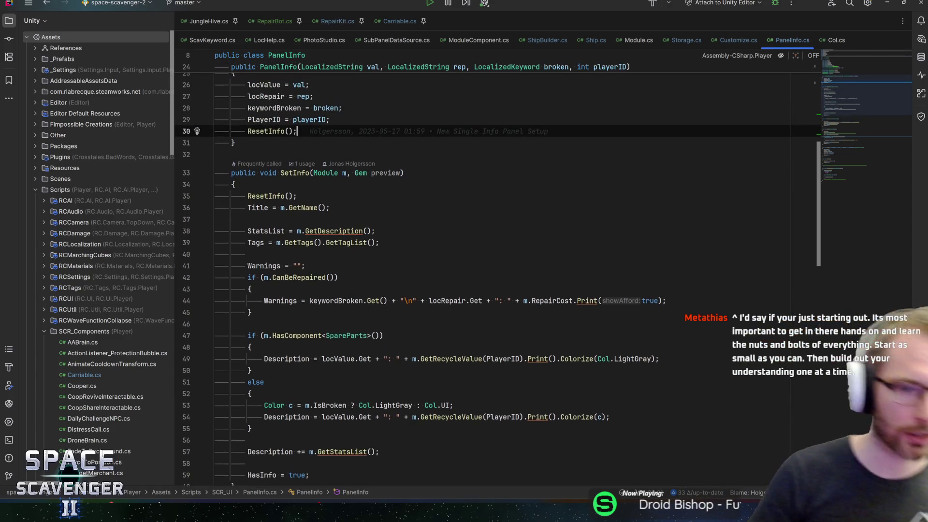
click(297, 131)
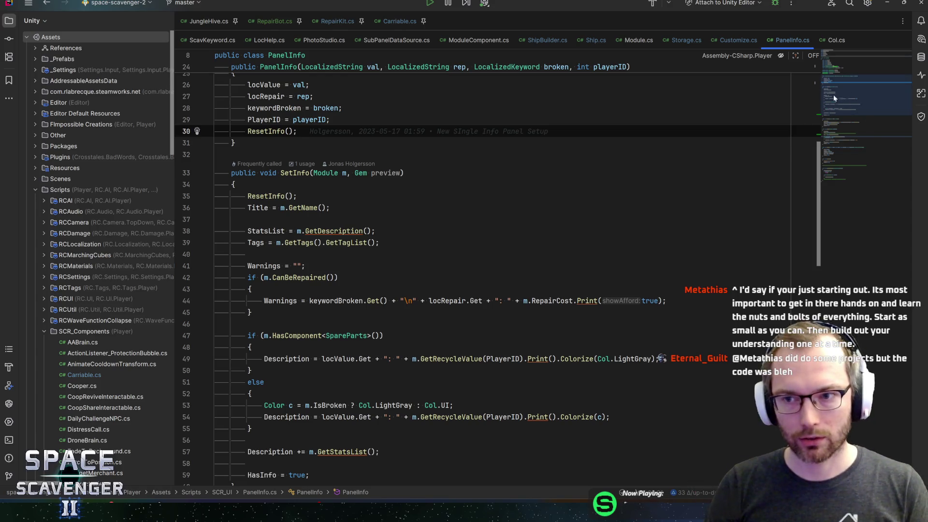
Step: Check RepairBot.cs's Recycle method, then return to the RepairBot prefab in Unity
click(274, 21)
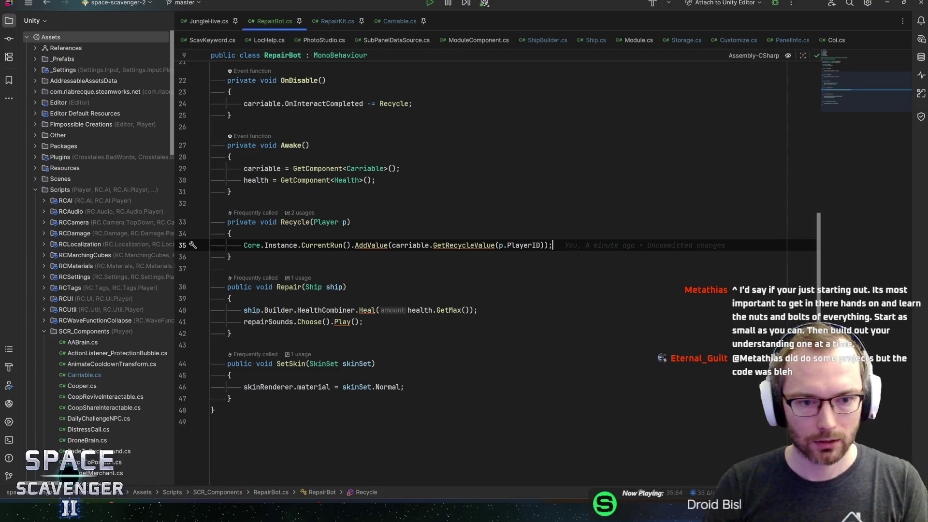
key(Up)
key(Up)
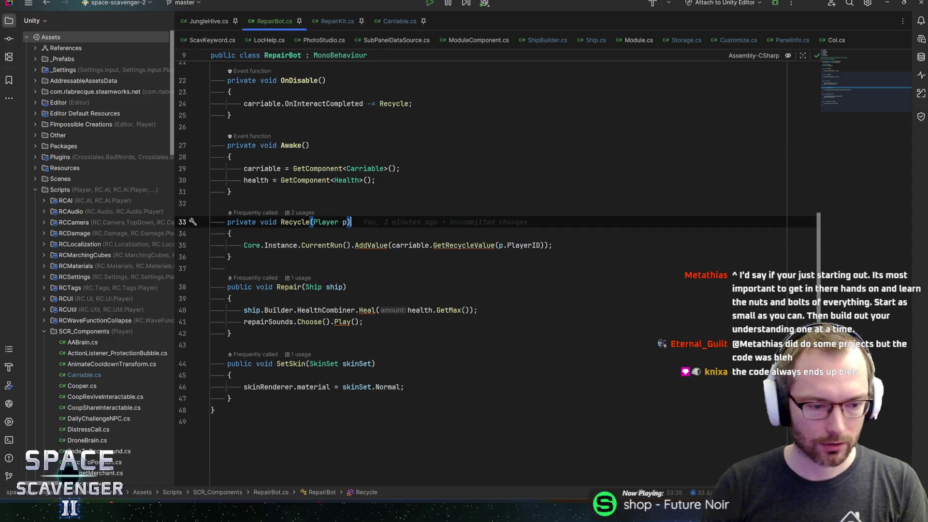
key(alt+Tab)
scroll(768, 290, down, 10)
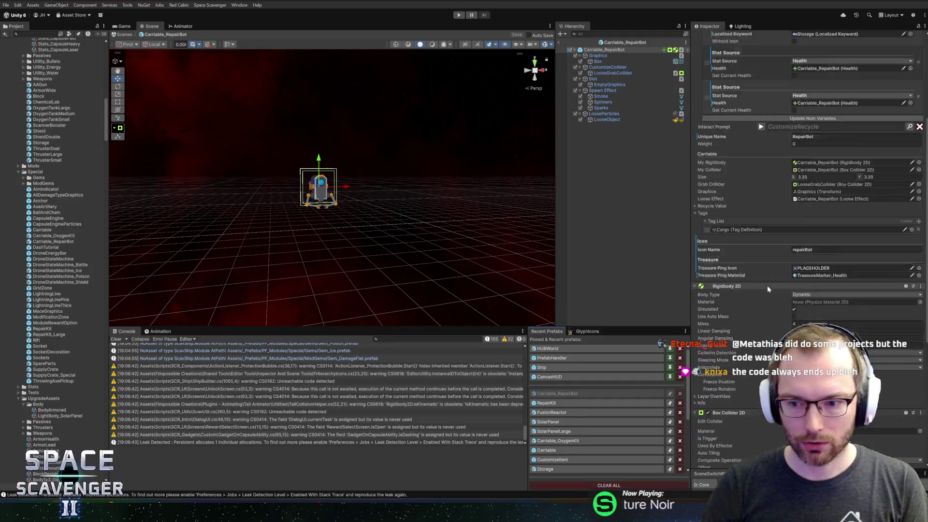
Step: Scroll Carriable_RepairBot's Inspector to the Carriable component and expand its Recycle Value foldout
key(alt+Tab)
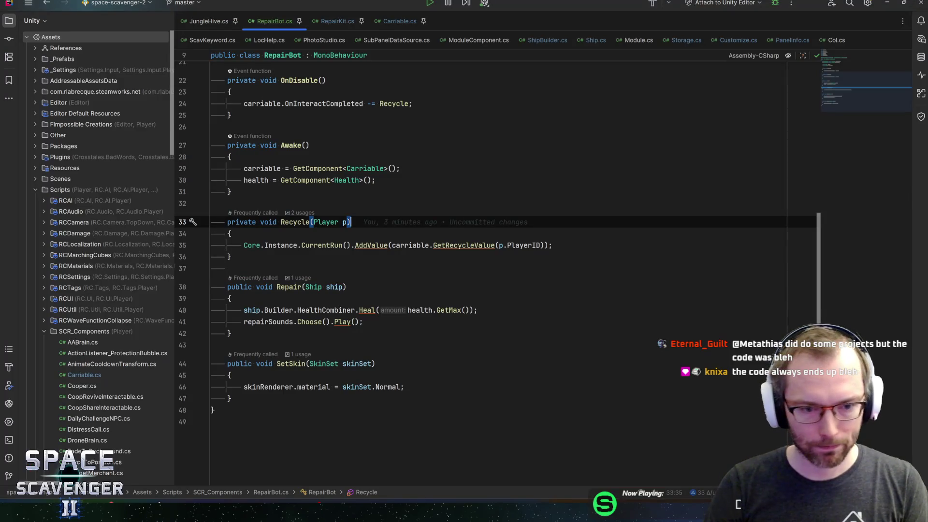
key(alt+Tab)
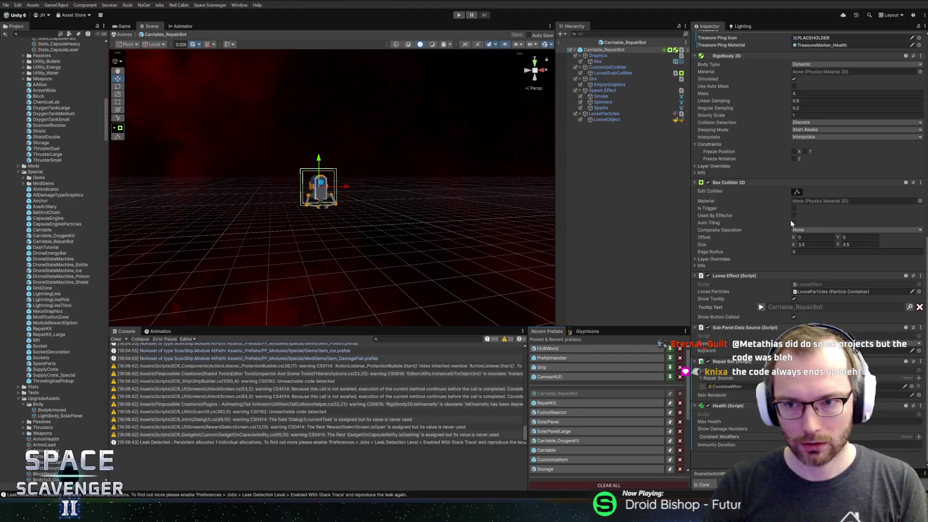
scroll(781, 219, up, 10)
scroll(776, 218, down, 1)
scroll(766, 239, down, 1)
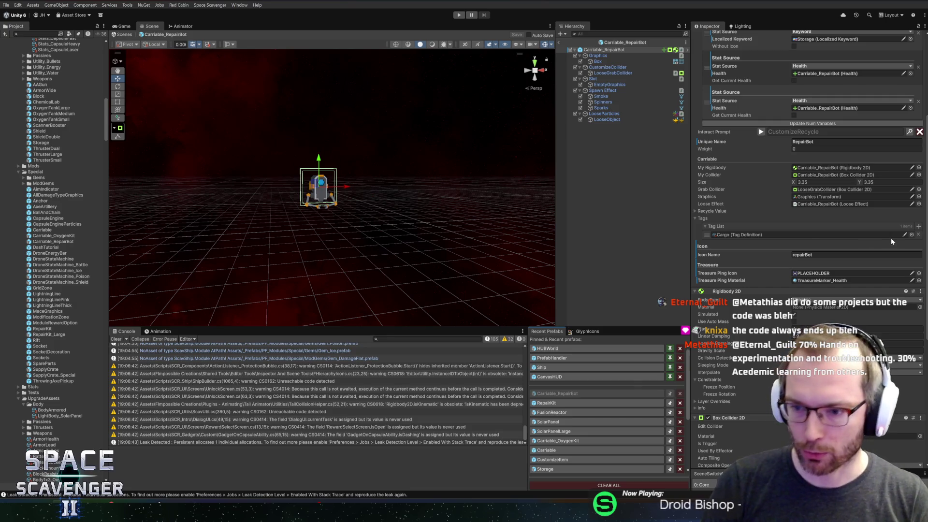
scroll(797, 233, up, 5)
scroll(777, 264, down, 4)
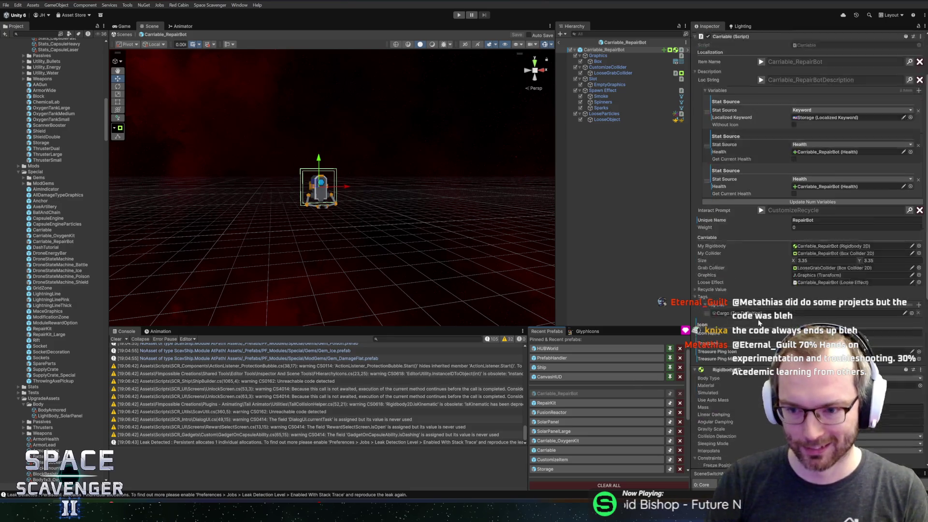
scroll(756, 262, up, 3)
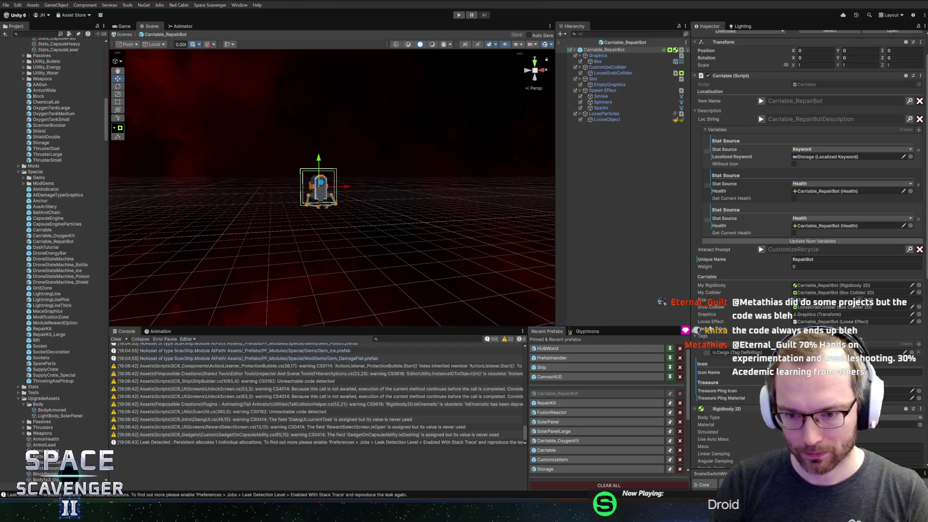
click(701, 329)
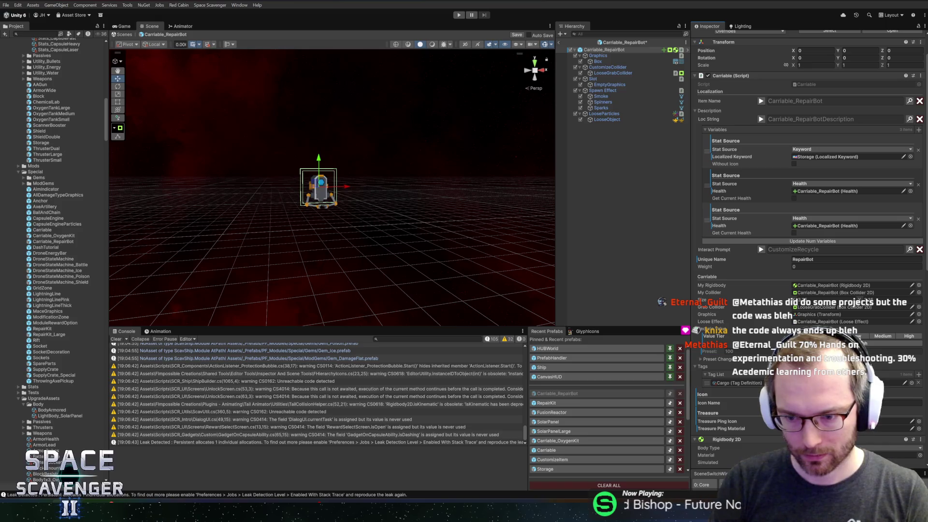
Step: Save the Carriable_RepairBot prefab, select its root object, and enter Play mode
key(ctrl+s)
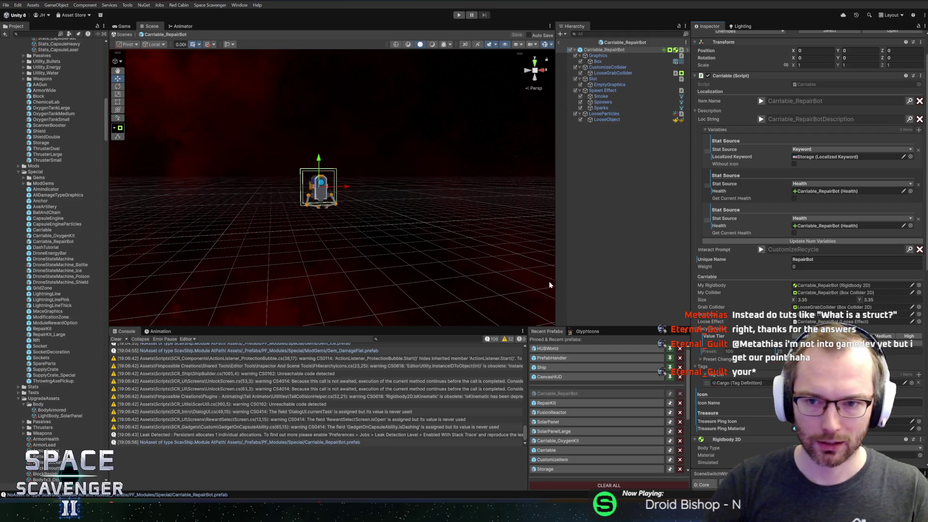
scroll(747, 315, down, 6)
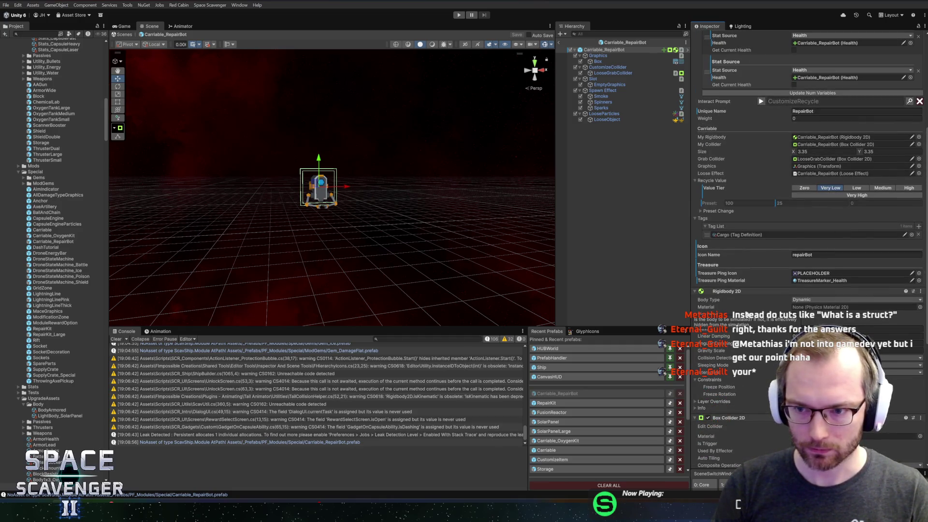
click(612, 44)
click(459, 15)
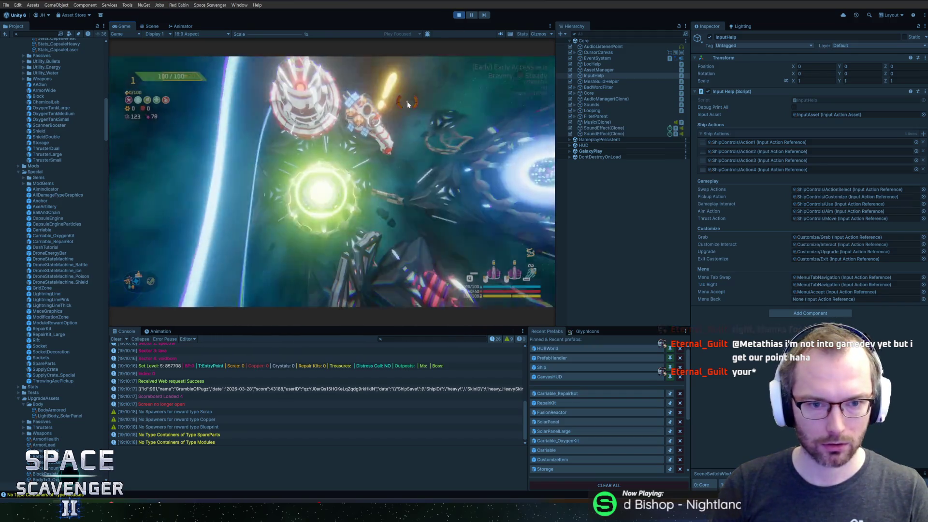
Step: Spawn a Repair Bot with the console command 'spawn RepairBot' and maximize the Game view
key(grave)
text(spawn RepairBot)
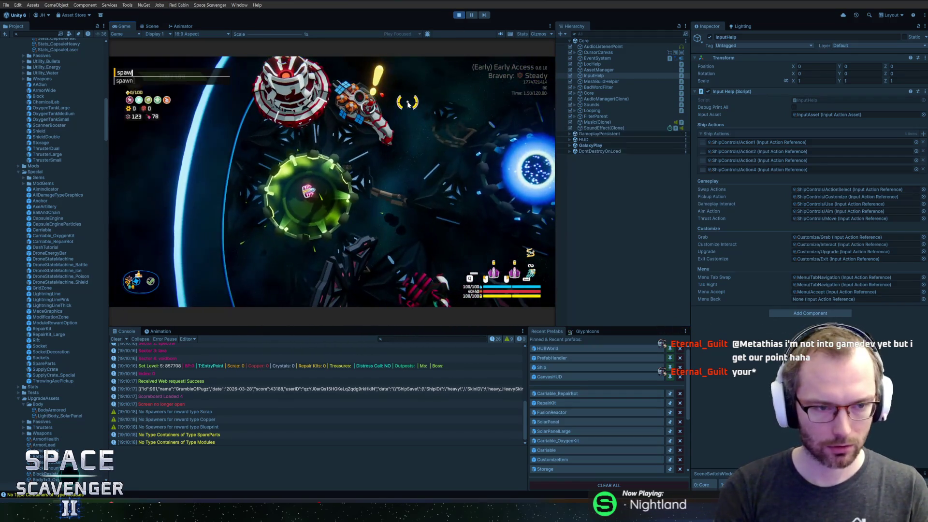
key(Return)
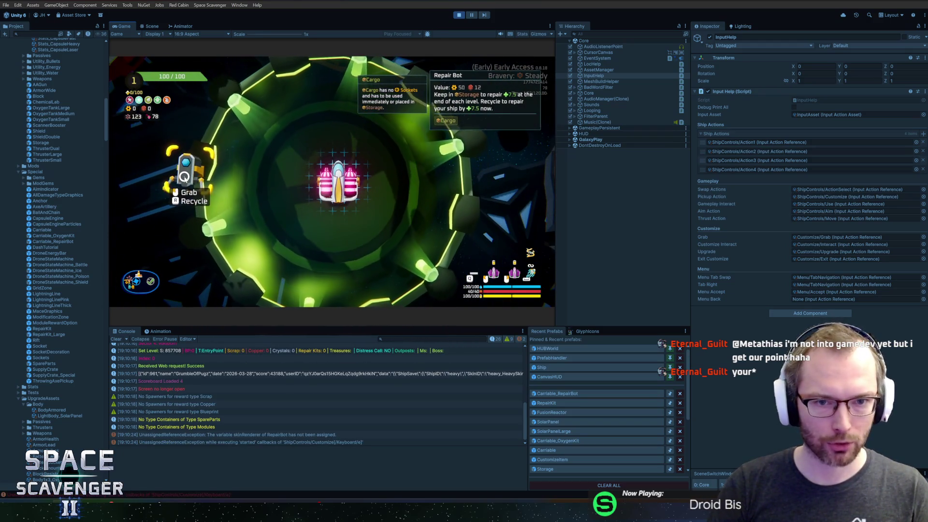
double_click(124, 26)
mouse_move(212, 227)
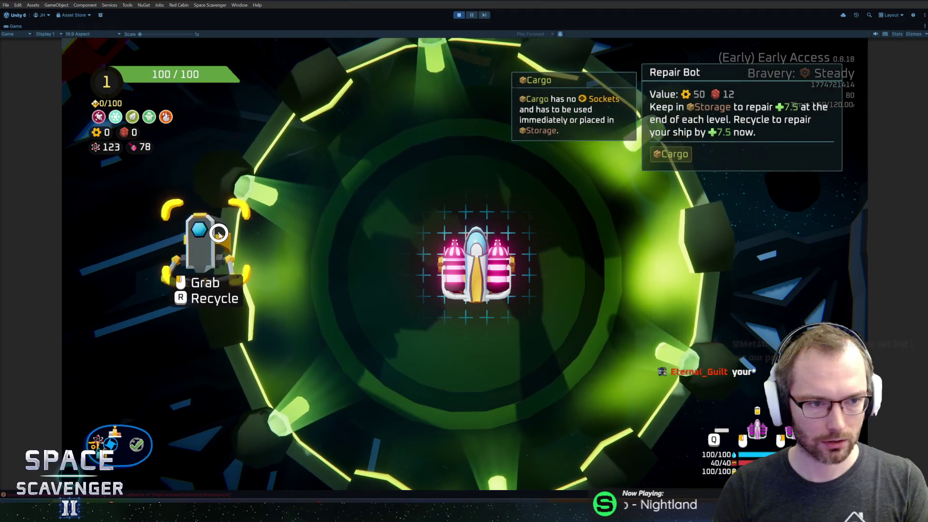
Step: Open the game's audio settings, then close them and resume play
key(Escape)
key(Escape)
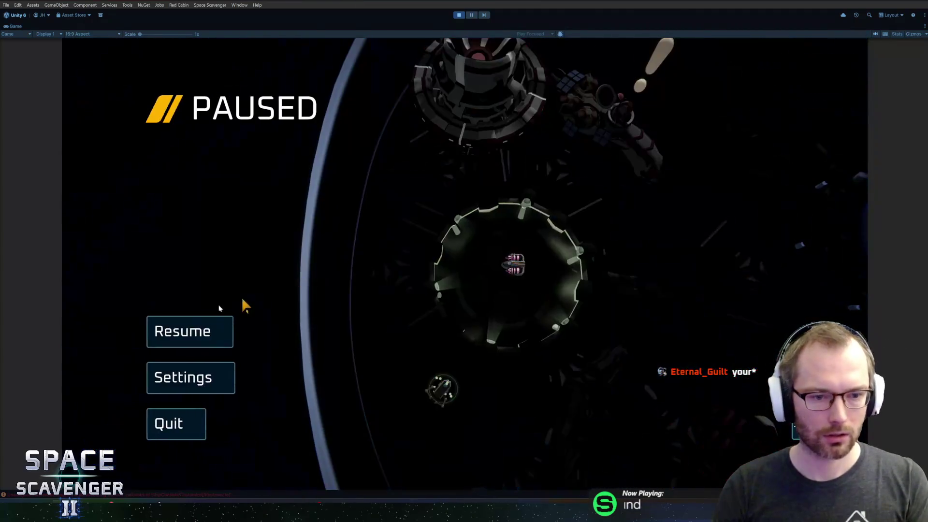
click(190, 377)
click(465, 88)
key(Escape)
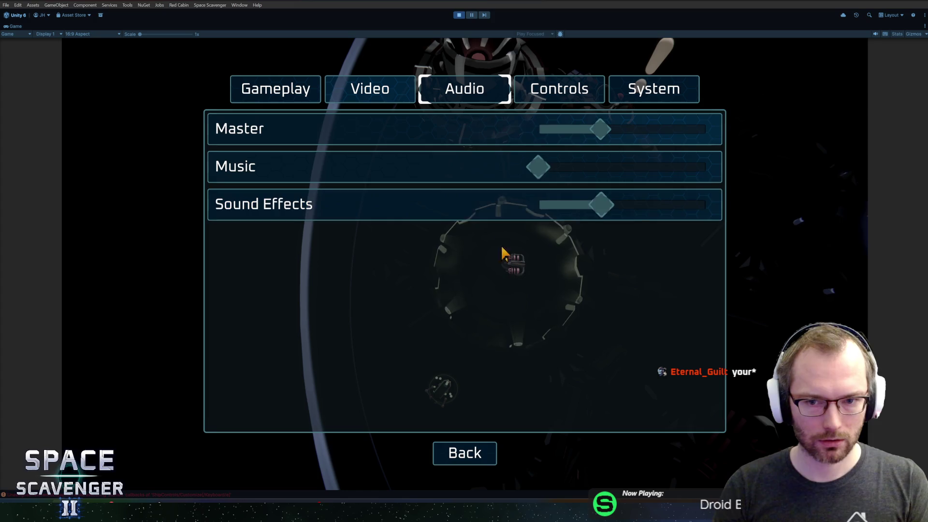
key(Escape)
Step: Recycle the Repair Bot from the build view, raising resources to 50 and 12
key(e)
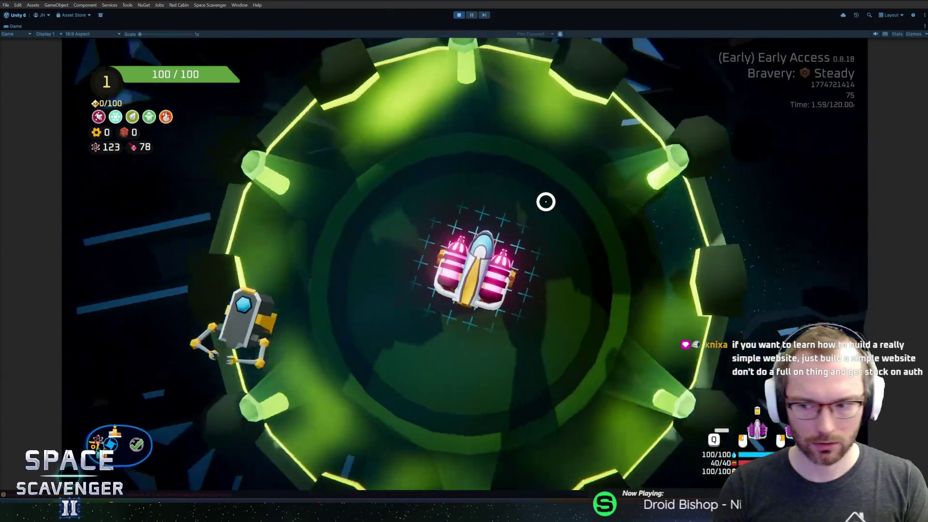
mouse_move(217, 261)
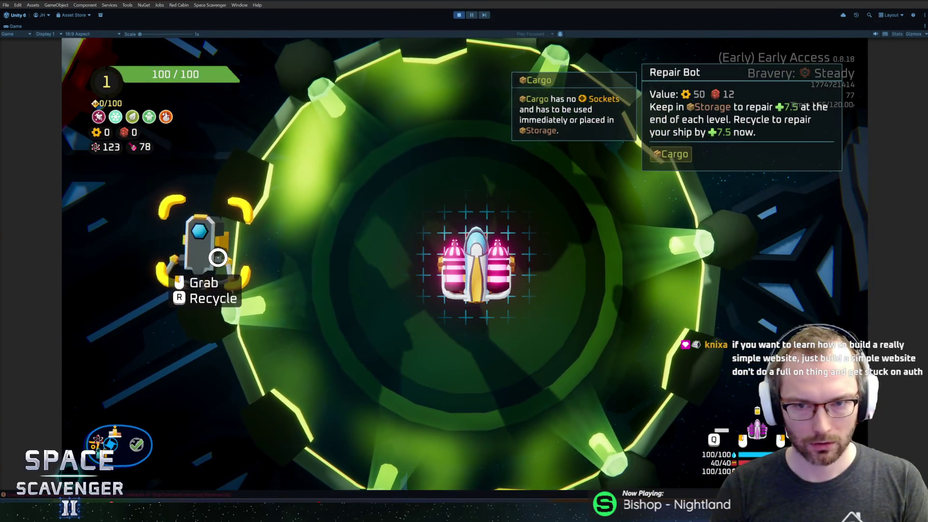
key(r)
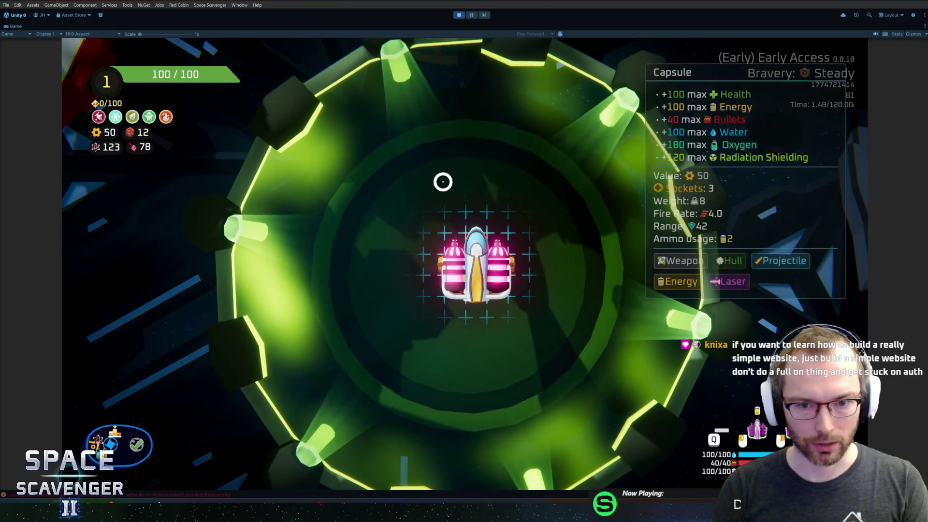
key(e)
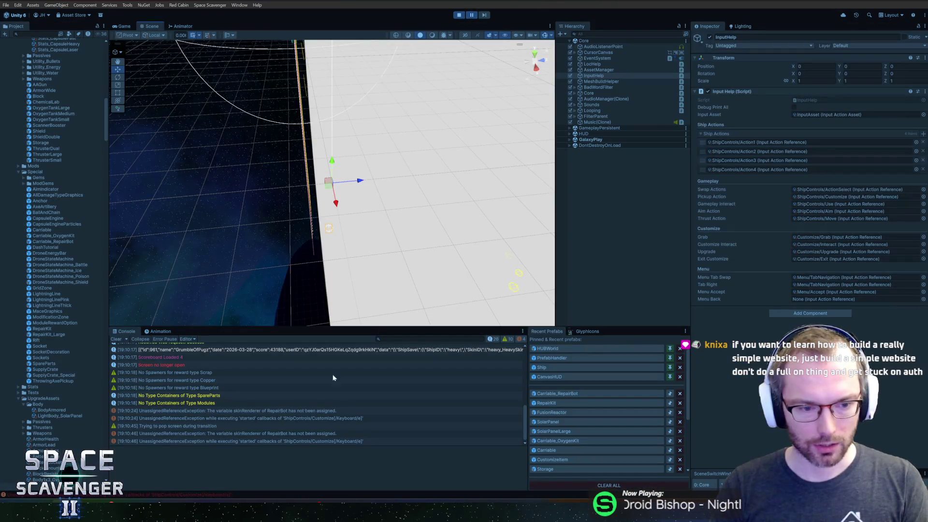
Step: Trace the skinRenderer UnassignedReferenceException to RepairBot.cs, then stop Play mode
click(217, 410)
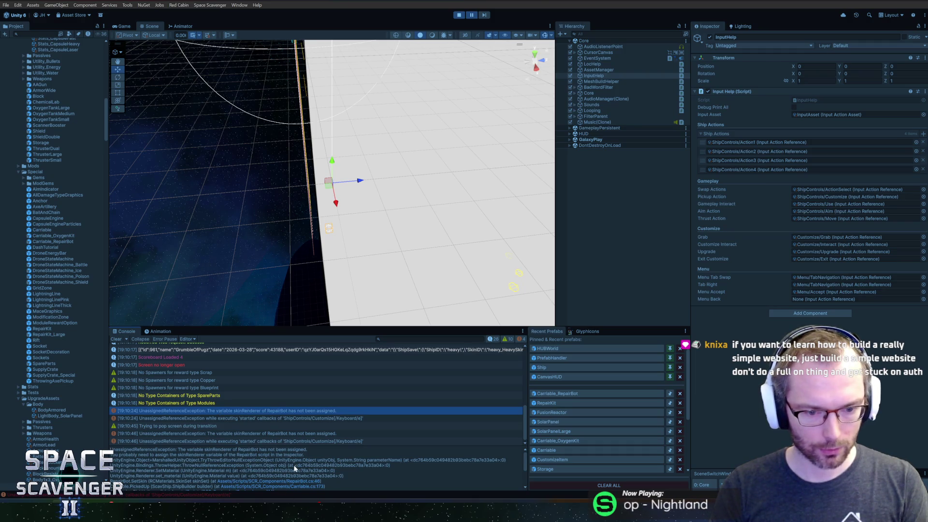
click(296, 481)
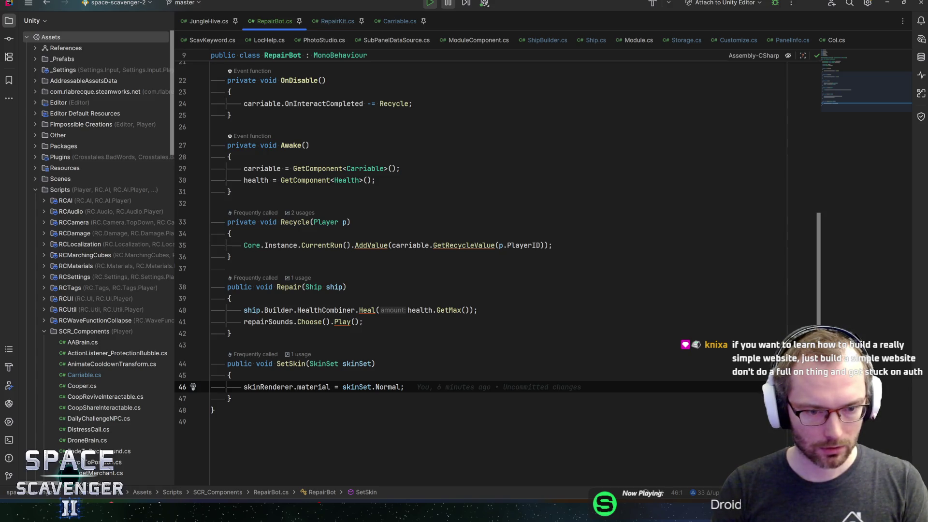
key(alt+Tab)
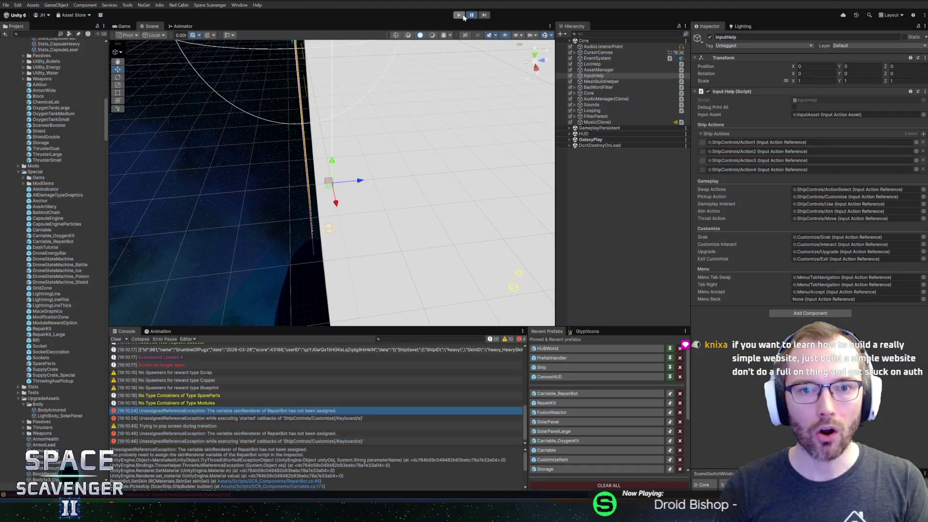
click(459, 15)
Step: Open the Carriable_RepairBot prefab and locate the Graphics object it references
click(557, 393)
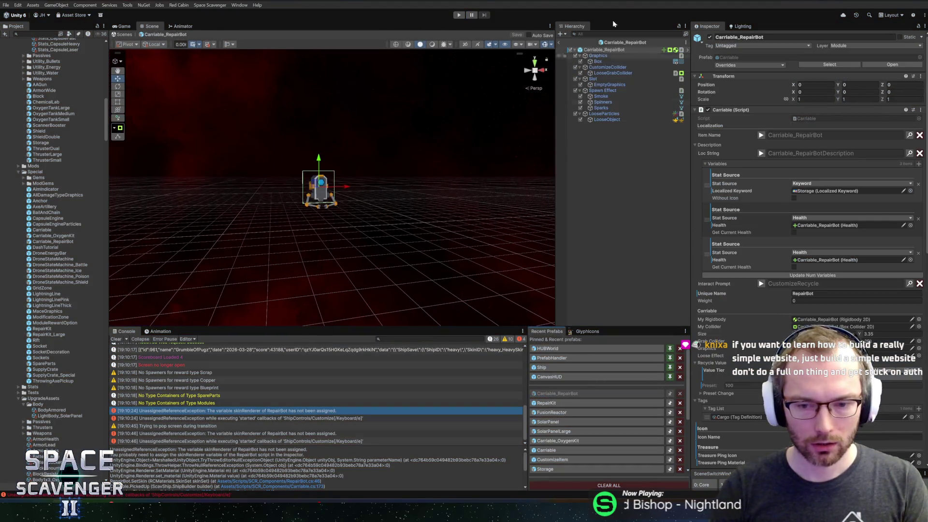
scroll(736, 219, down, 3)
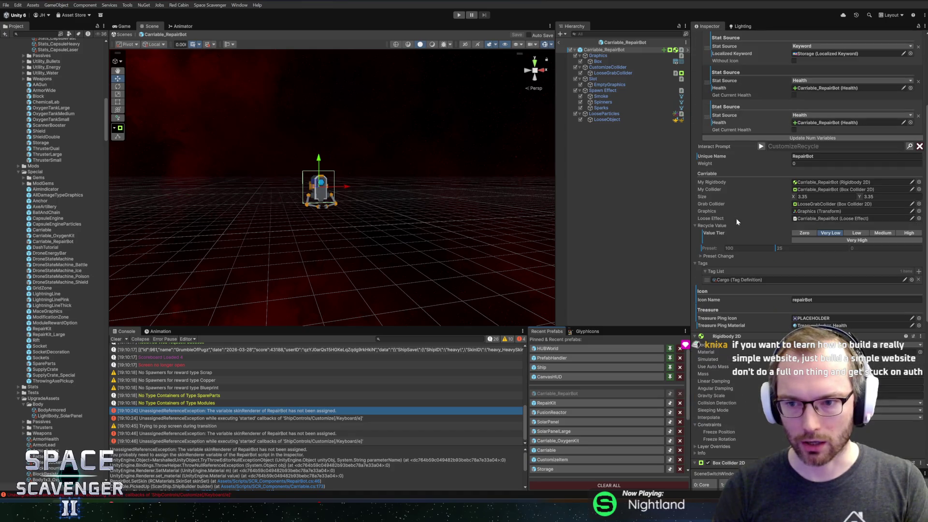
scroll(756, 210, down, 1)
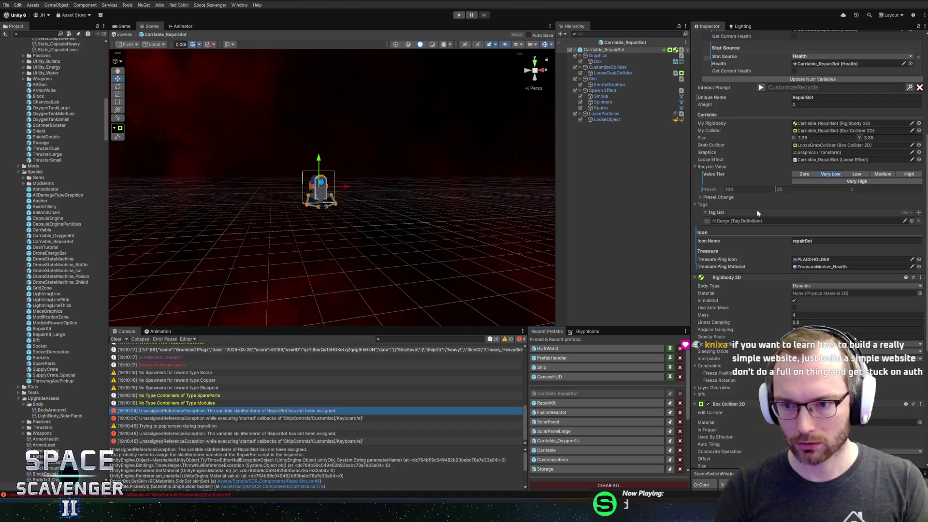
scroll(768, 292, up, 1)
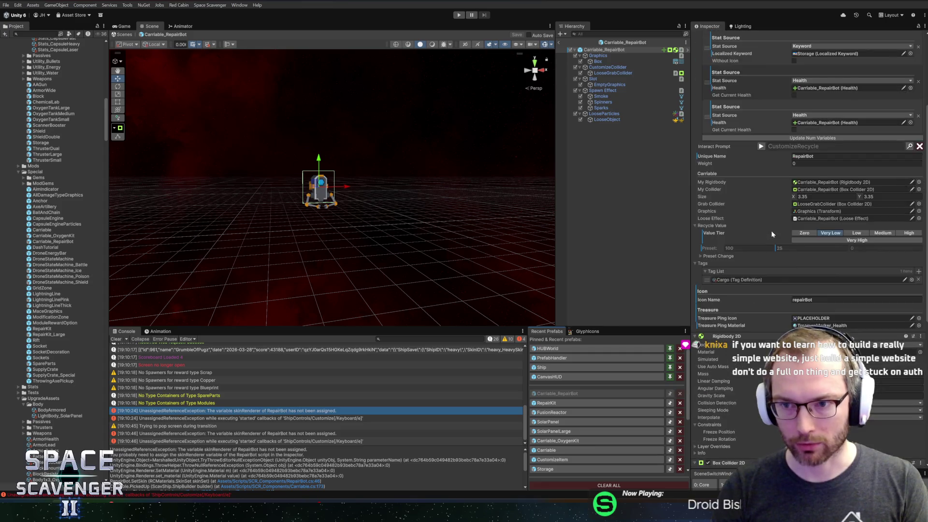
scroll(772, 234, up, 2)
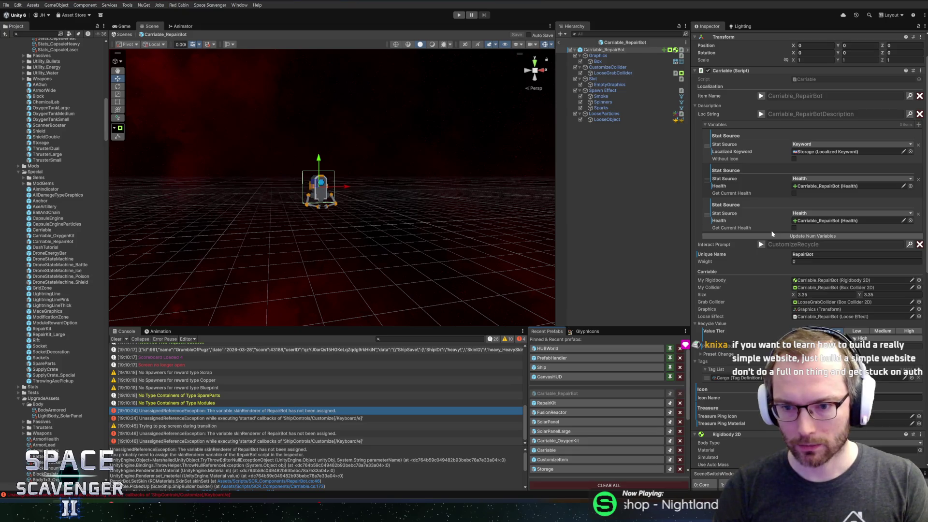
click(810, 310)
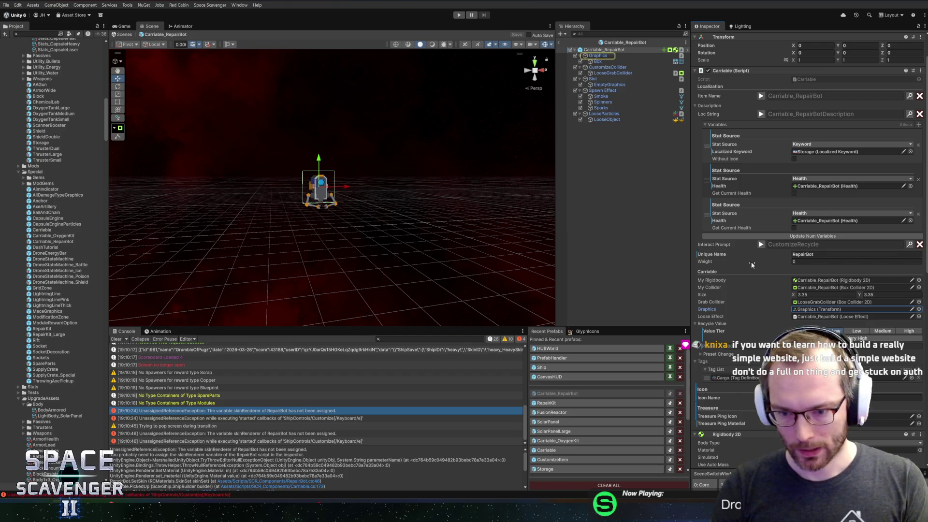
scroll(757, 261, down, 8)
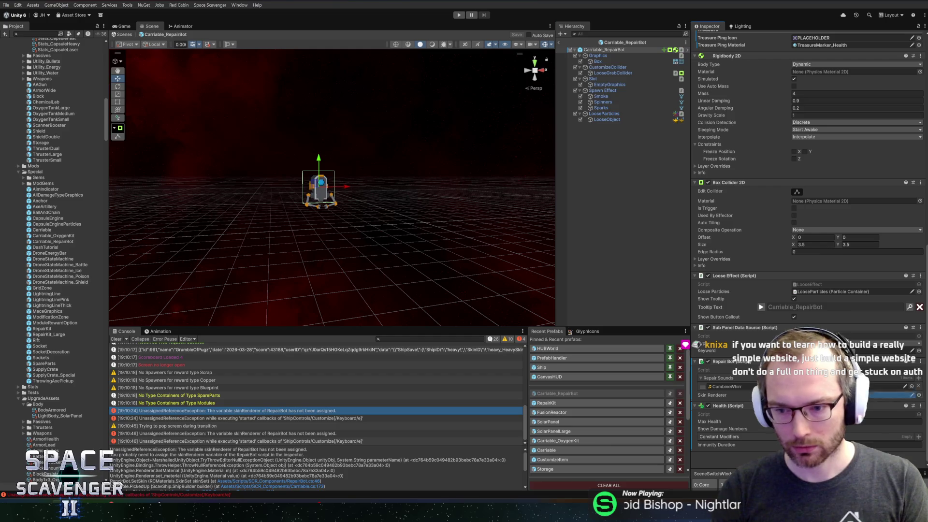
Step: Edit and save Carriable_RepairBot, expand its recycle value preset options, then return to Rider
click(581, 62)
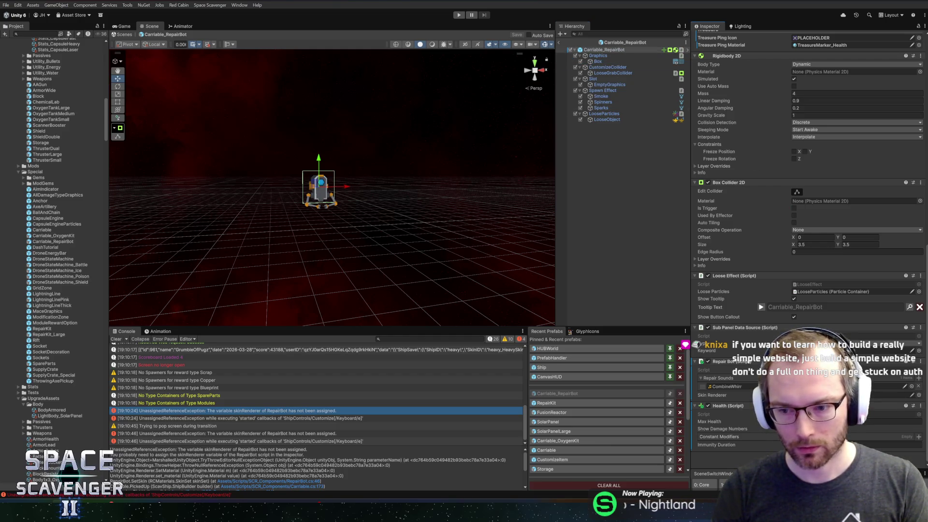
key(ctrl+s)
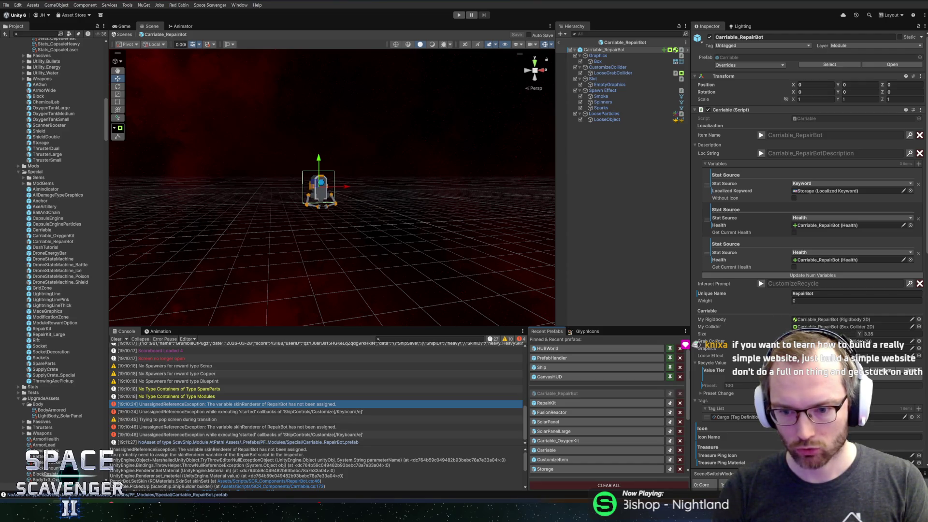
click(720, 394)
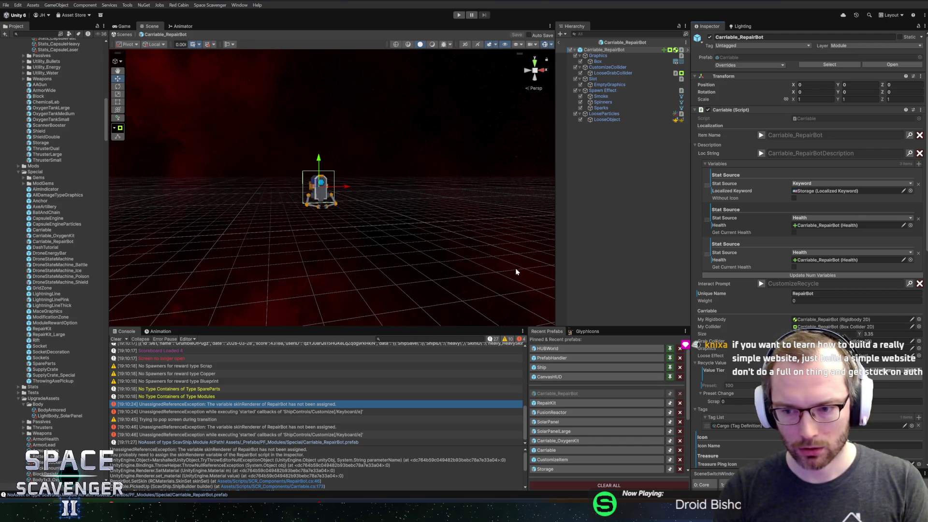
key(alt+Tab)
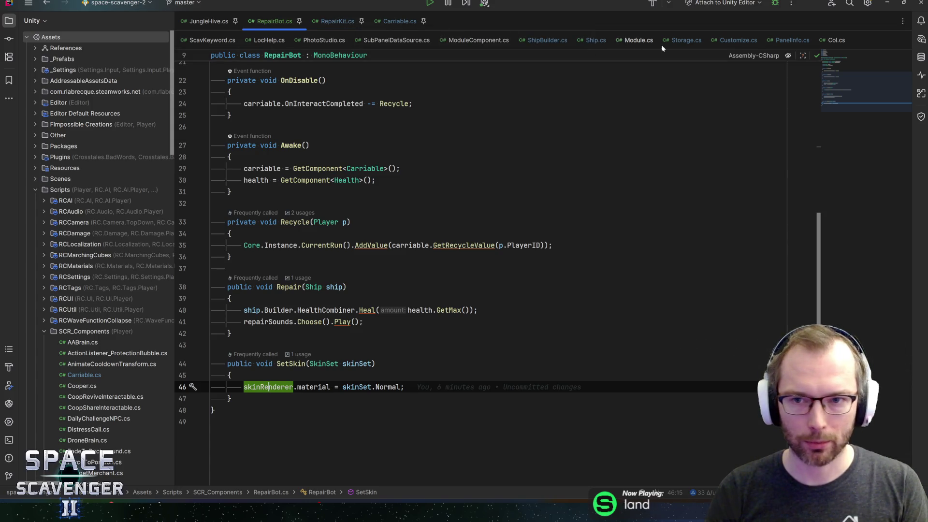
Step: In Module.cs, trace GetScrapValue and sellValue, then delete line 1064's duplicate trailing semicolon
click(638, 40)
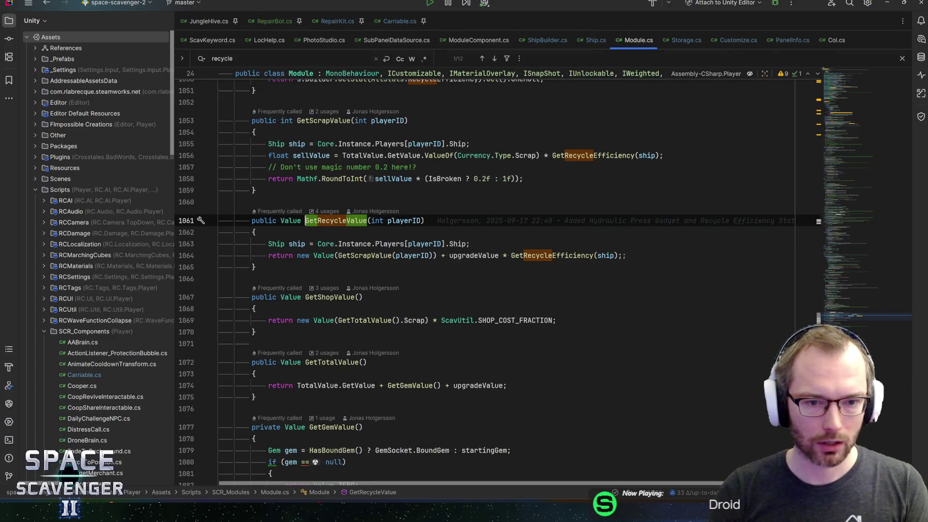
click(384, 257)
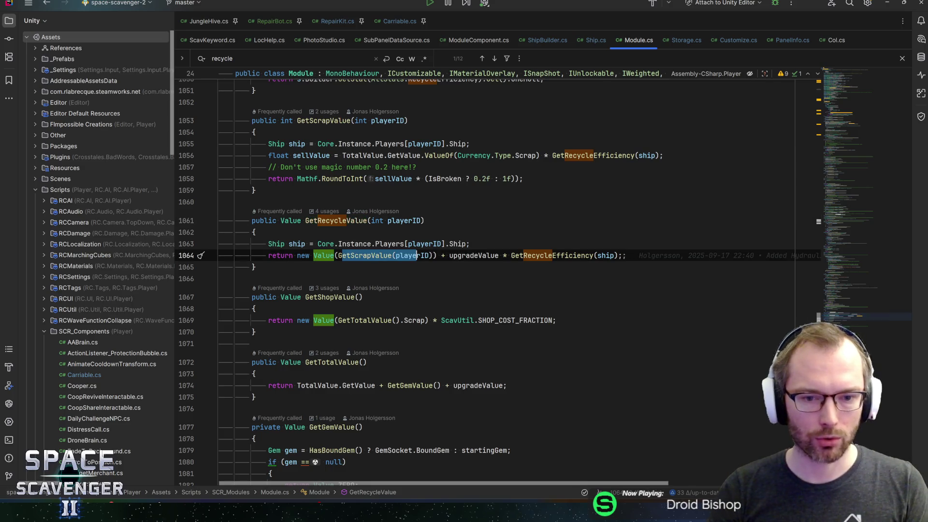
ctrl+click(384, 256)
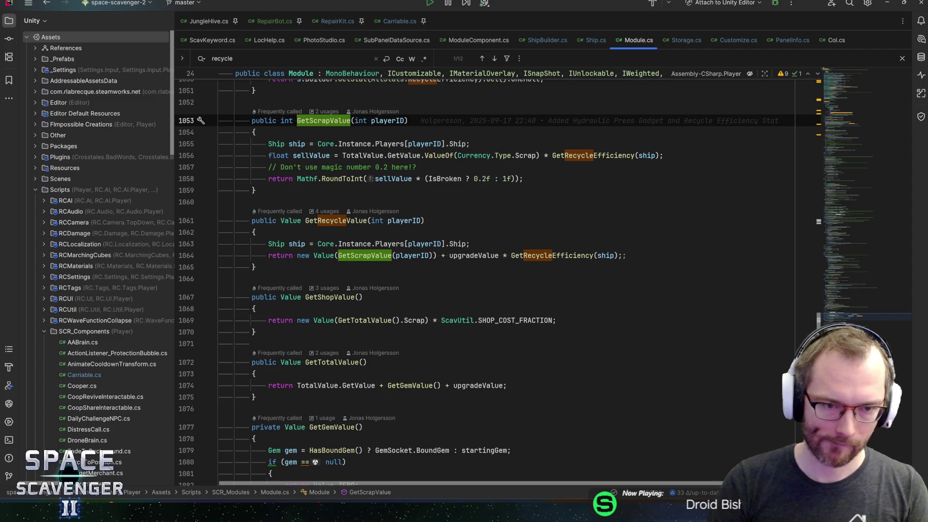
click(318, 155)
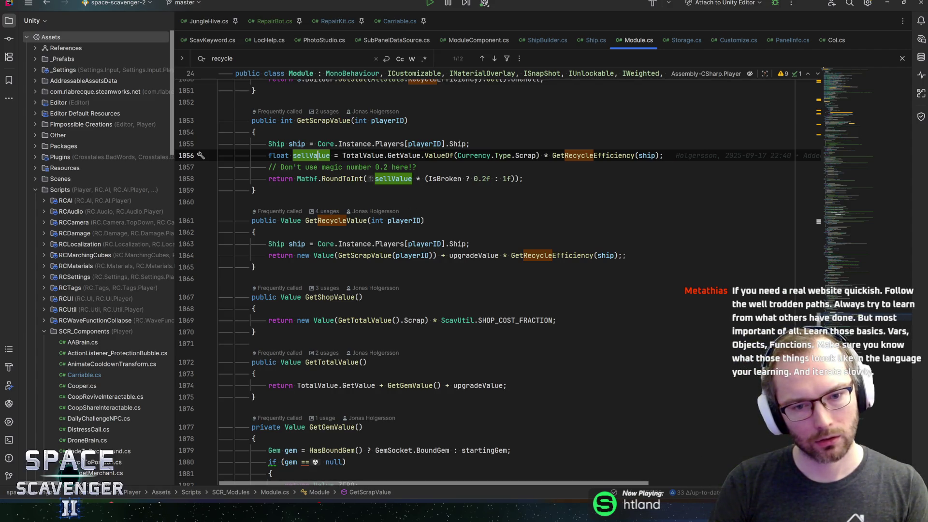
click(626, 255)
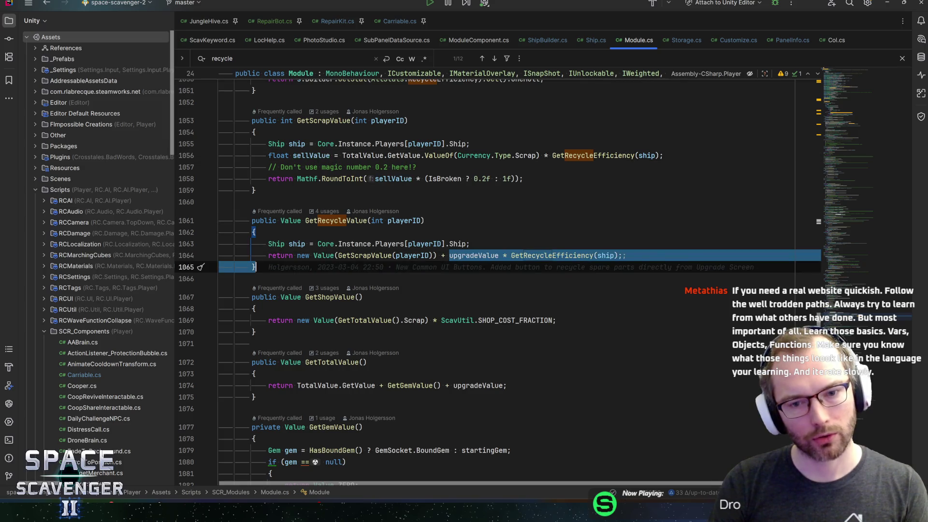
key(BackSpace)
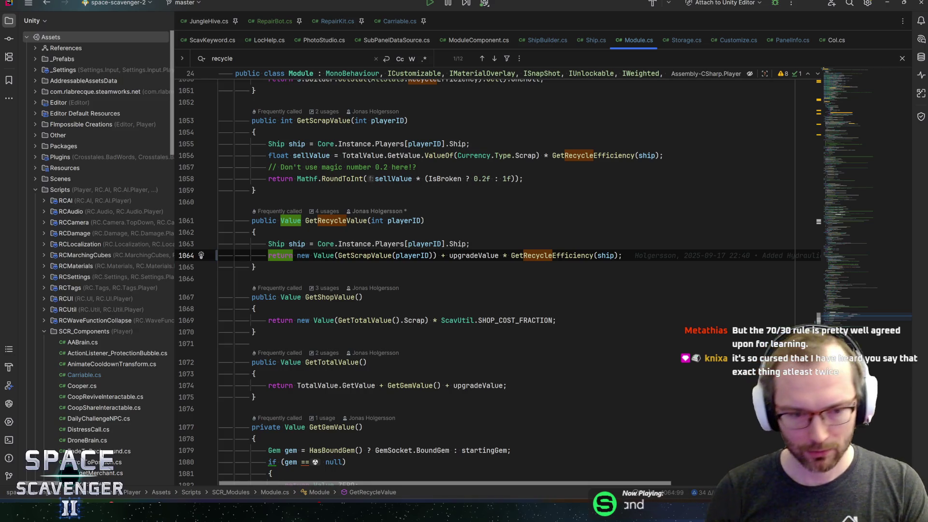
click(365, 256)
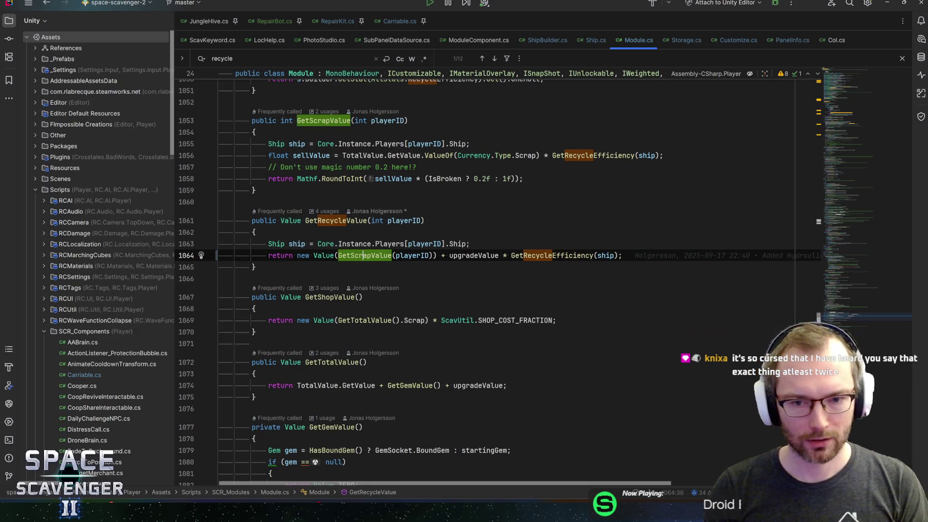
Step: Inspect GetRecycleEfficiency and GetScrapValue usages and select line 1064's return expression
click(573, 255)
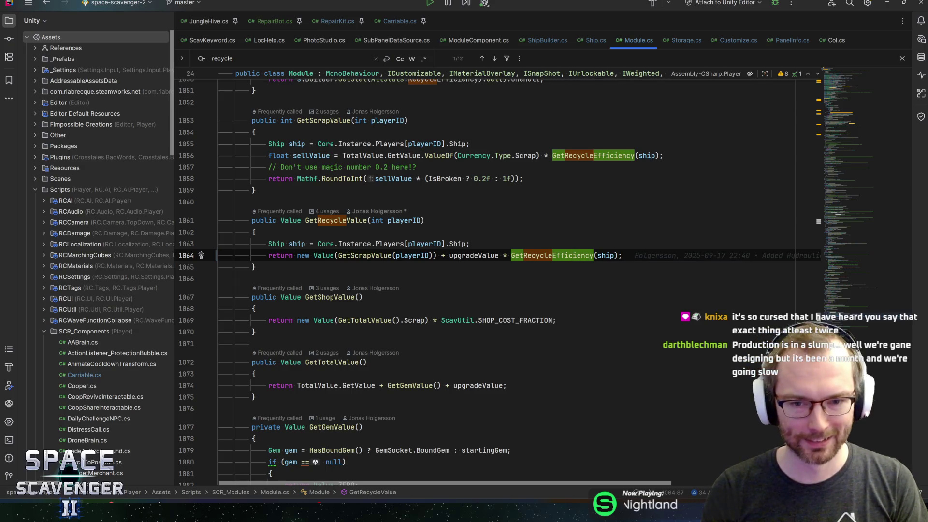
click(351, 256)
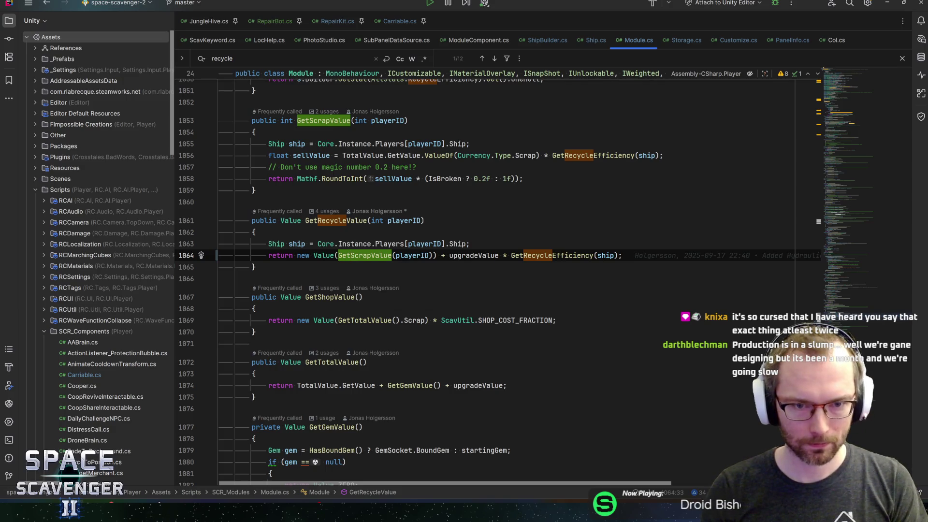
mouse_move(297, 256)
mouse_down()
mouse_move(257, 267)
mouse_move(624, 255)
mouse_up()
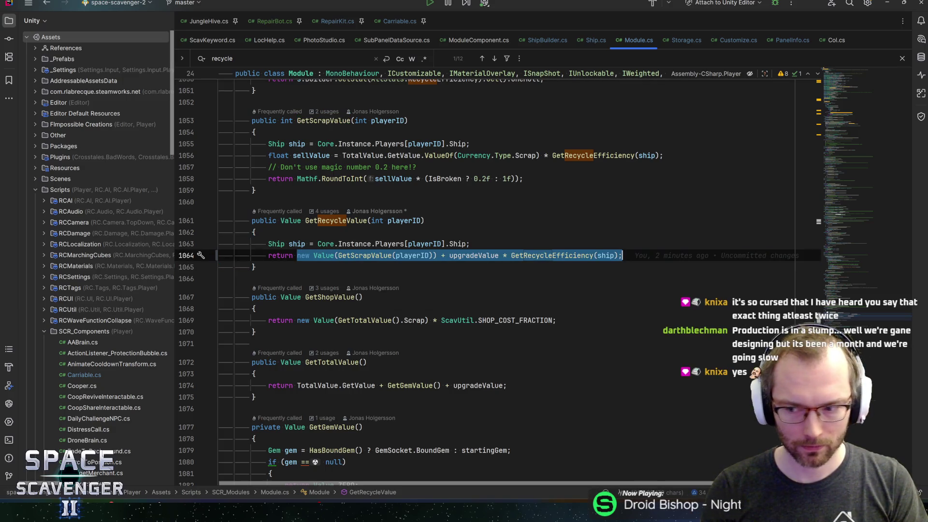
click(624, 255)
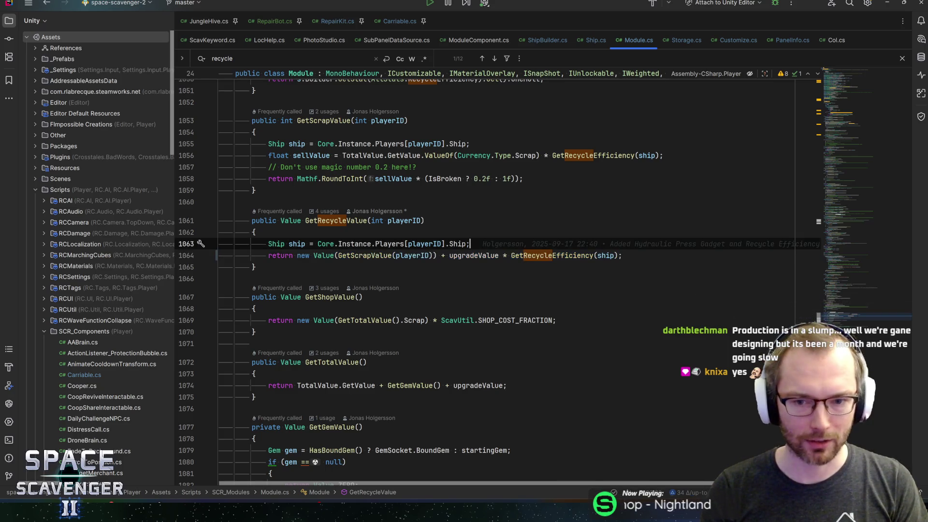
Step: Close the recycle search, recheck line 1064's Value expression, and return to RepairBot.cs
key(Escape)
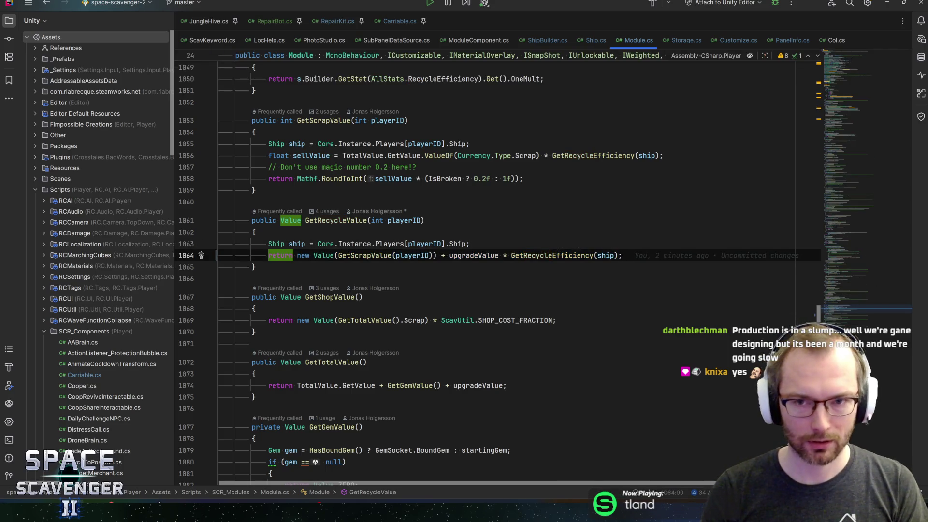
drag(297, 255, 624, 255)
click(624, 255)
key(Up)
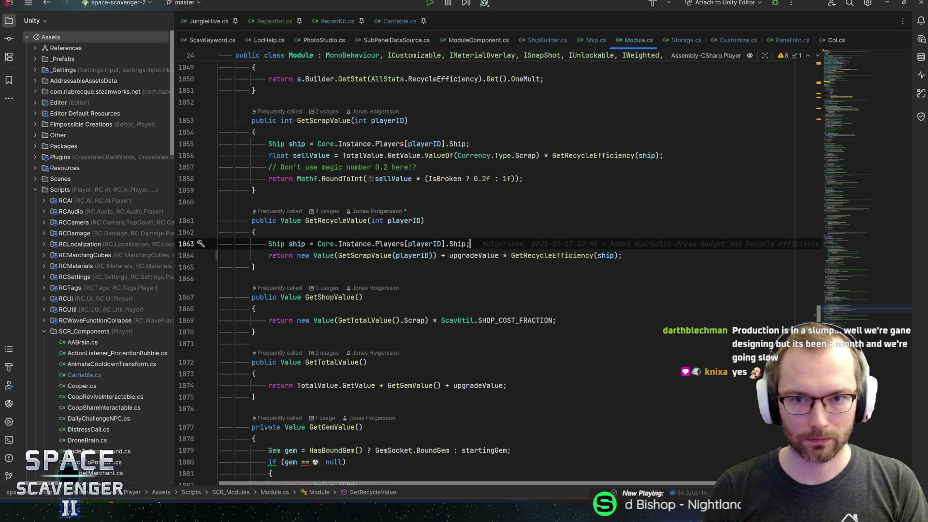
click(271, 20)
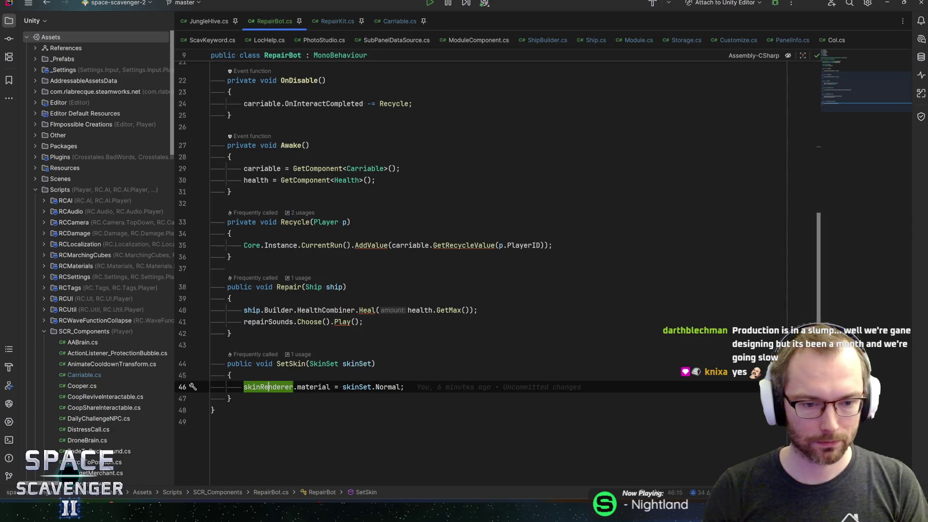
Step: Follow SetSkin's skinSet use and its call in Carriable.cs, then return to Unity
key(Up)
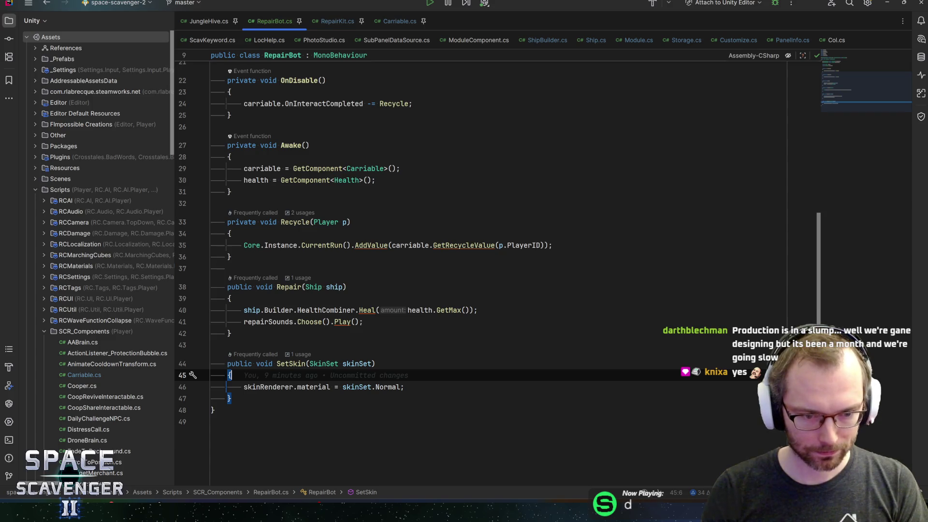
click(341, 322)
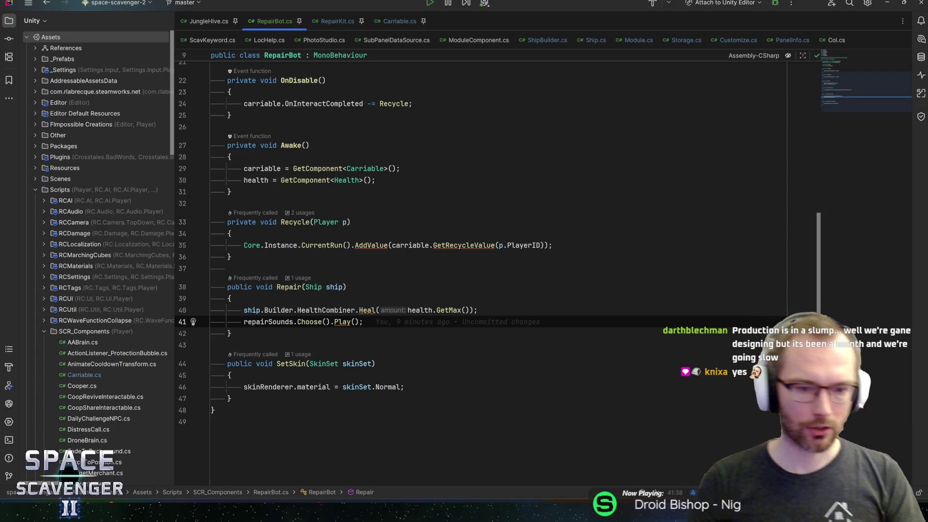
click(346, 364)
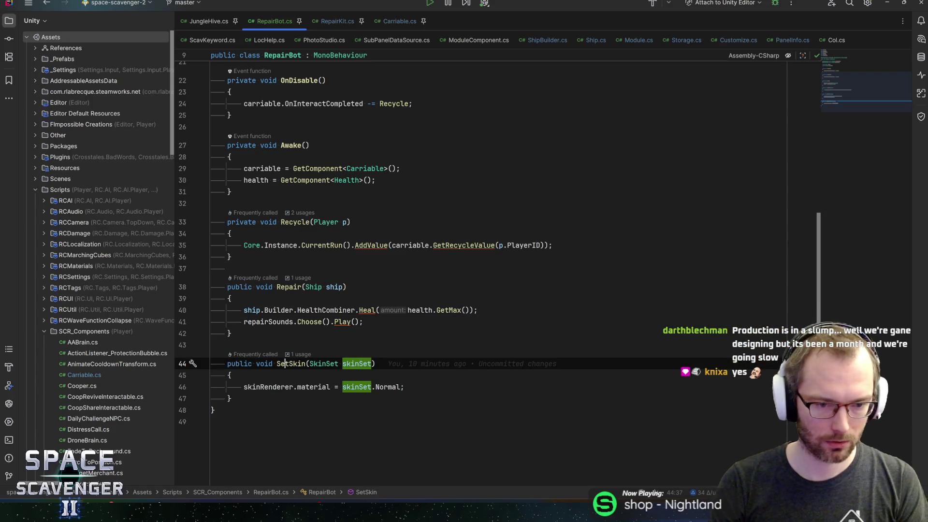
ctrl+click(291, 363)
key(ctrl+alt+Left)
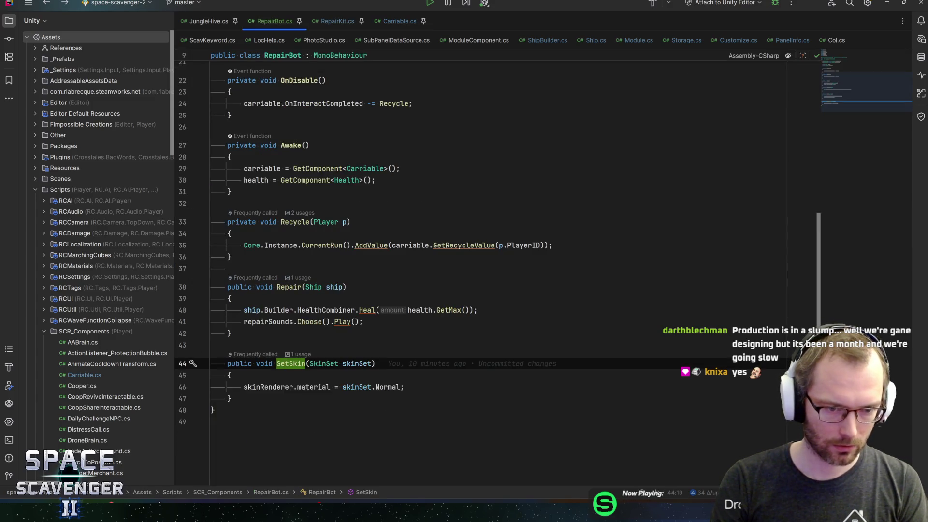
scroll(483, 271, up, 10)
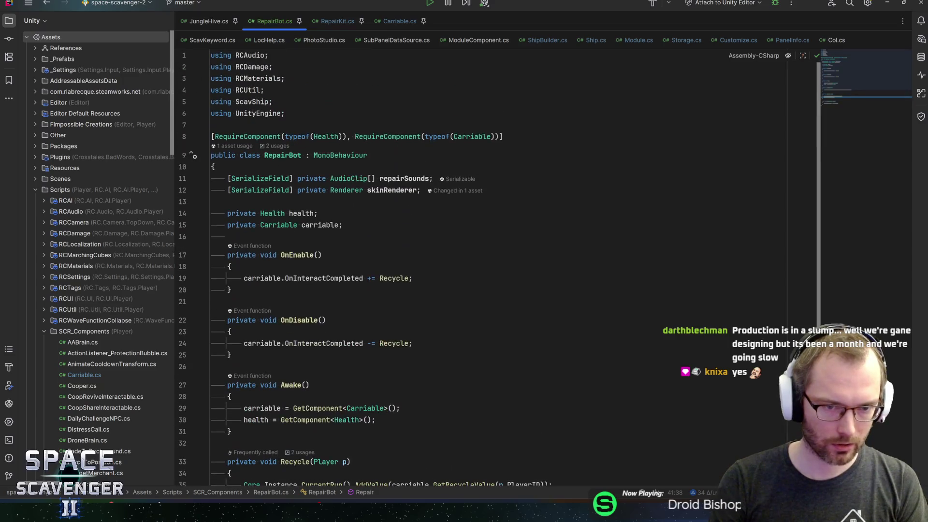
key(alt+Tab)
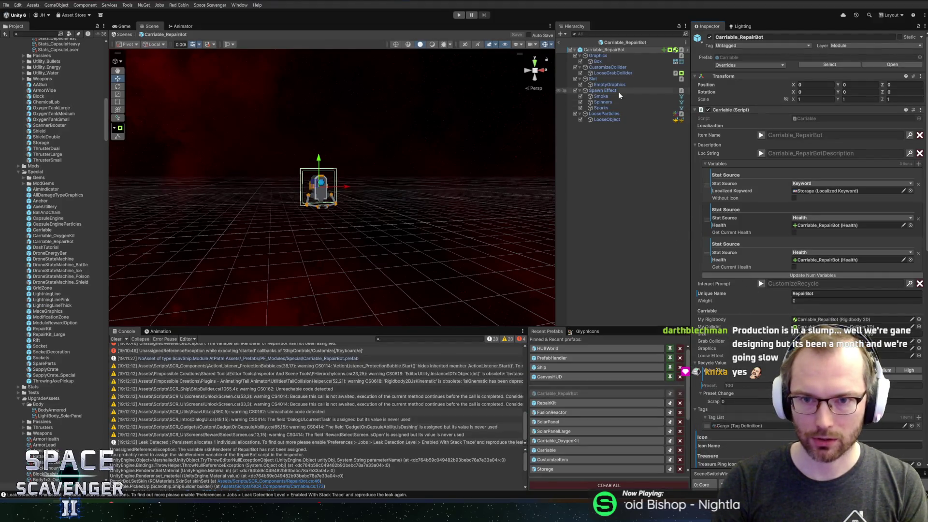
Step: Scroll through Carriable_RepairBot's components, then go back to RepairBot.cs in Rider
scroll(762, 295, down, 10)
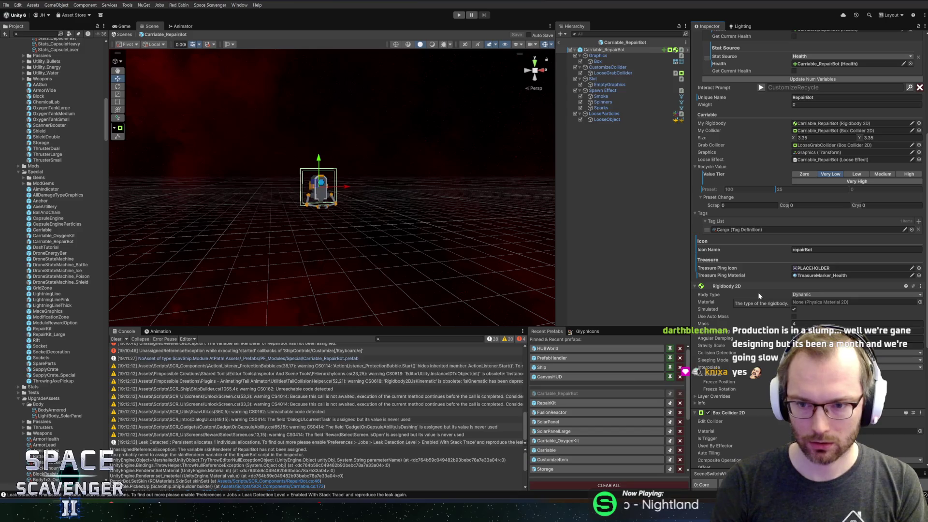
scroll(743, 294, down, 5)
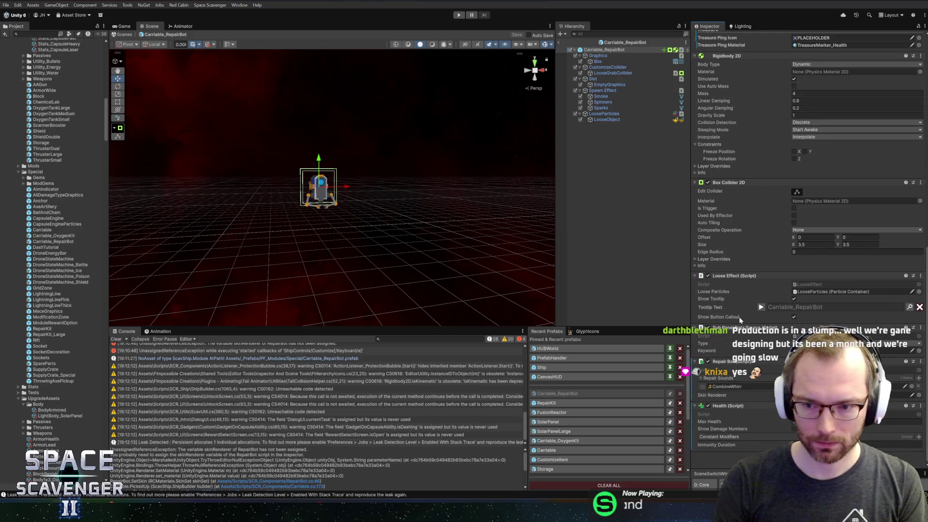
key(alt+Tab)
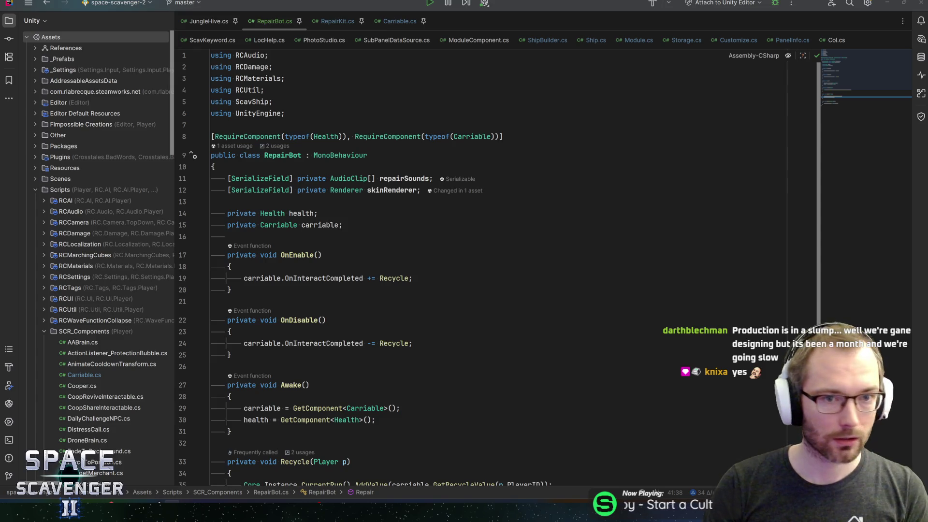
click(324, 8)
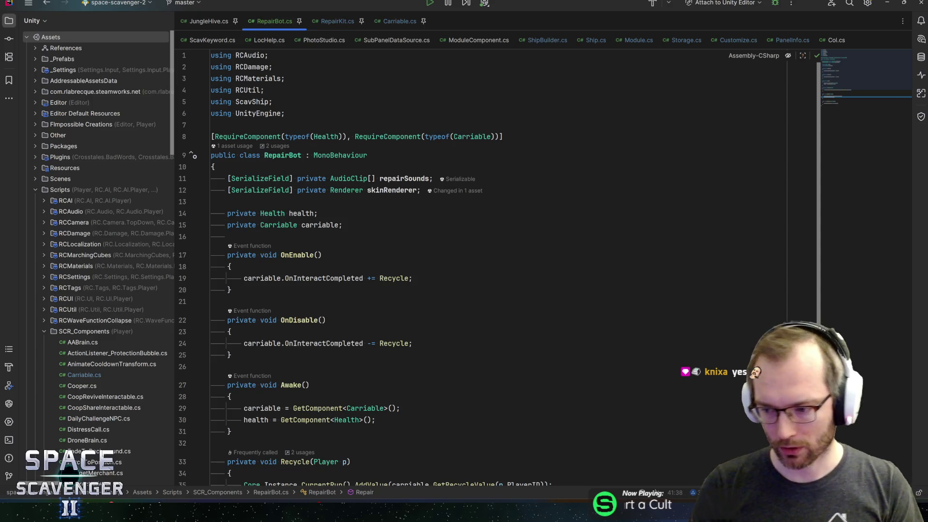
click(230, 267)
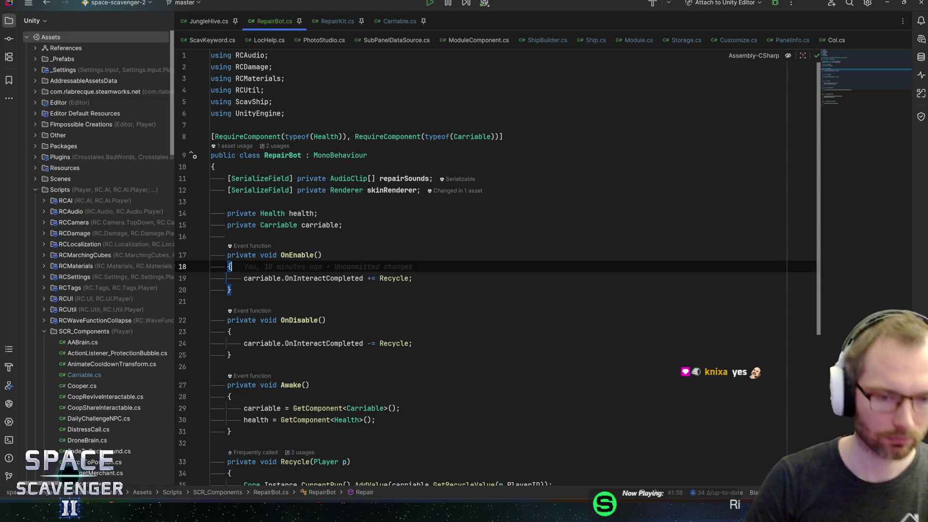
click(413, 278)
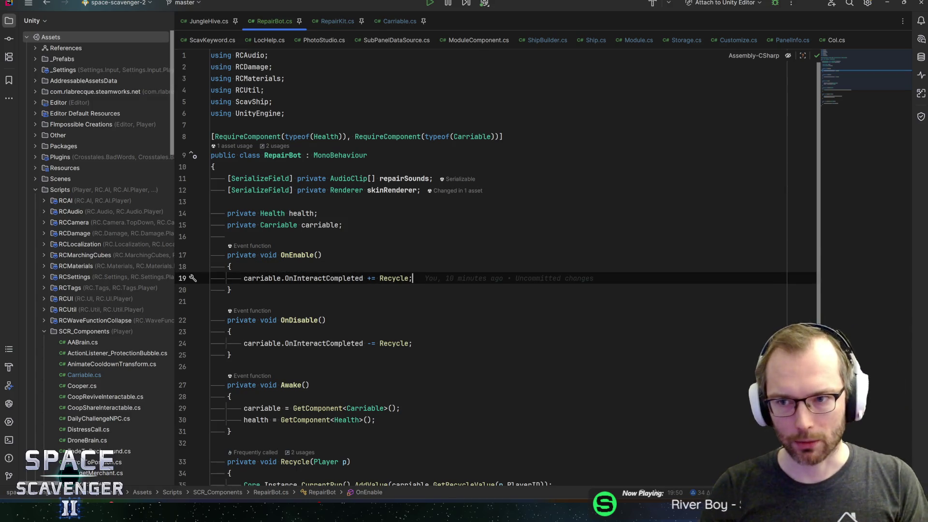
key(Up)
key(Up)
key(Up)
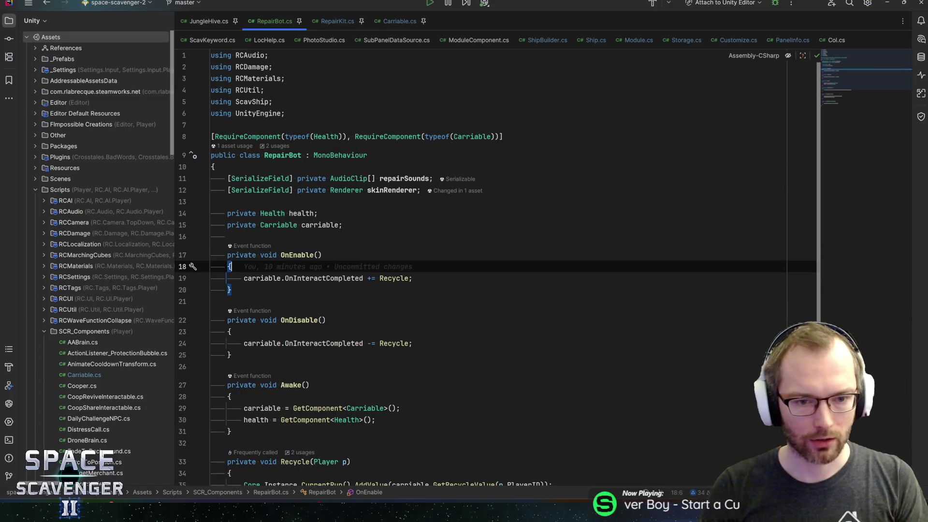
key(Up)
key(Up)
key(Up)
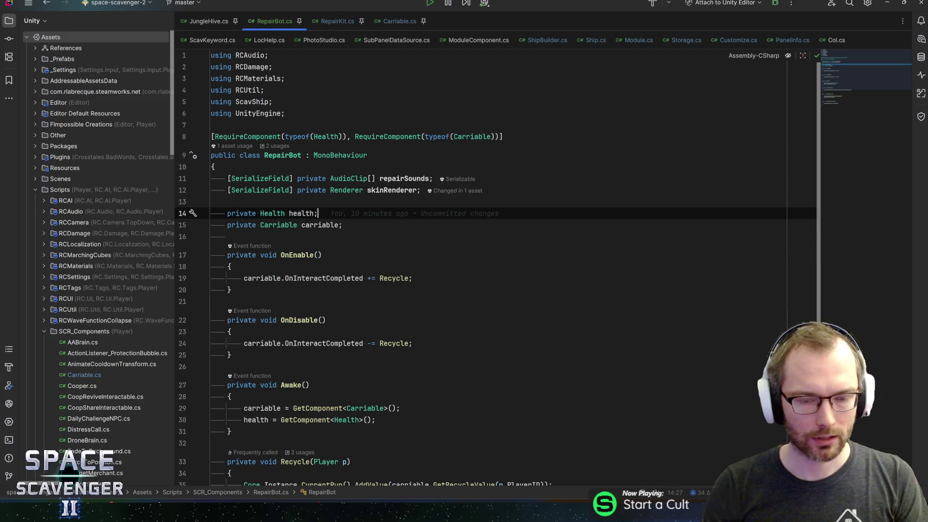
key(End)
key(Up)
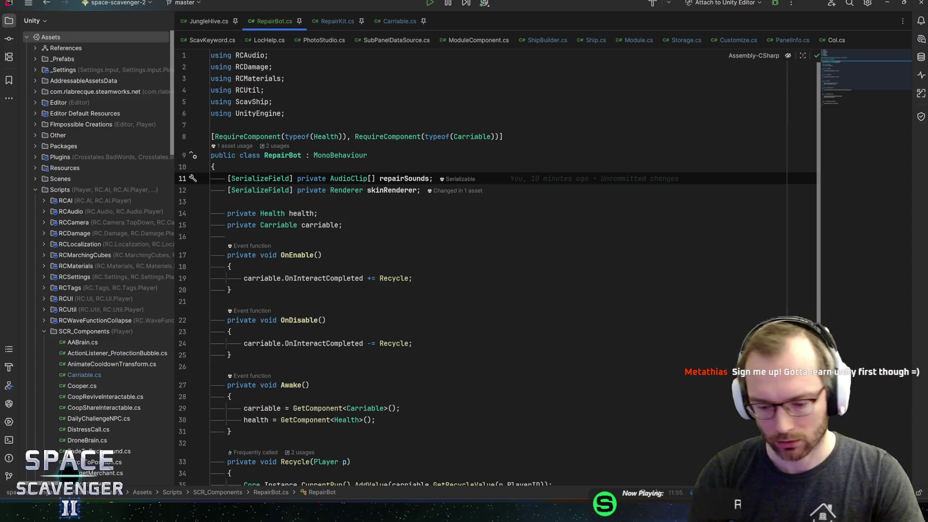
click(412, 343)
click(412, 278)
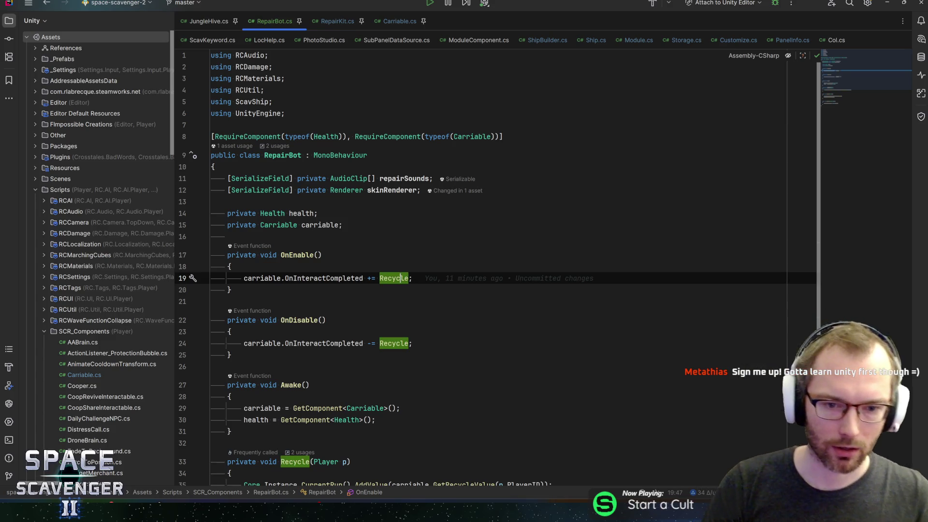
scroll(498, 267, down, 2)
scroll(497, 267, down, 5)
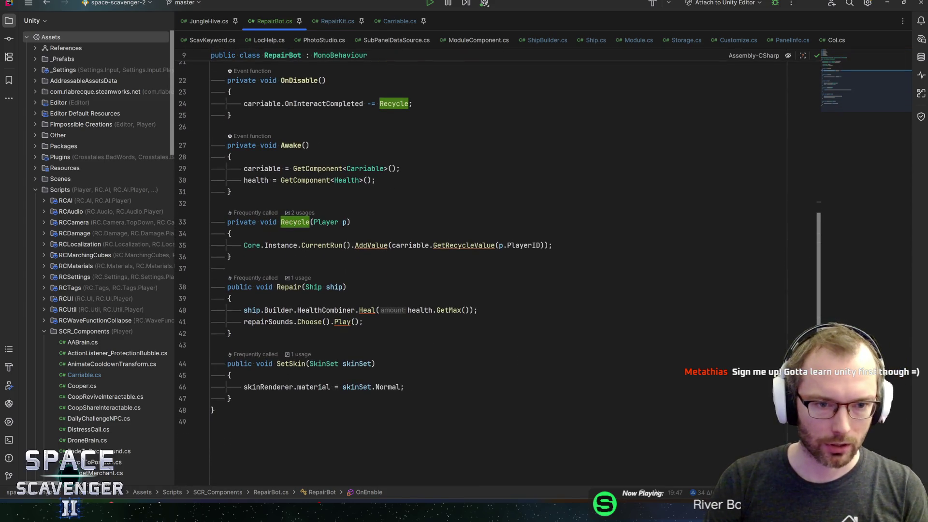
key(Down)
key(Down)
key(Down)
key(Up)
key(Up)
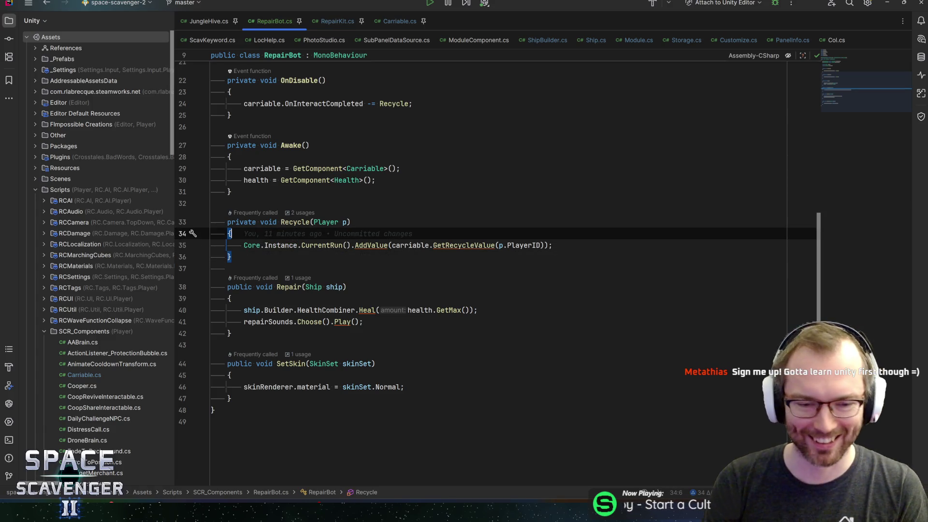
scroll(874, 77, up, 5)
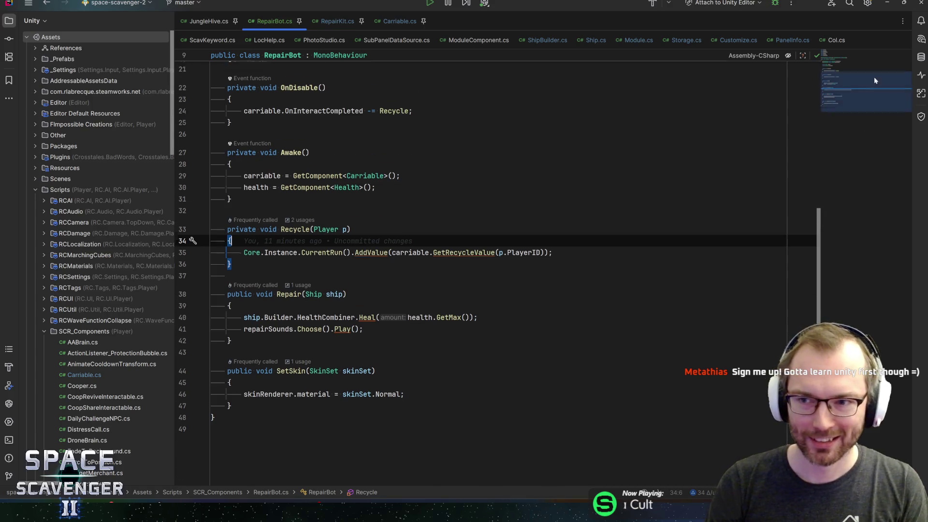
click(343, 225)
key(Up)
key(Up)
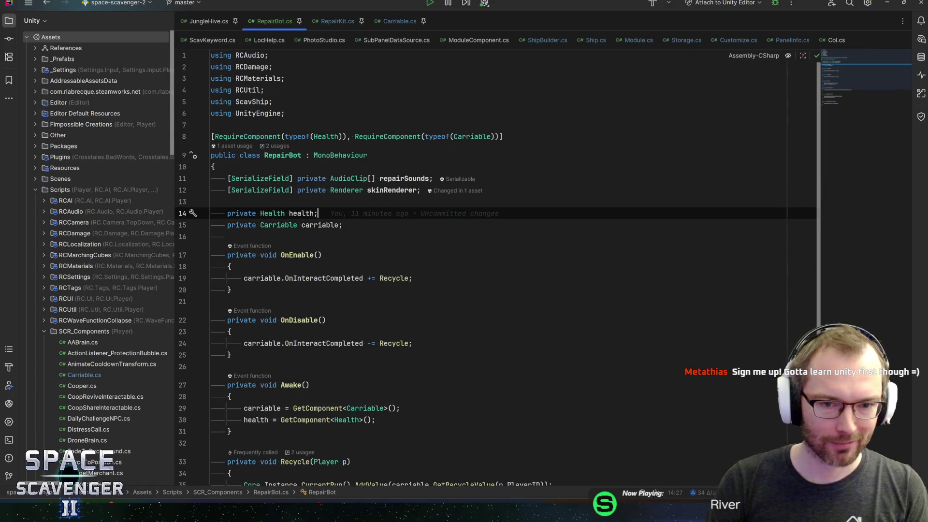
click(429, 190)
click(434, 179)
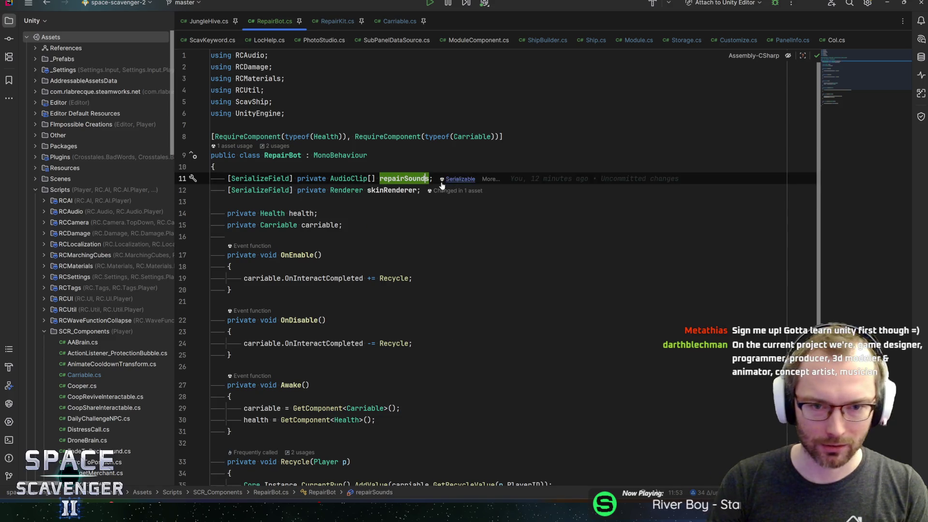
click(232, 290)
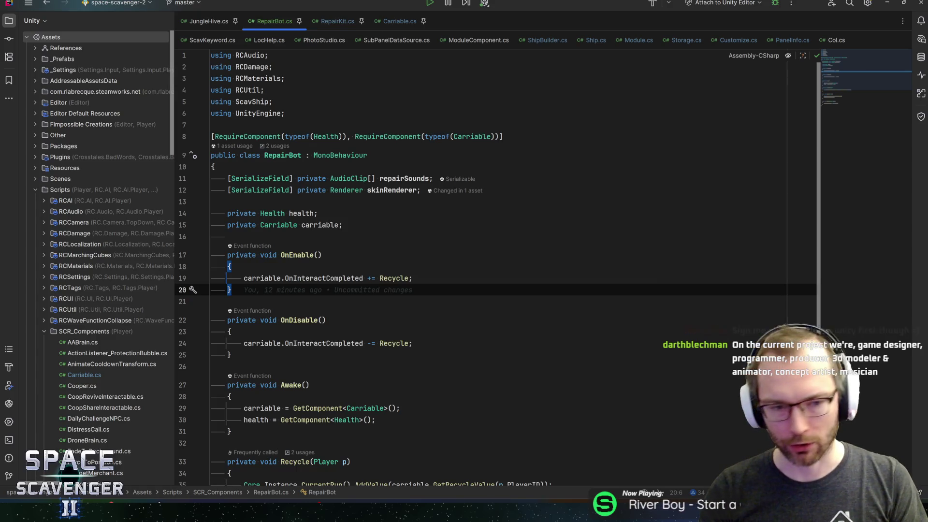
click(411, 278)
scroll(483, 271, down, 6)
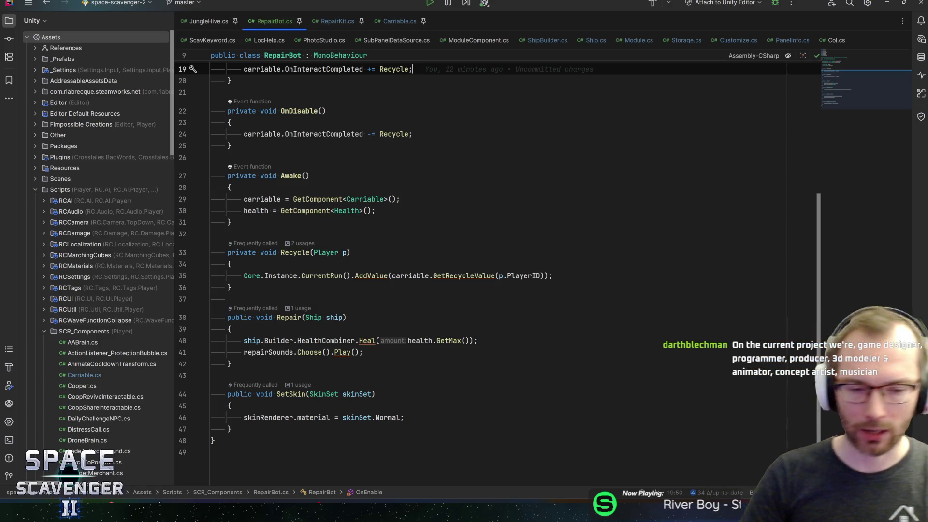
click(231, 329)
click(477, 340)
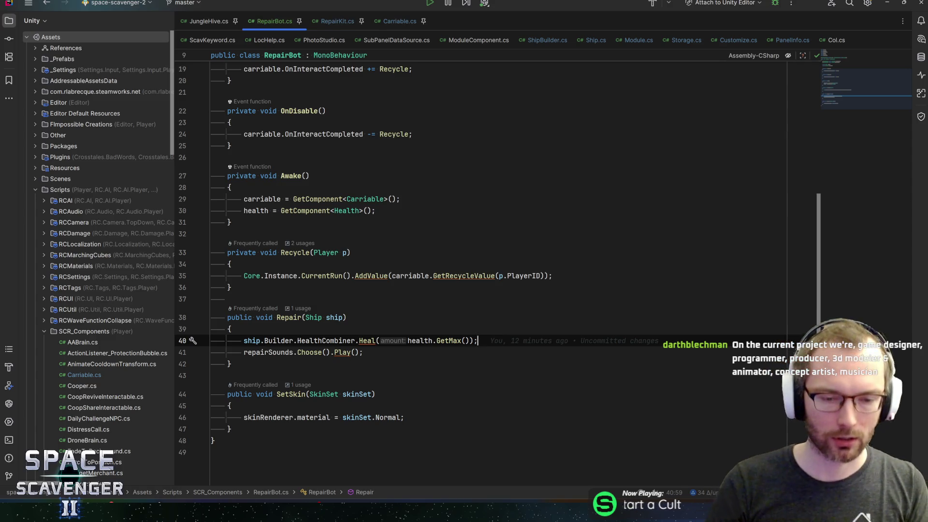
click(362, 352)
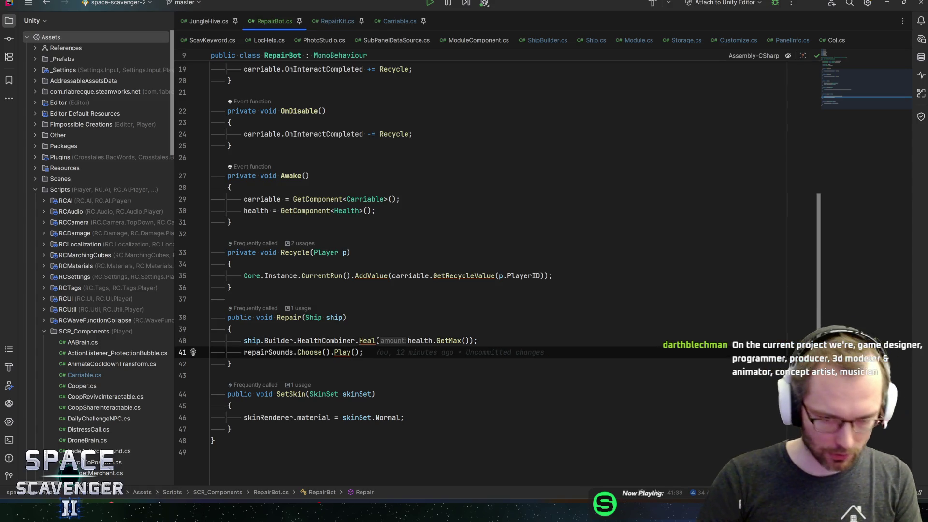
click(478, 340)
key(Up)
key(Up)
key(Up)
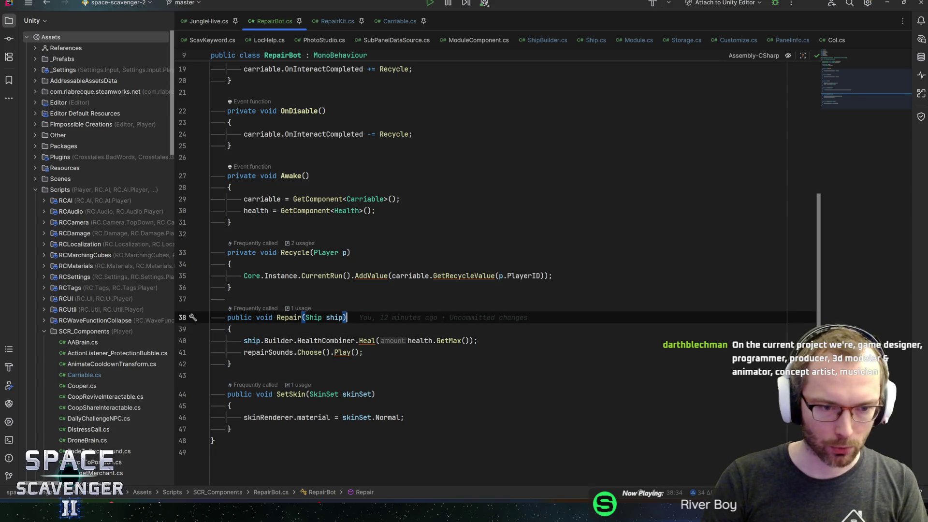
key(End)
key(Up)
key(Up)
key(Down)
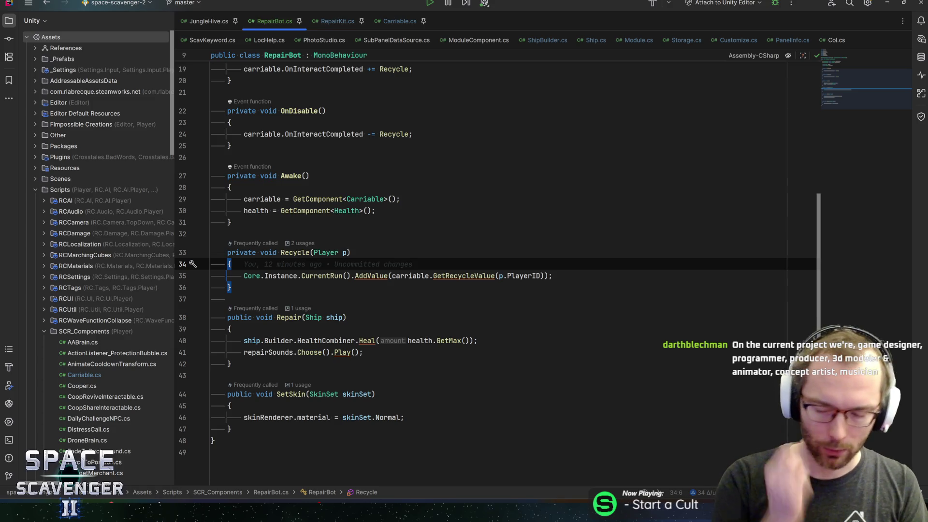
key(Up)
key(Up)
key(Up)
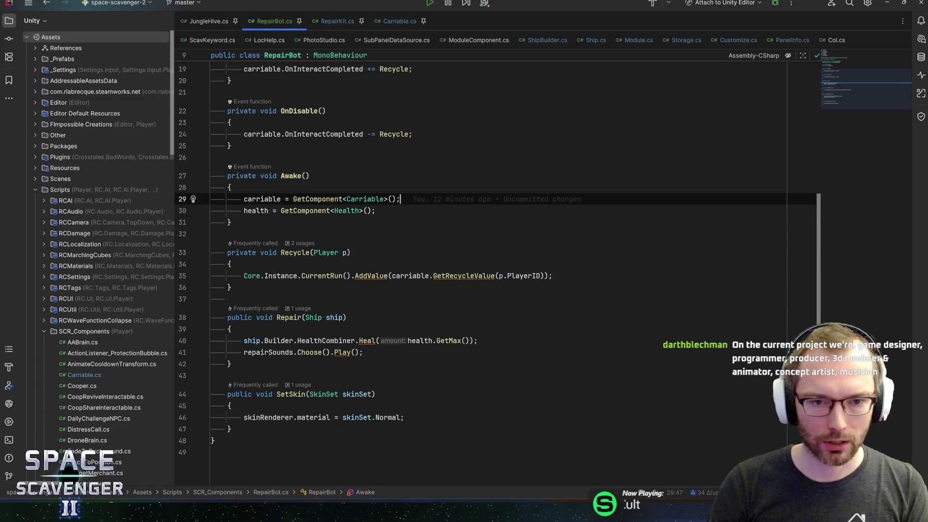
scroll(541, 268, up, 5)
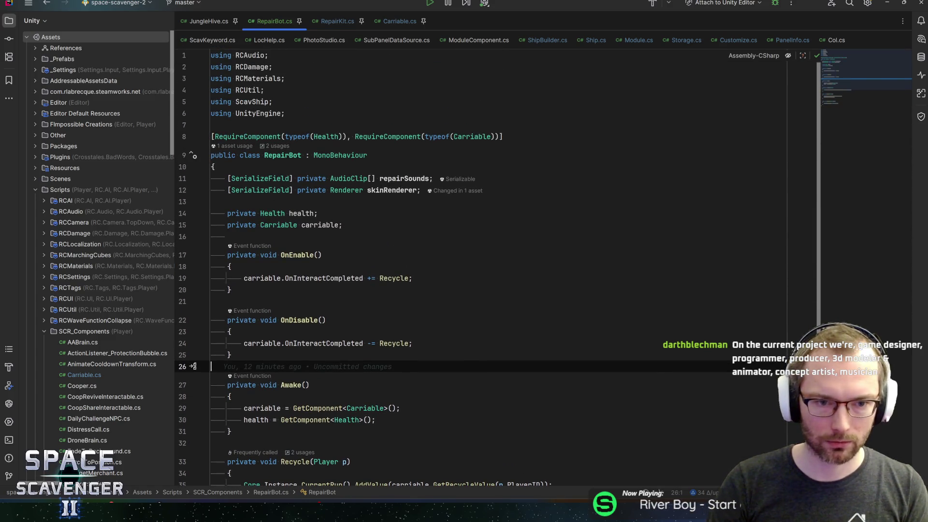
click(319, 214)
scroll(542, 269, down, 7)
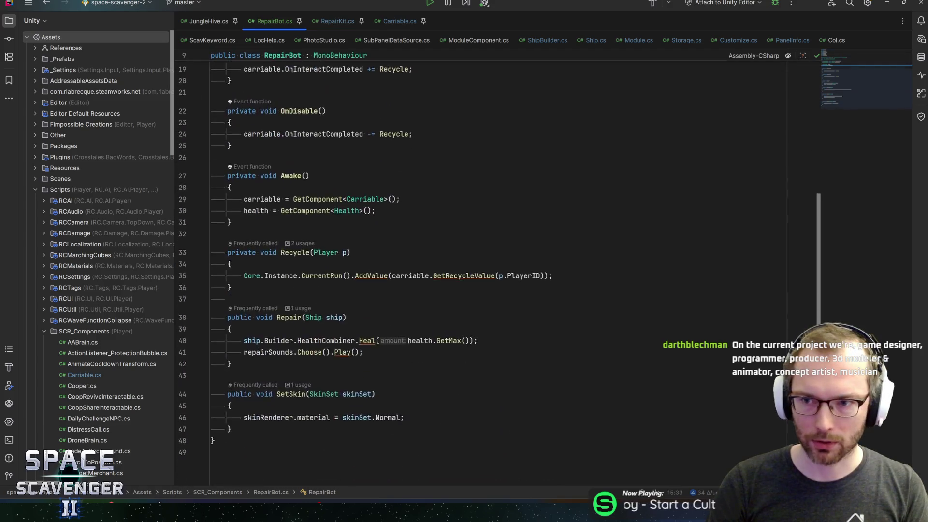
click(478, 310)
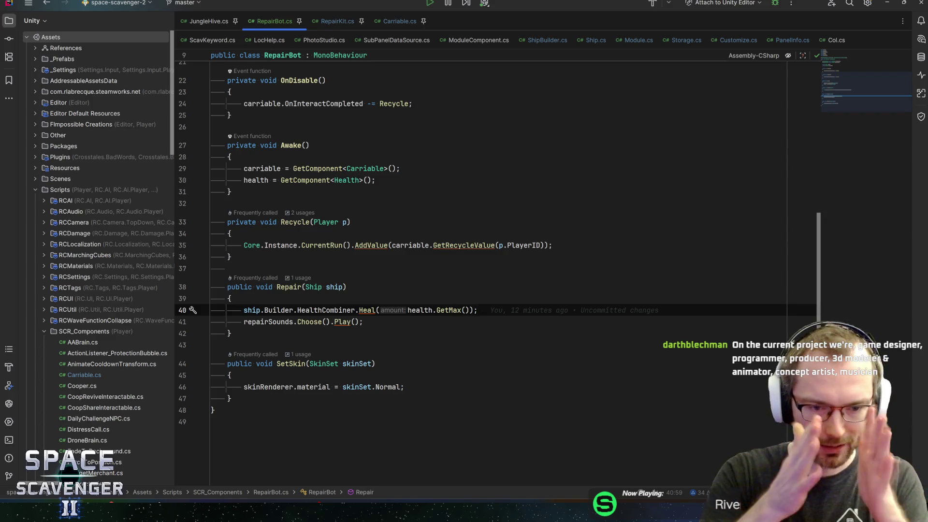
scroll(483, 270, up, 7)
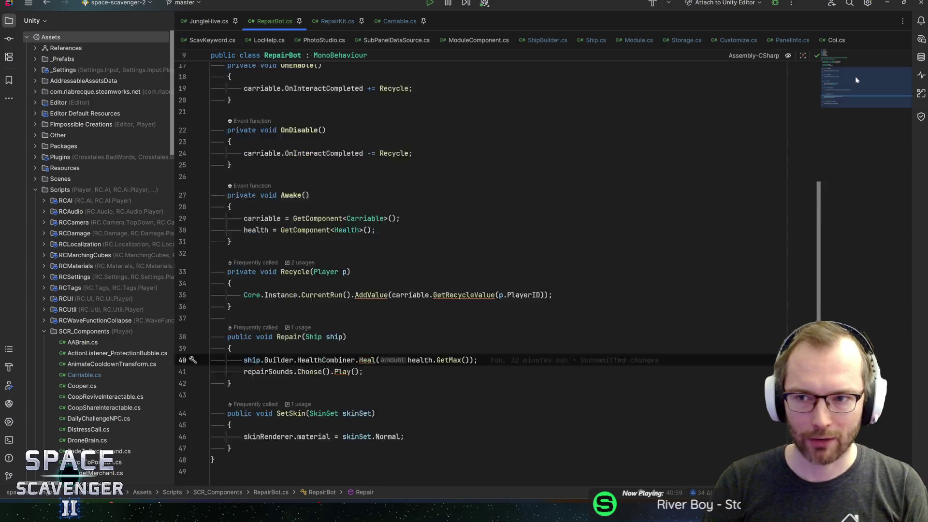
scroll(484, 270, down, 4)
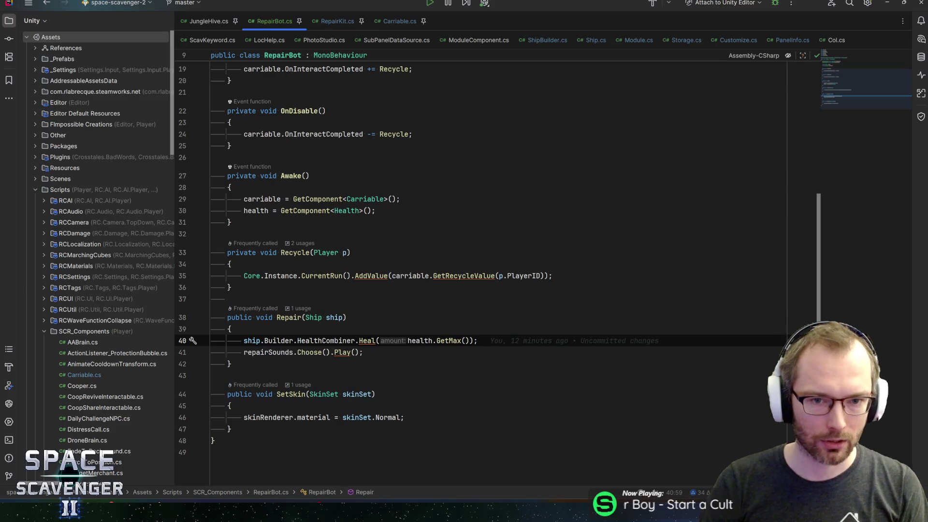
click(400, 269)
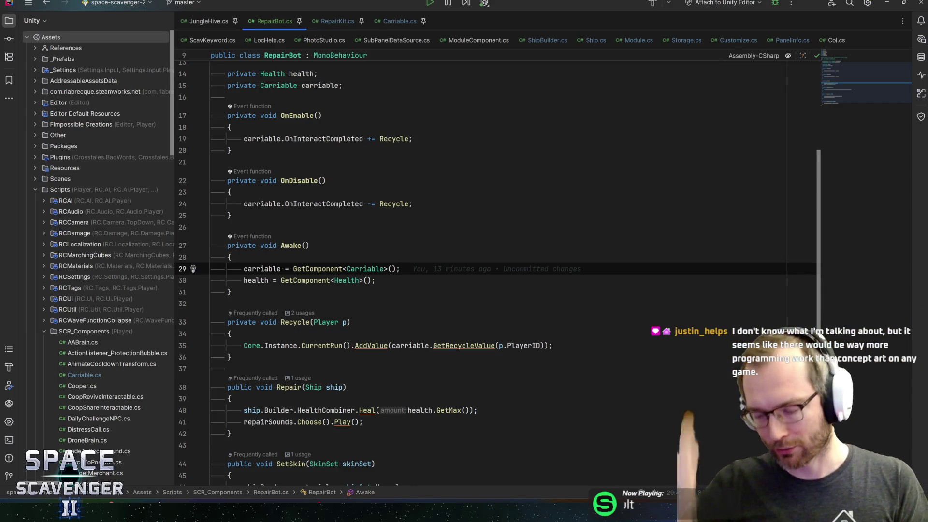
key(Down)
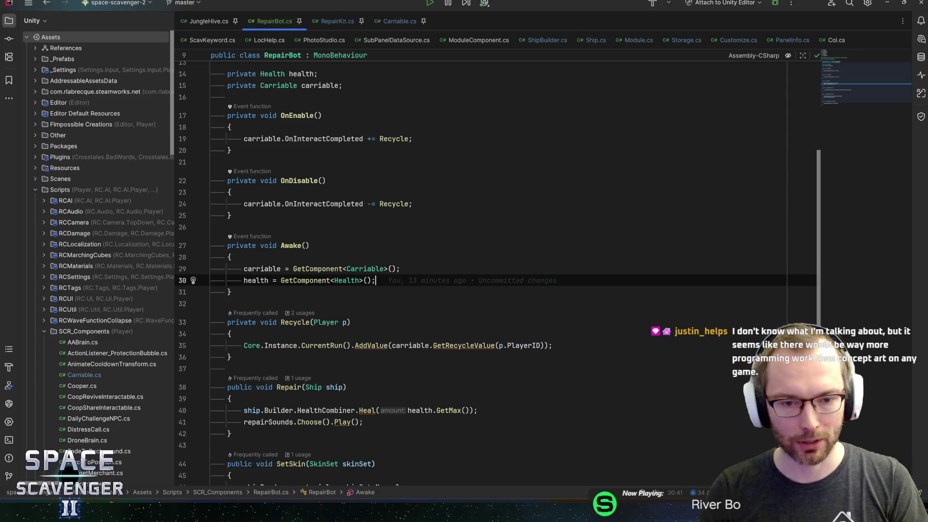
key(Up)
key(Up)
key(Up)
key(Up)
key(Up)
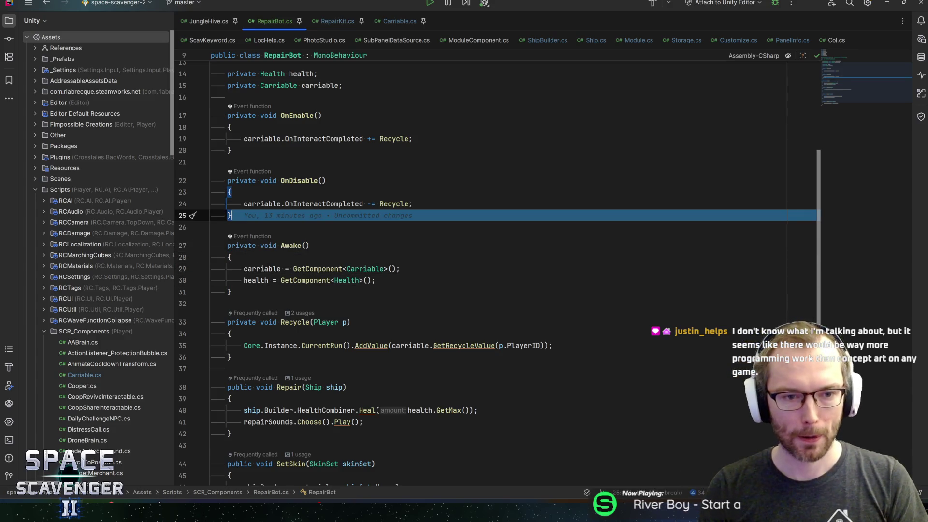
key(End)
key(Up)
key(Up)
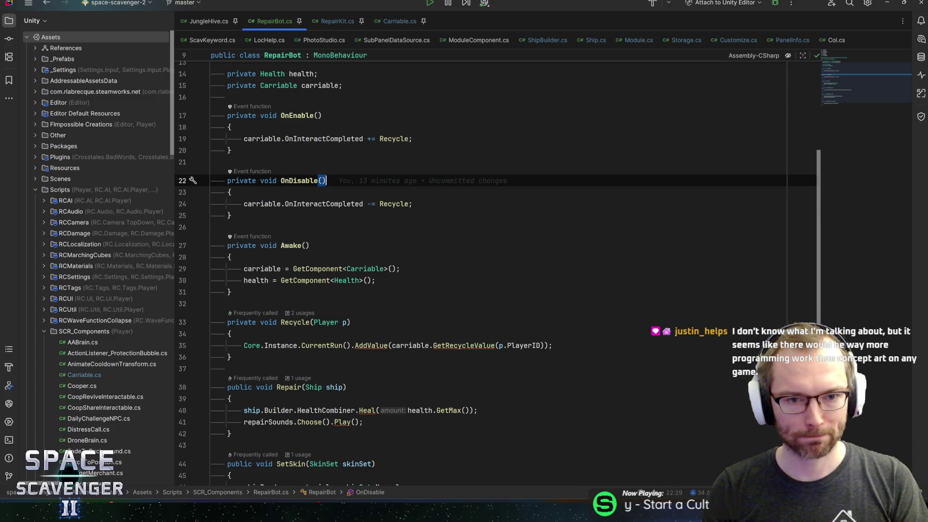
scroll(484, 271, down, 3)
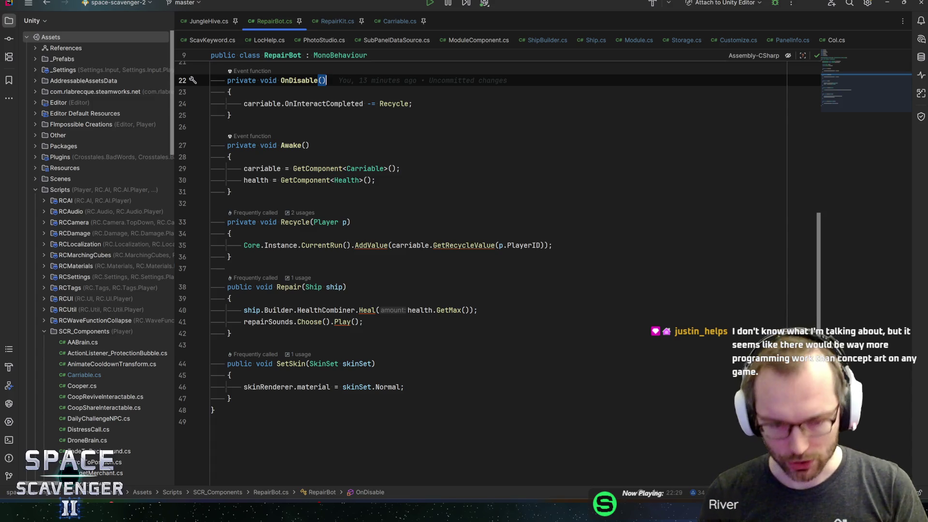
click(363, 321)
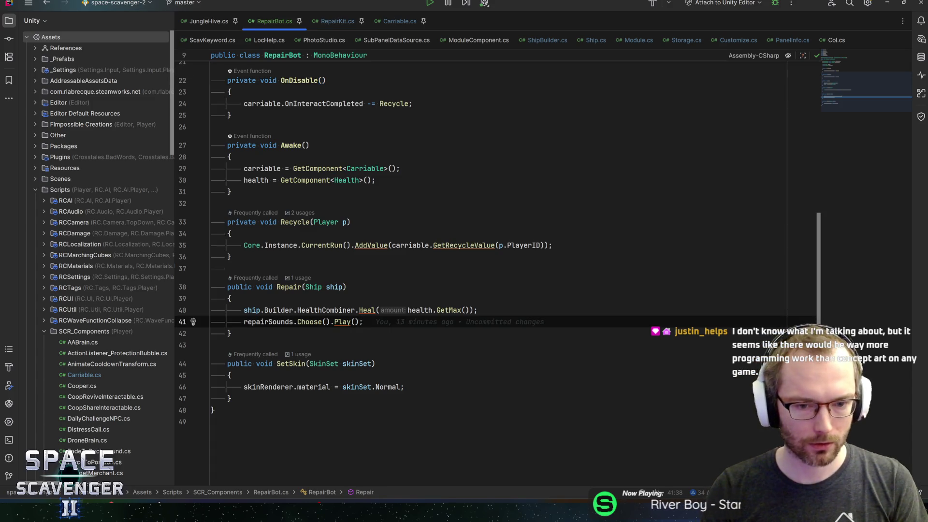
click(479, 310)
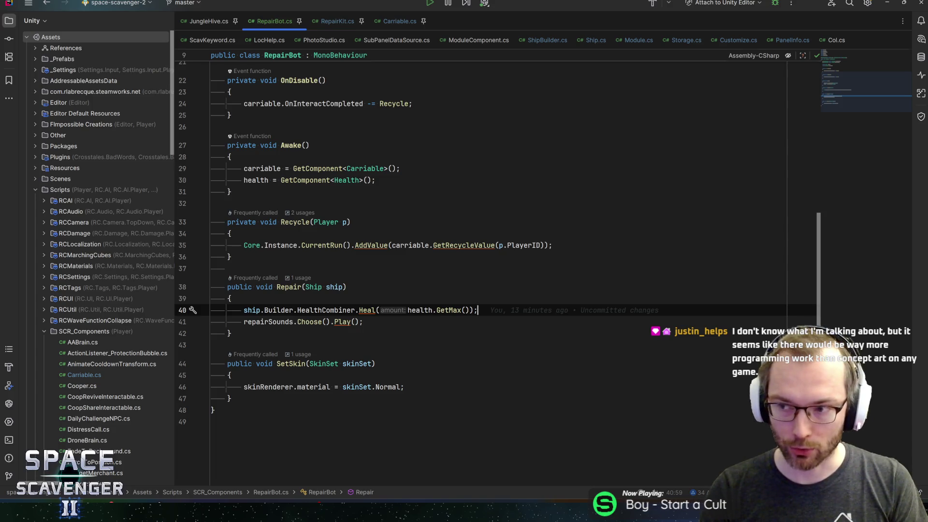
click(347, 287)
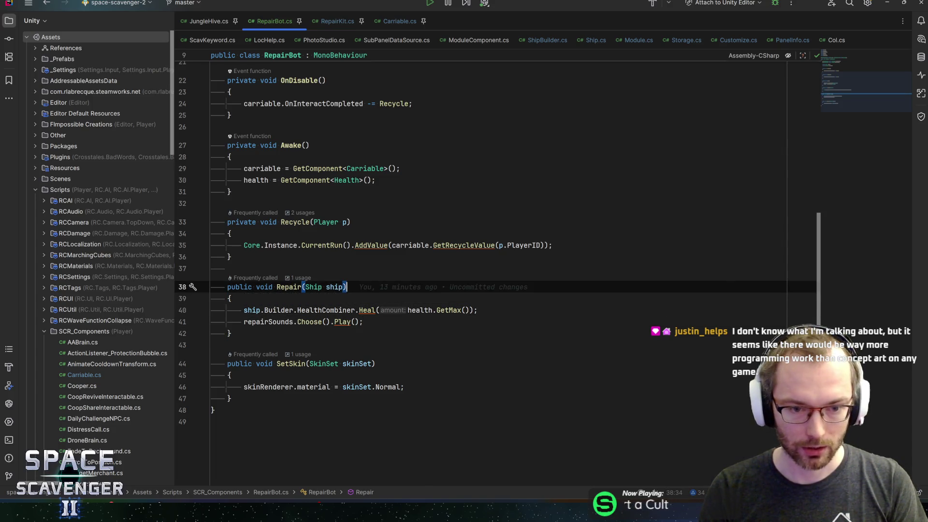
click(230, 257)
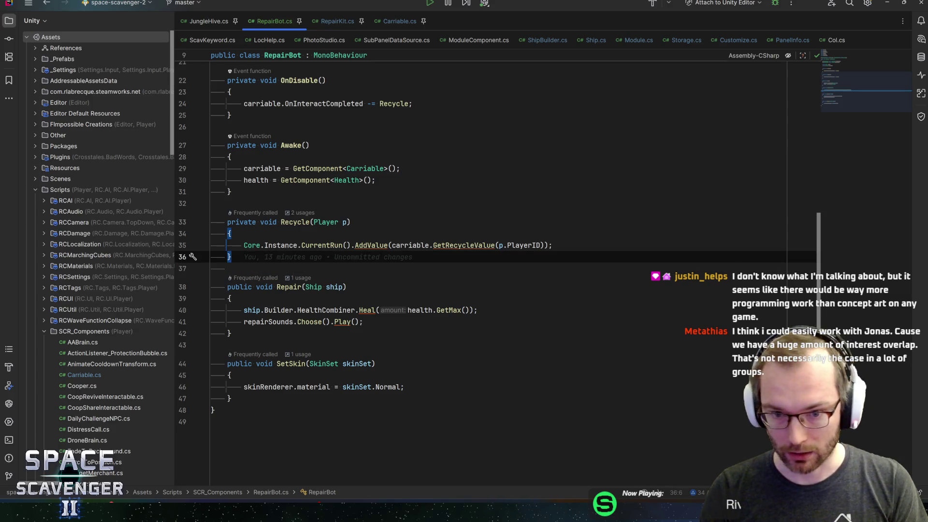
key(Up)
key(Up)
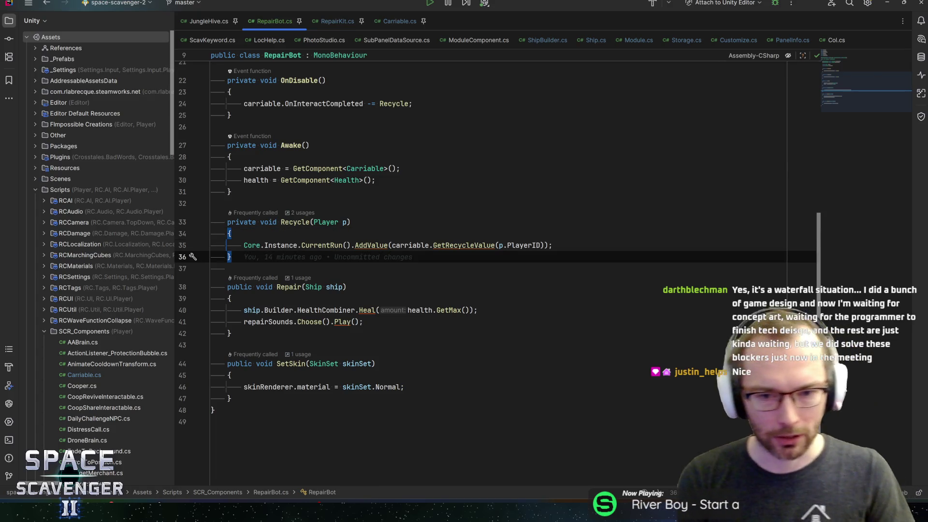
Step: Compare Recycle's AddValue line with the health lookup in Awake
click(553, 245)
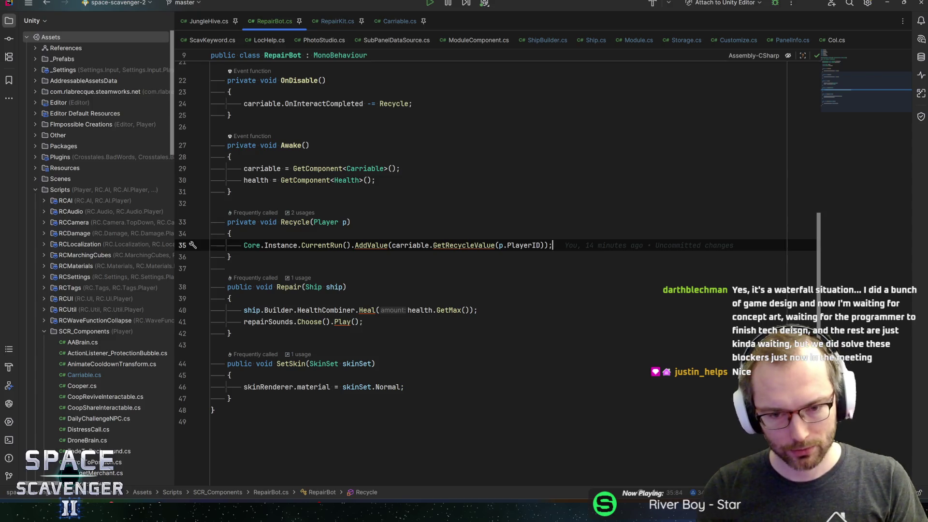
key(Up)
key(Up)
key(Up)
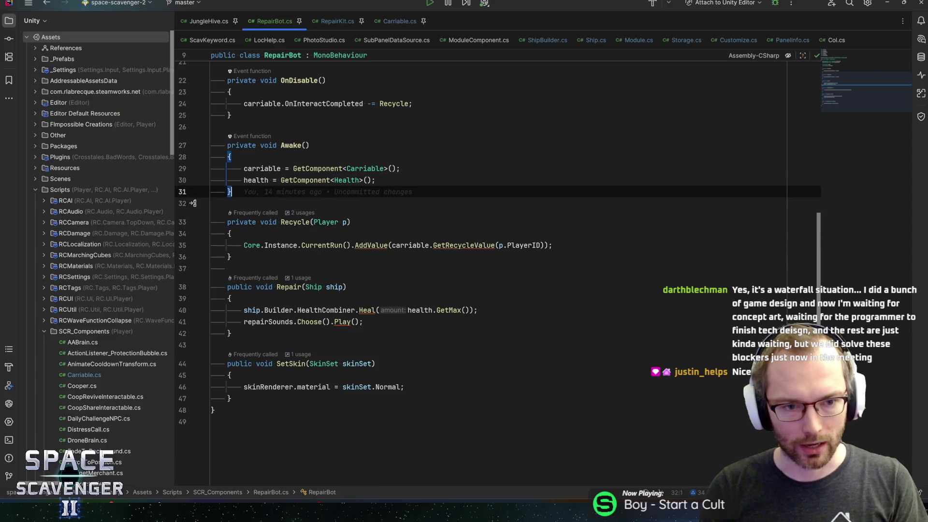
key(Up)
key(Up)
key(Down)
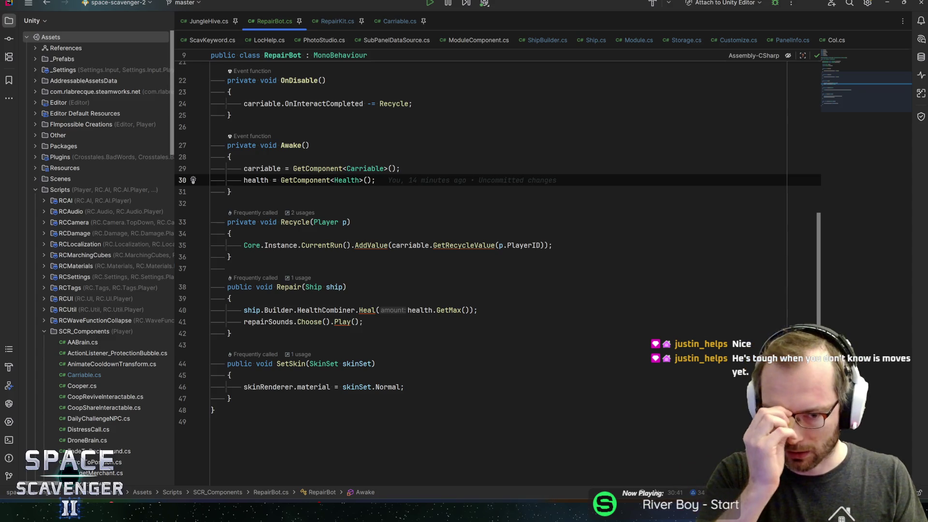
click(552, 245)
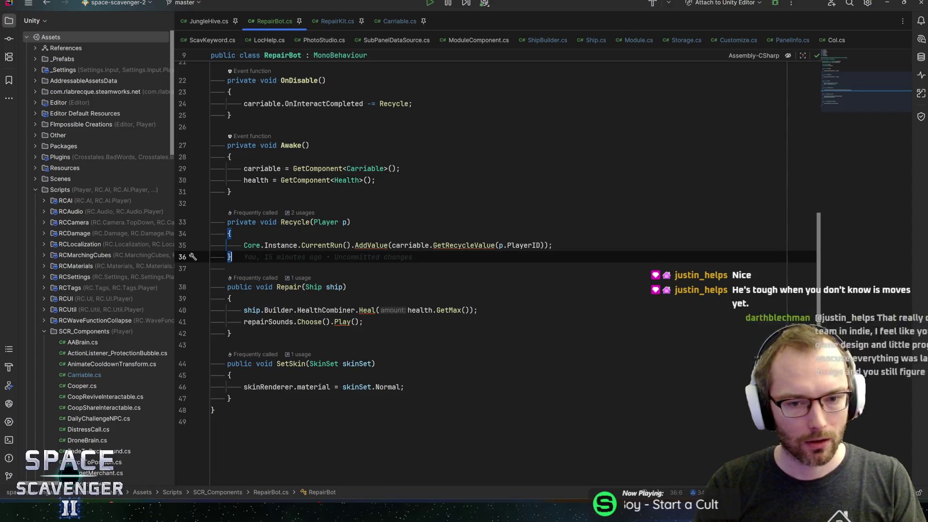
key(Up)
key(Up)
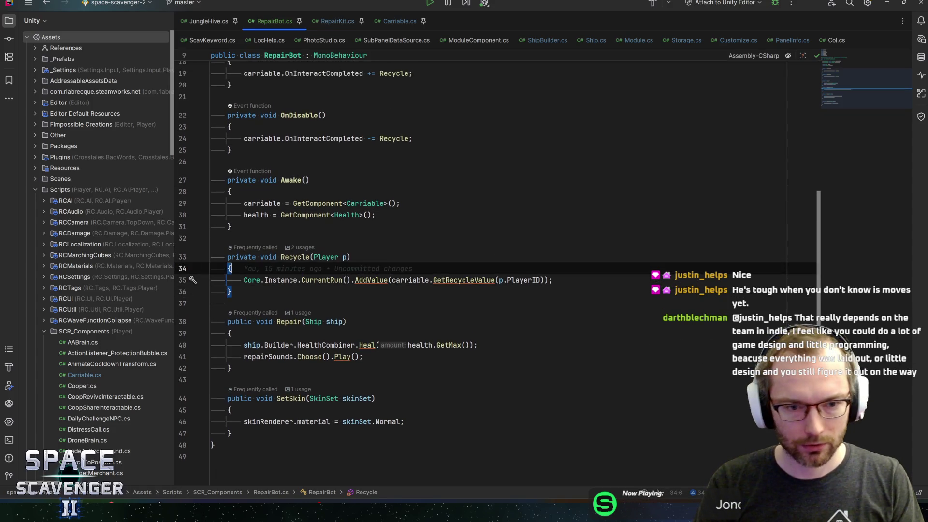
key(Up)
key(Up)
key(Up)
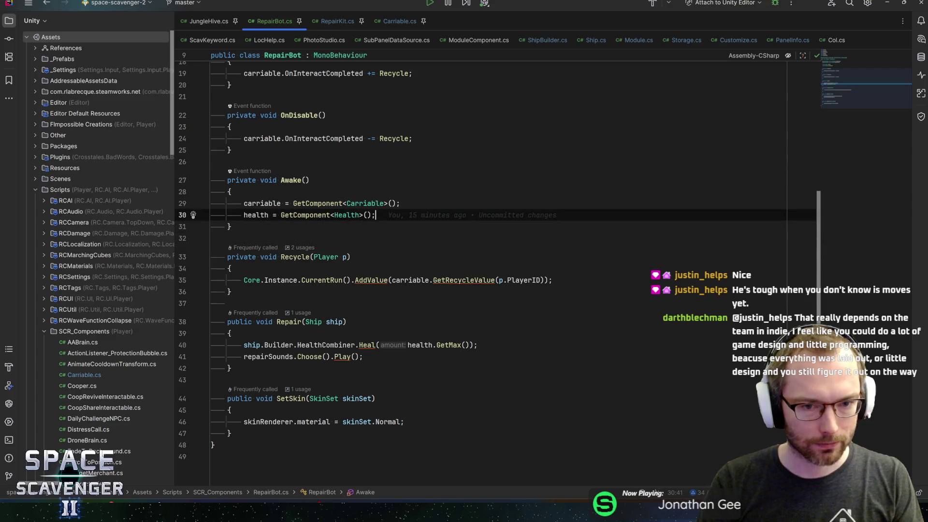
key(Down)
key(Down)
key(Down)
key(Down)
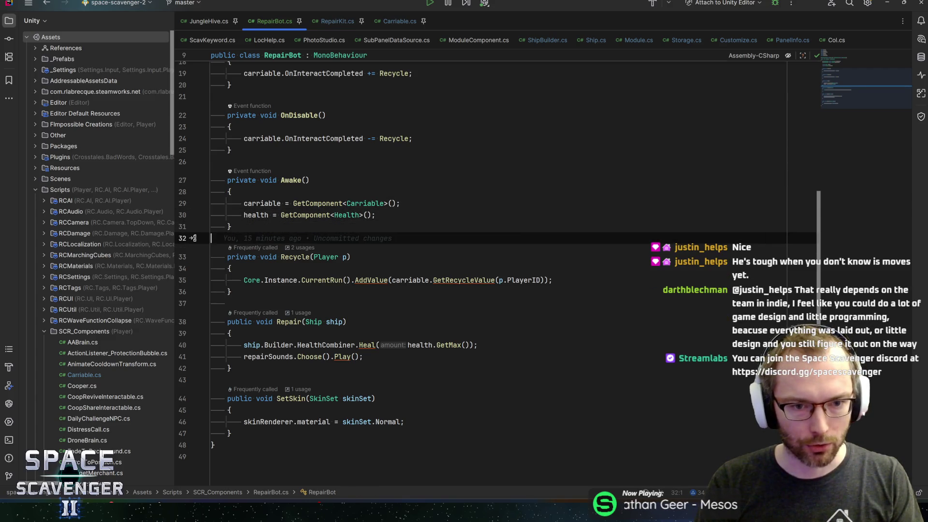
key(End)
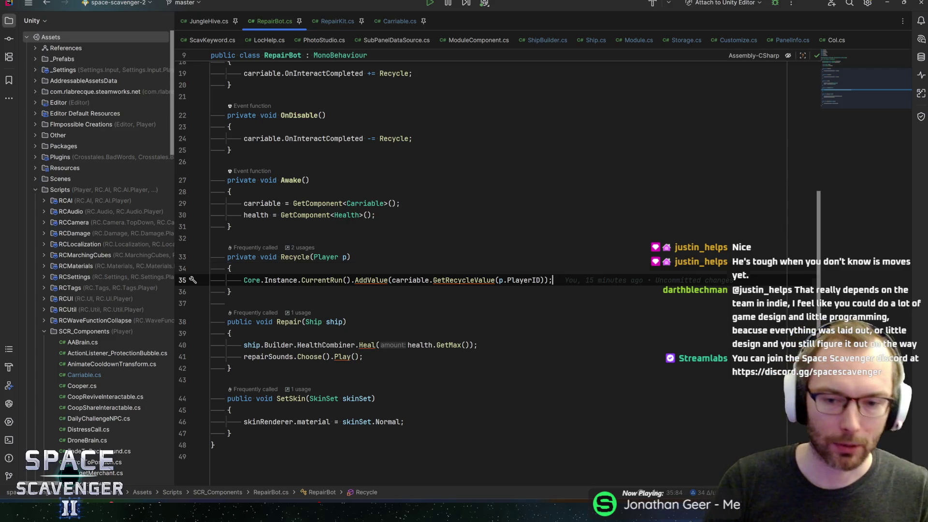
Step: Review OnEnable/OnDisable, highlight Recycle's uses, and open GetRecycleValue in Carriable.cs
key(Up)
key(Up)
key(Up)
key(Up)
key(Up)
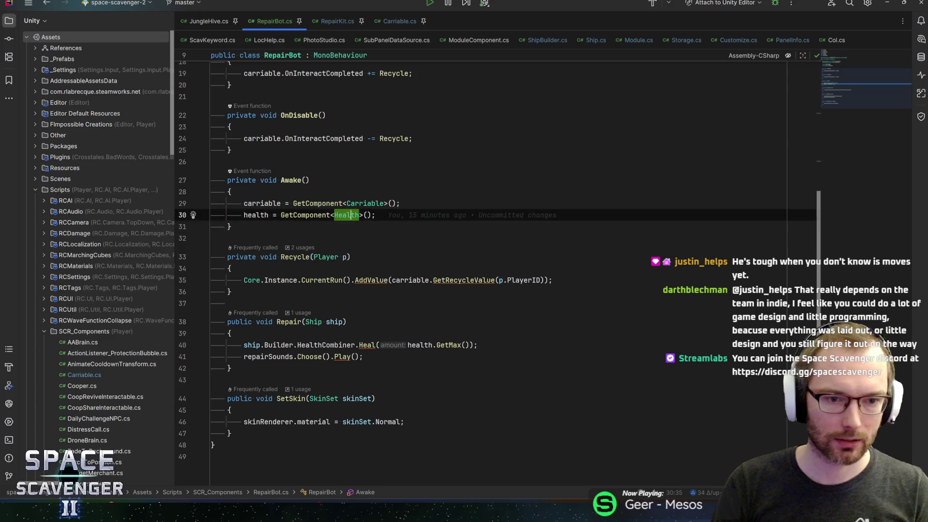
key(End)
key(Down)
key(Up)
key(Up)
key(Up)
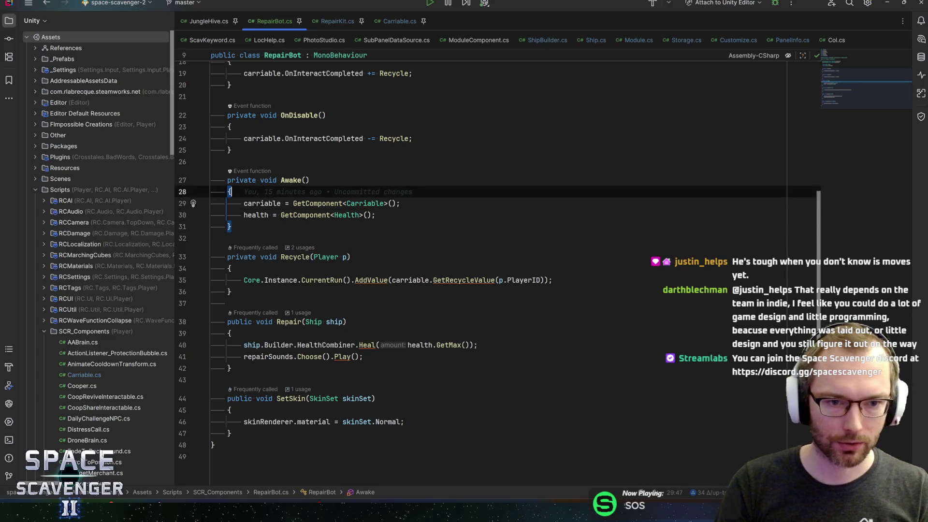
key(Up)
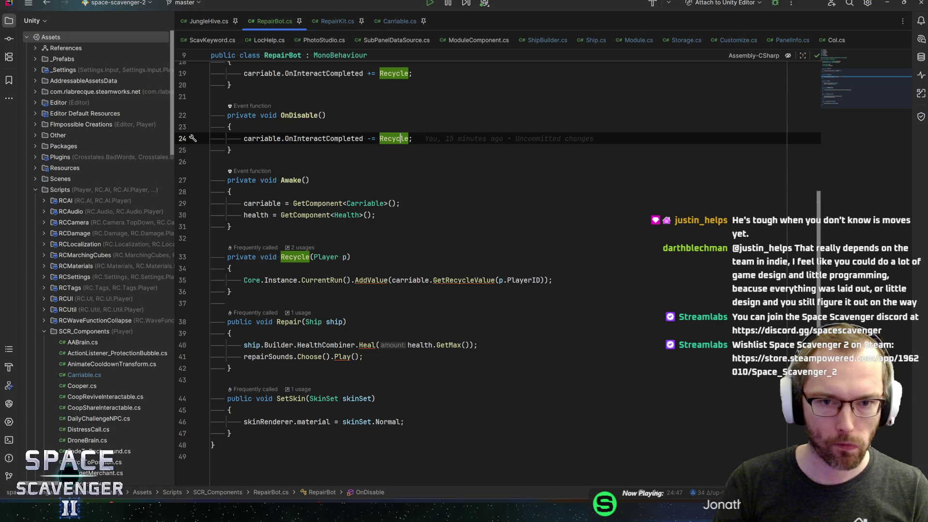
key(Up)
key(Up)
scroll(484, 261, up, 6)
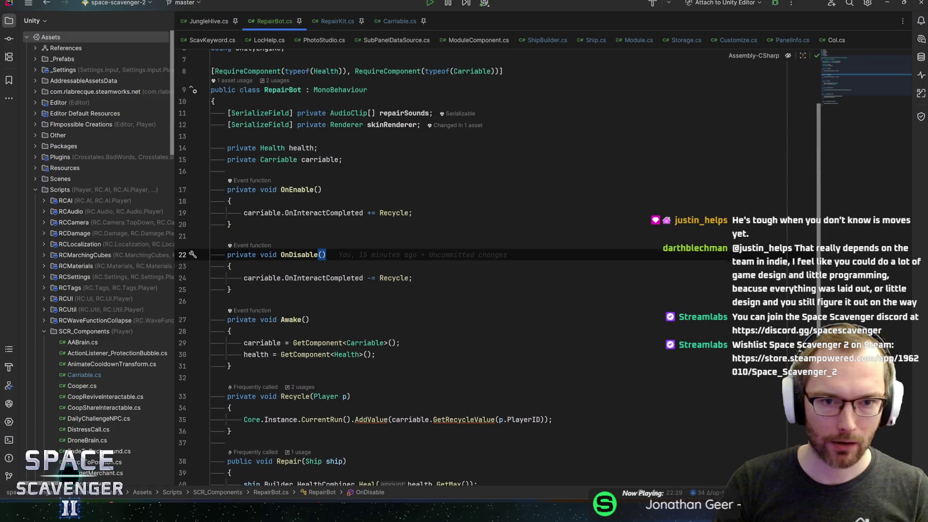
scroll(483, 261, down, 2)
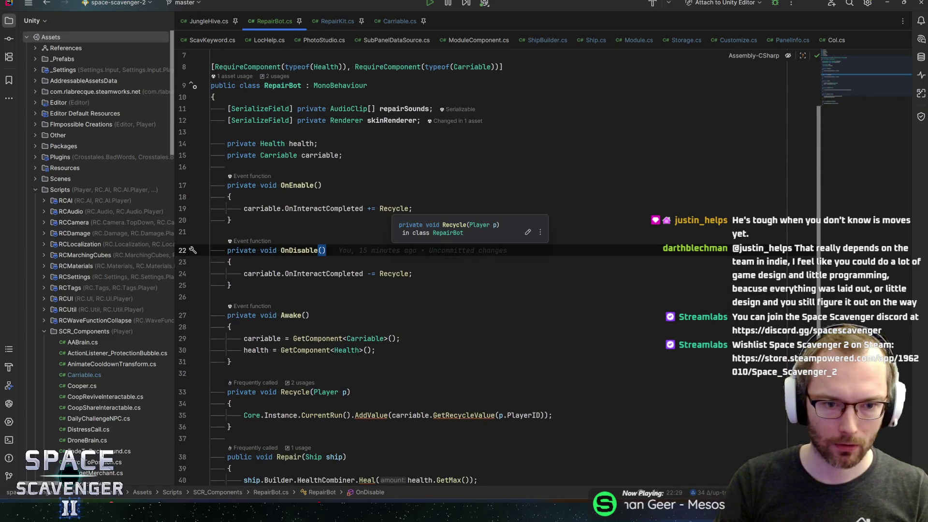
scroll(483, 261, down, 5)
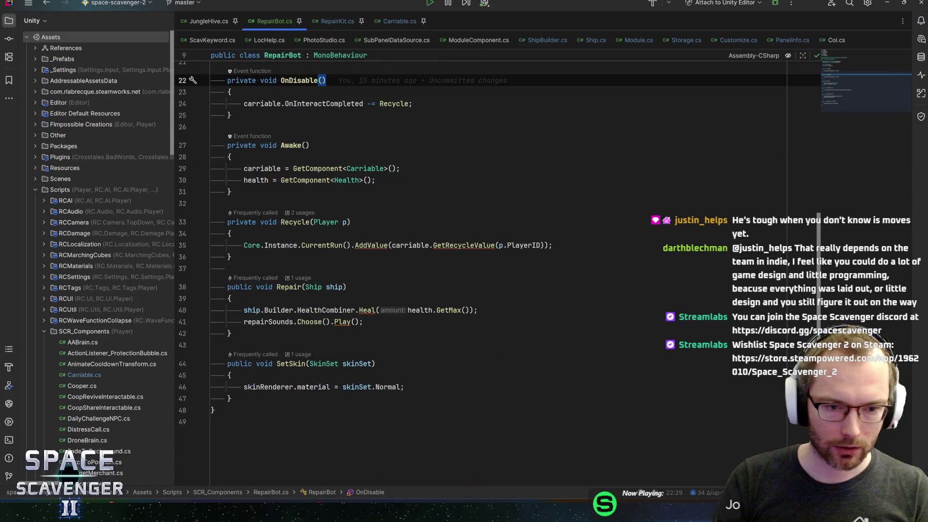
click(285, 222)
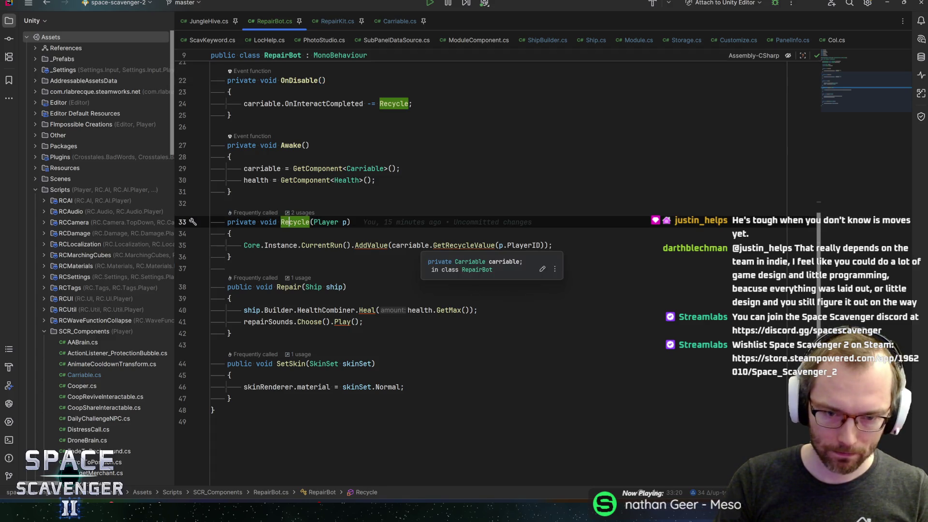
ctrl+click(464, 245)
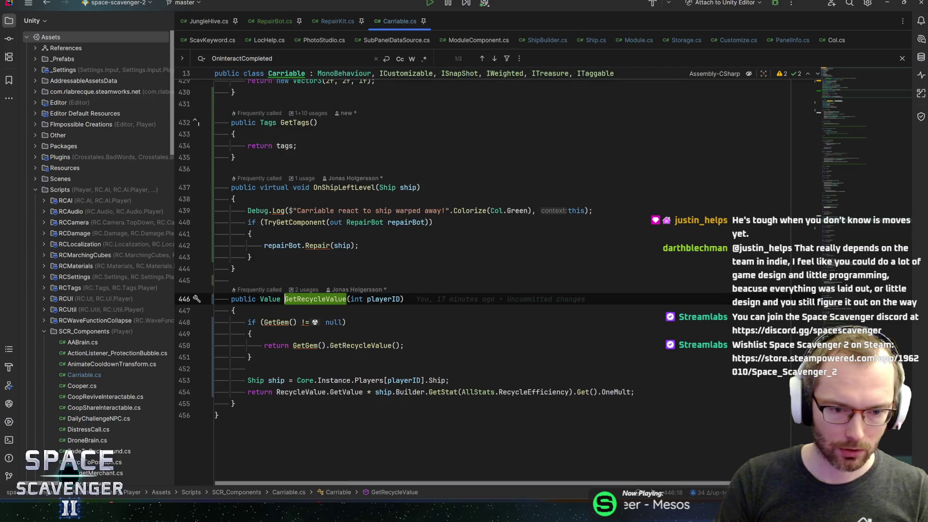
Step: Start a new line below the ship lookup declaring 'Value scrapValue =', discarding a RecycleValue.get attempt
click(351, 392)
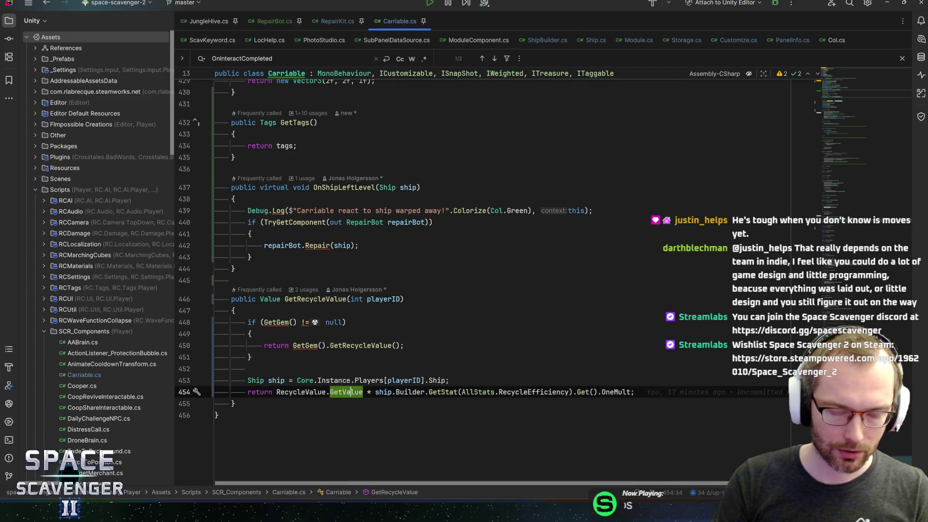
click(450, 381)
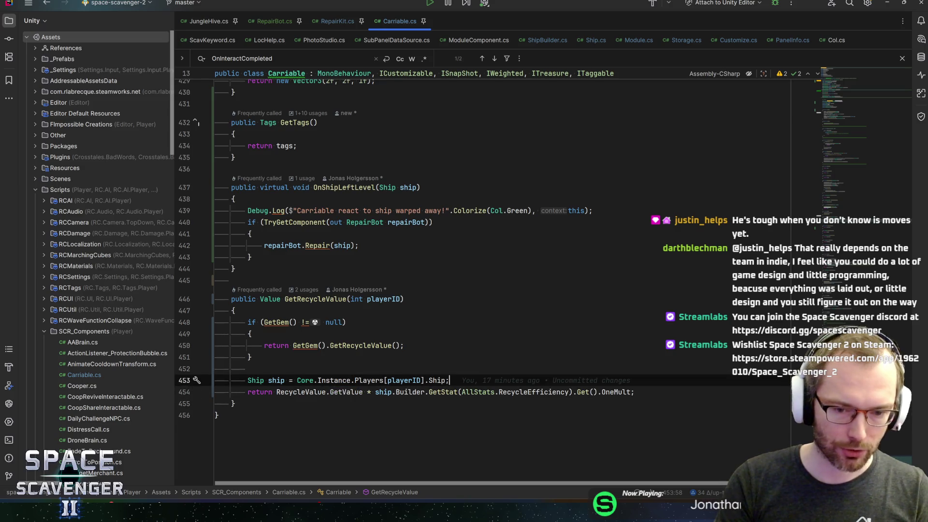
key(Return)
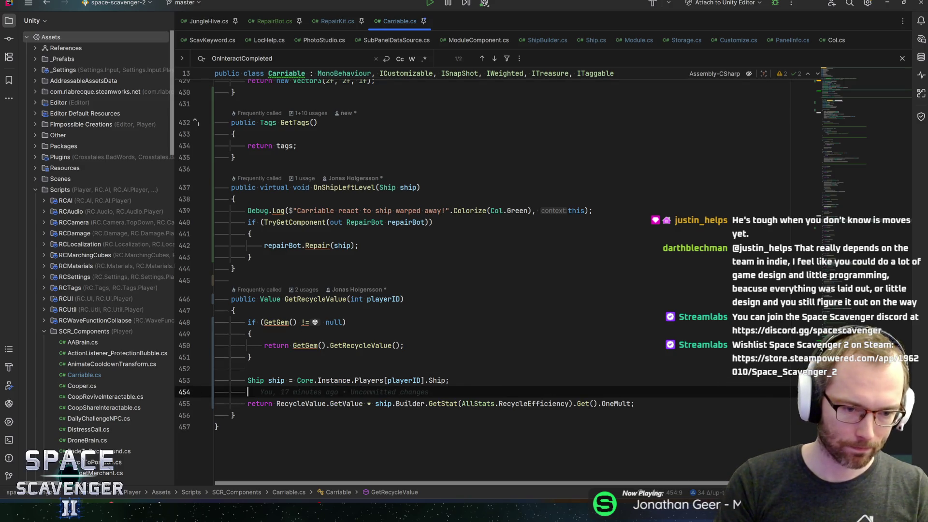
text(Value )
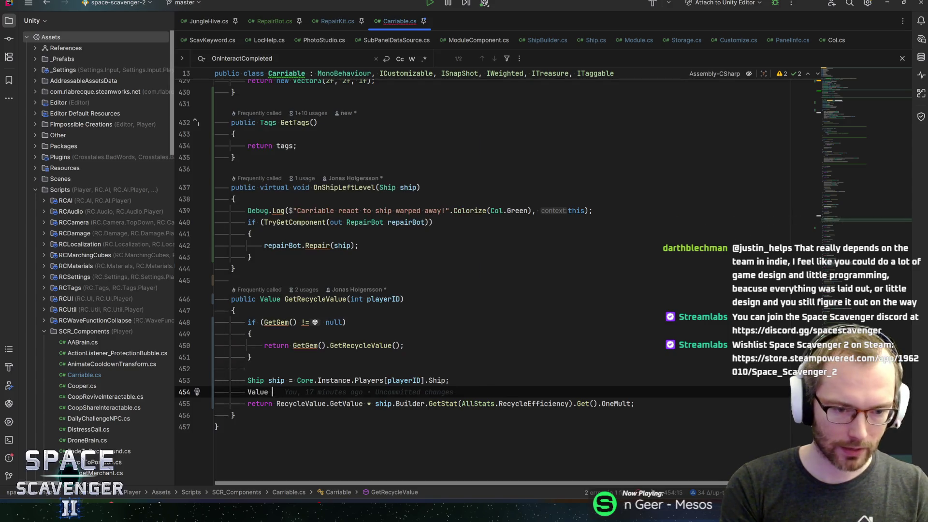
text(scrapV)
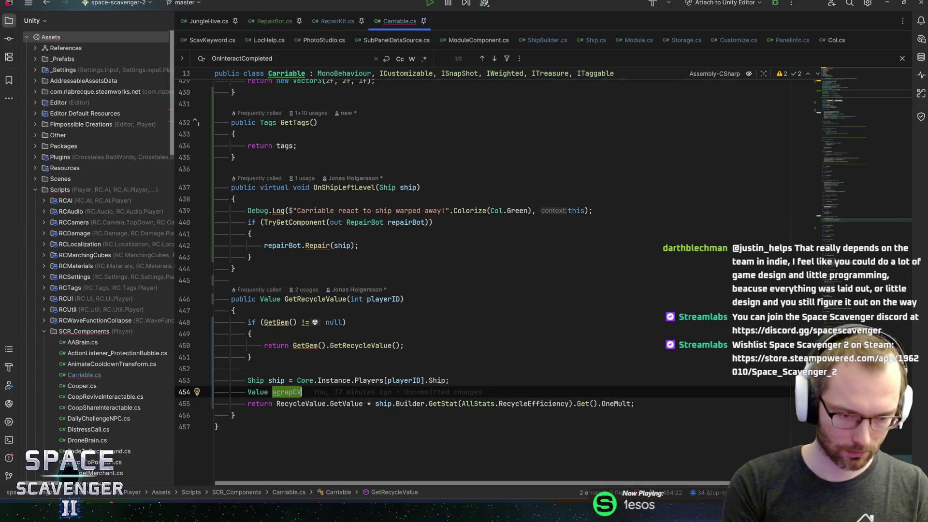
text(alue = Rec)
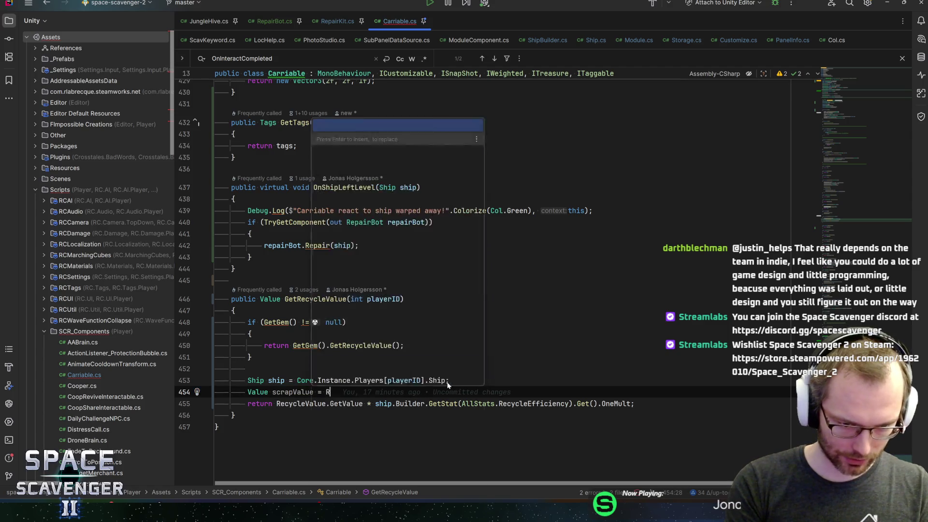
key(Return)
text(.get)
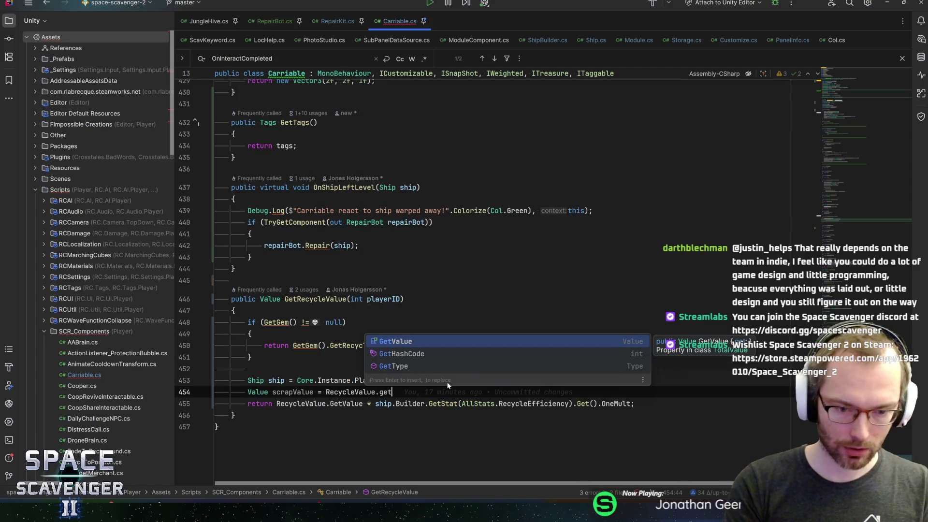
key(ctrl+BackSpace)
key(ctrl+BackSpace)
key(ctrl+BackSpace)
Step: Initialize scrapValue with new Value(RecycleValue.GetValue.ScrapAmount) using autocomplete
text(new V)
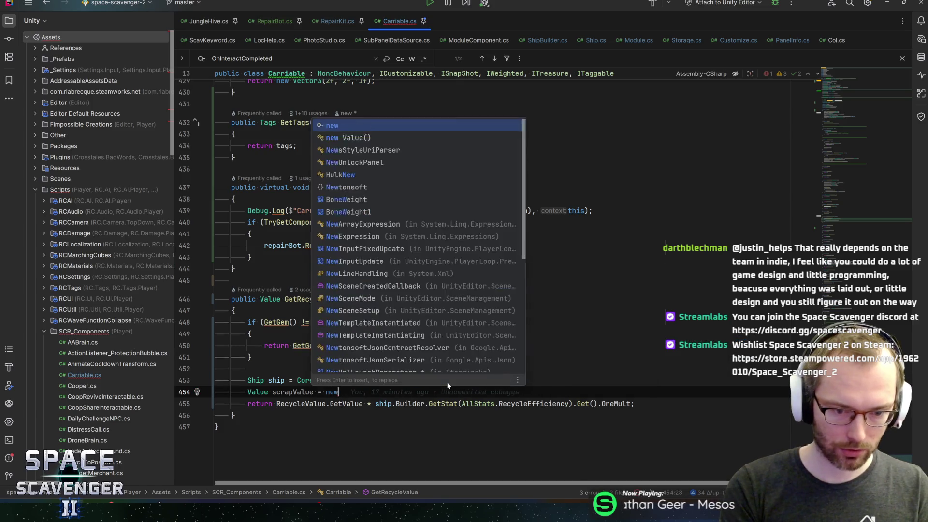
key(Return)
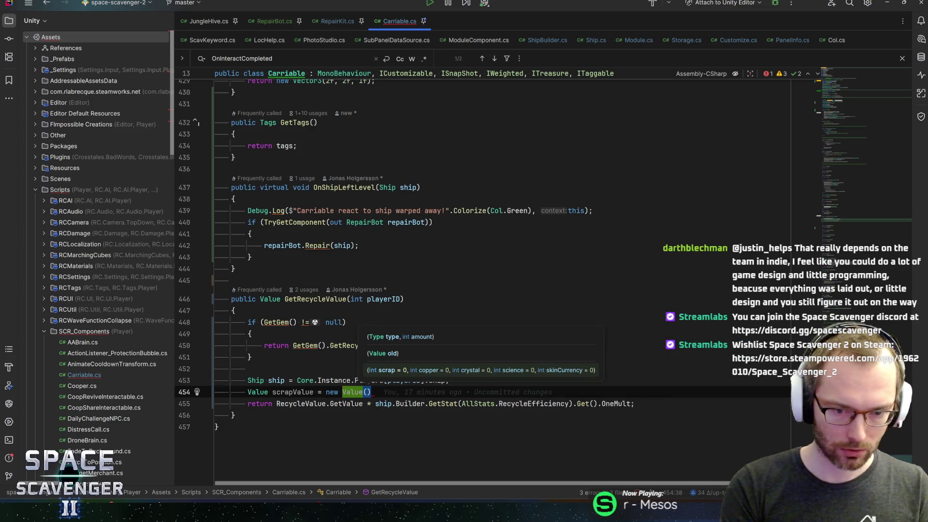
text(rec)
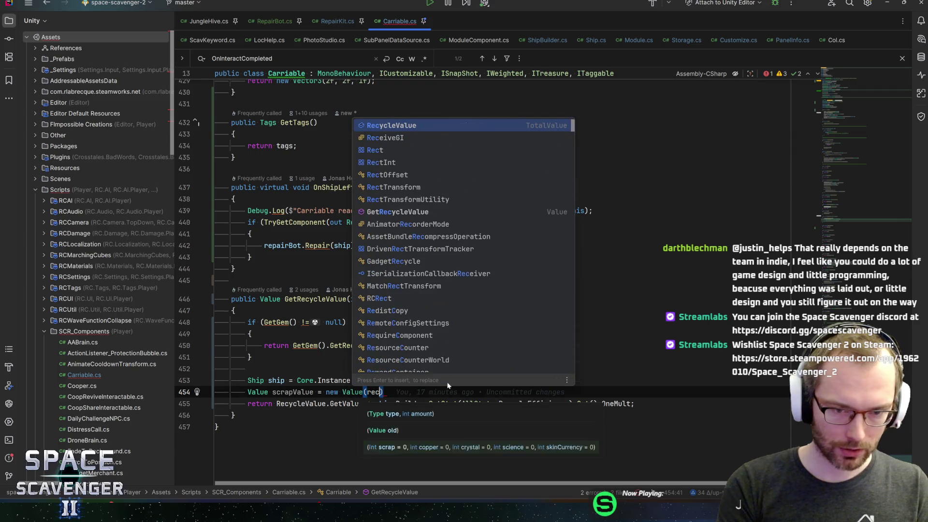
key(Return)
text(.getval)
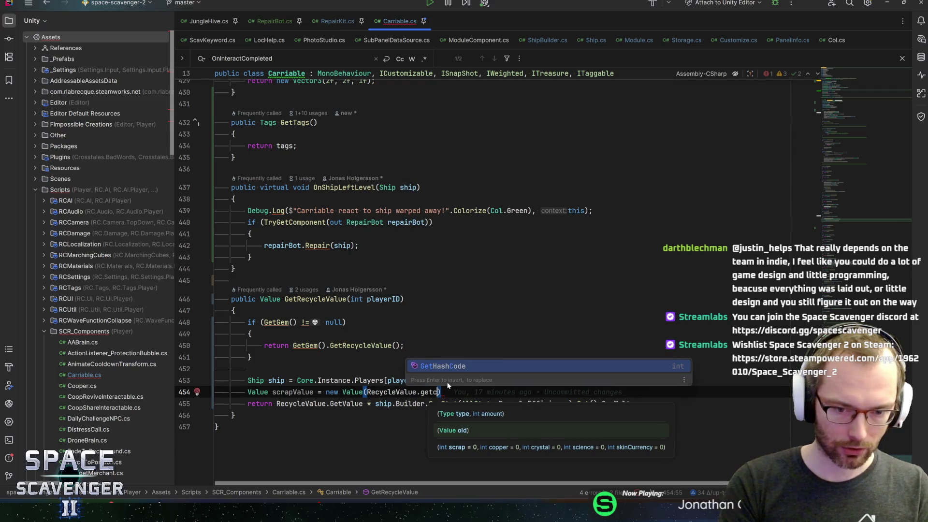
key(Return)
text(.sc)
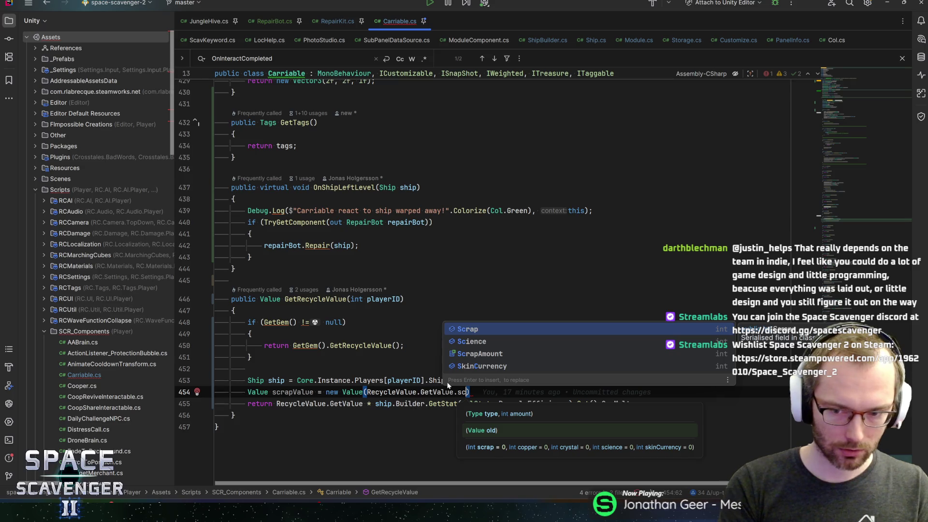
key(Down)
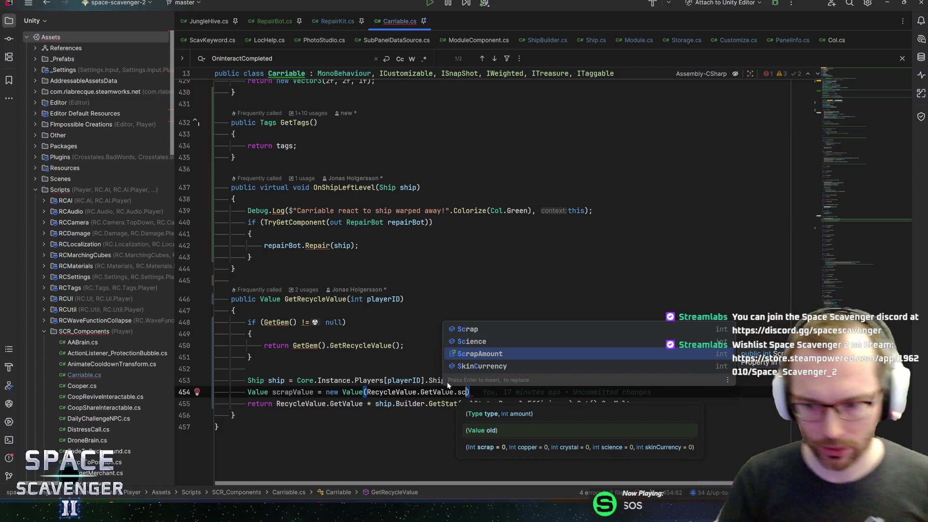
key(Return)
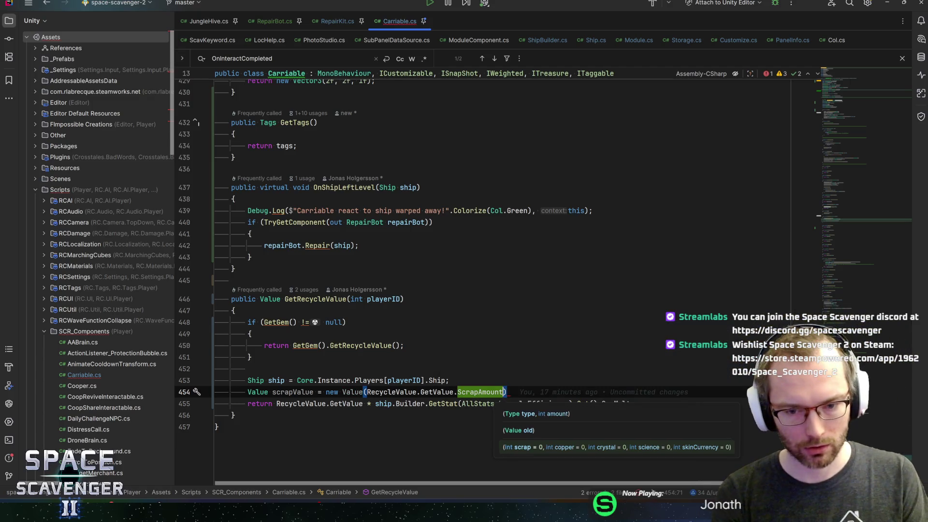
Step: Finish the scrapValue line and replace RecycleValue.GetValue in the return statement with scrapValue
text(;)
key(Home)
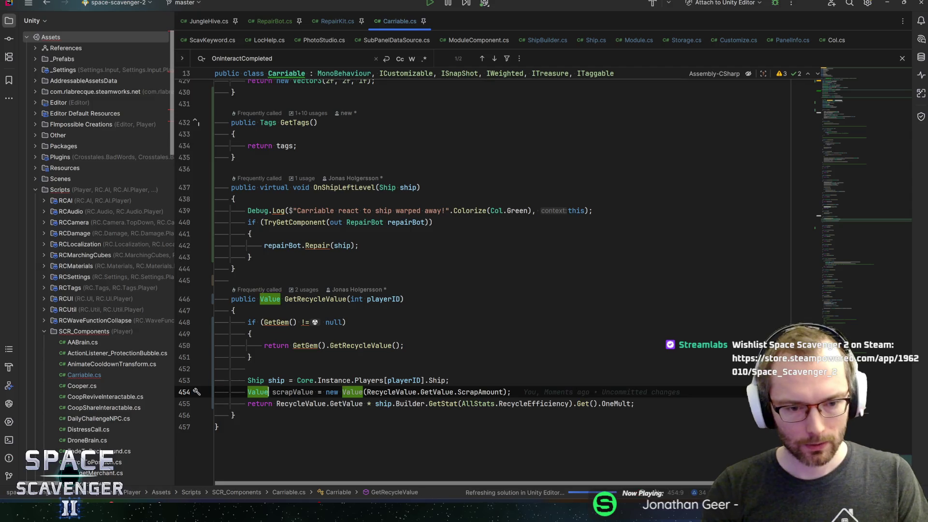
key(ctrl+Right)
key(ctrl+Right)
key(ctrl+c)
key(Down)
key(ctrl+shift+Right)
key(ctrl+shift+Right)
key(ctrl+shift+Right)
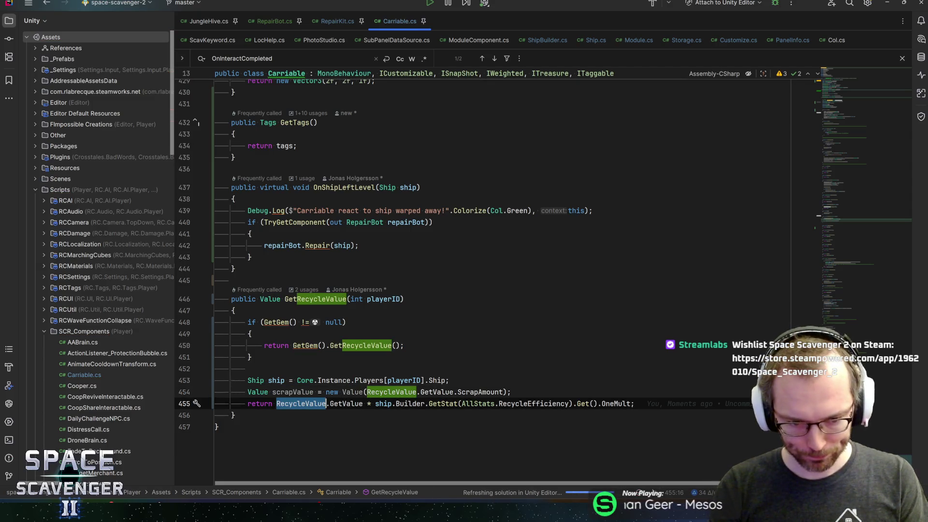
key(ctrl+v)
key(End)
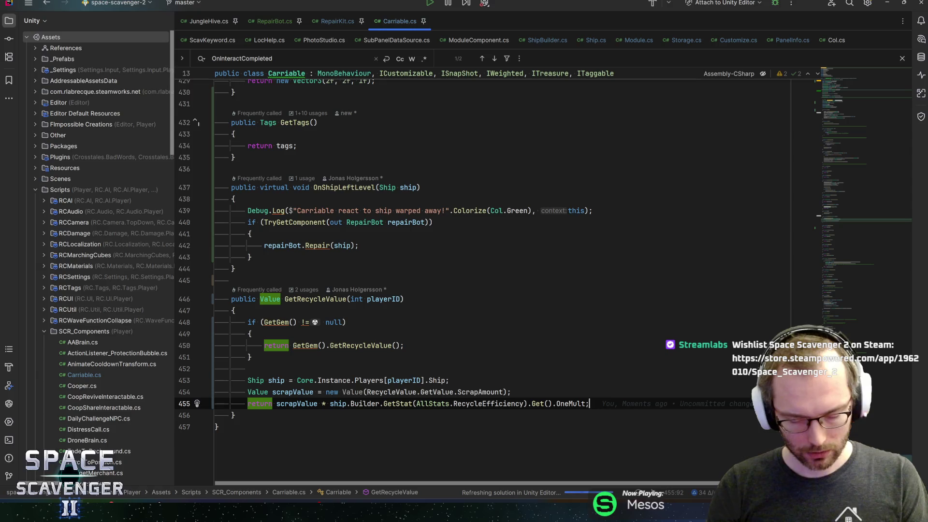
Step: Move the recycle-efficiency multiplier from the return line onto the scrapValue declaration
click(353, 392)
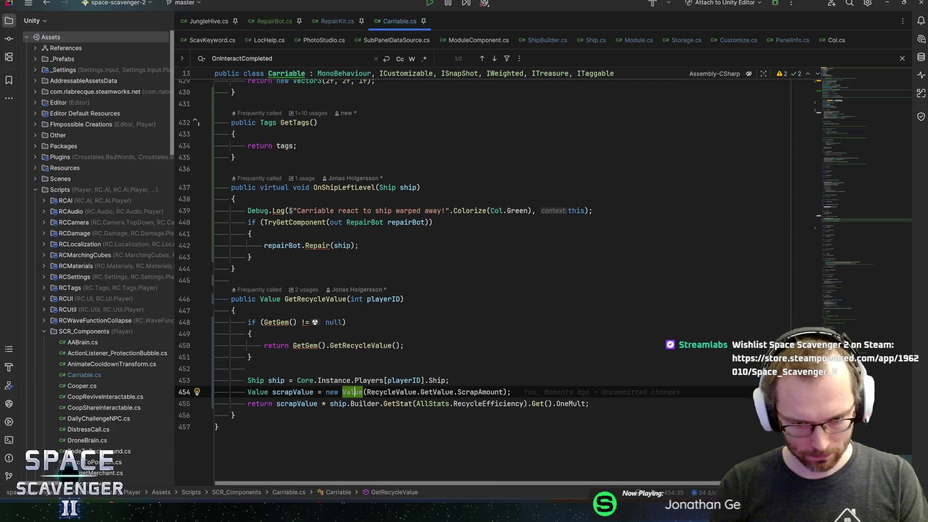
drag(330, 404, 590, 403)
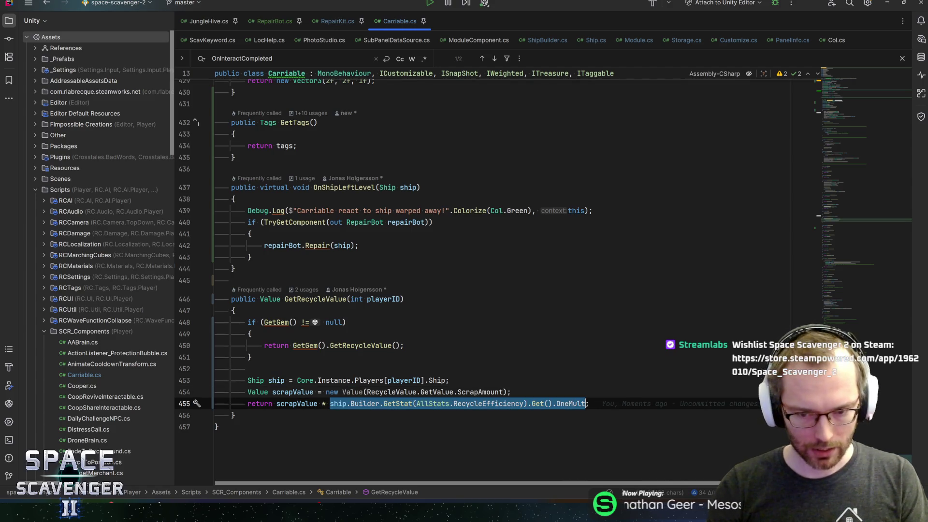
key(ctrl+x)
click(512, 392)
key(ctrl+v)
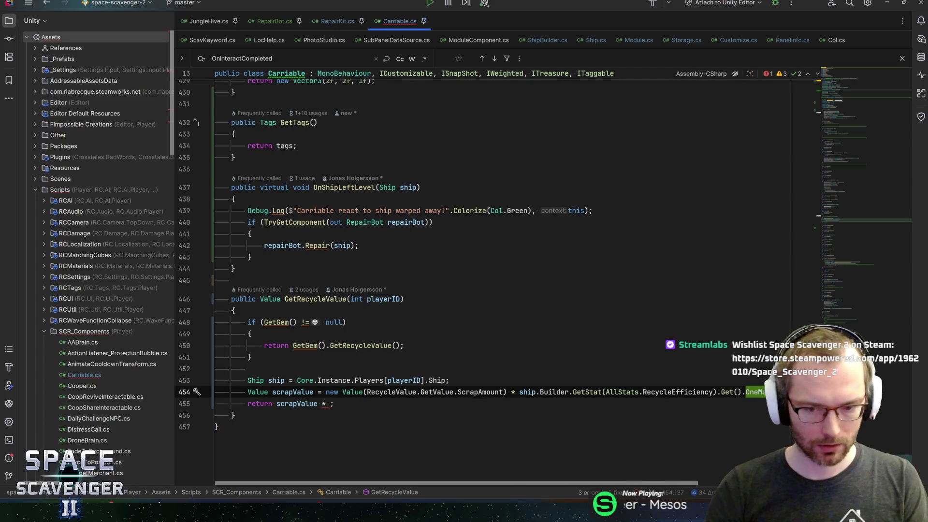
key(Down)
key(BackSpace)
key(BackSpace)
key(BackSpace)
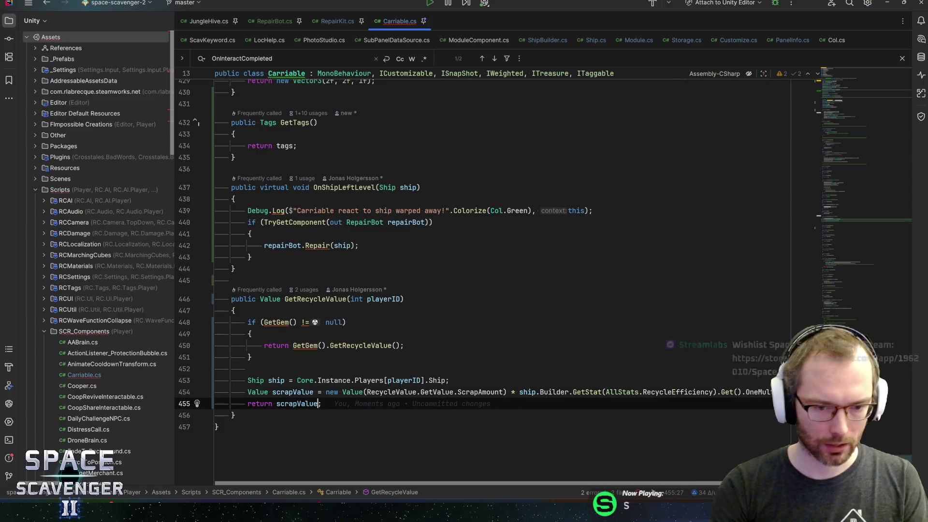
text(;)
Step: Inline the scrapValue expression into the return statement and remove the separate declaration
key(Up)
key(shift+End)
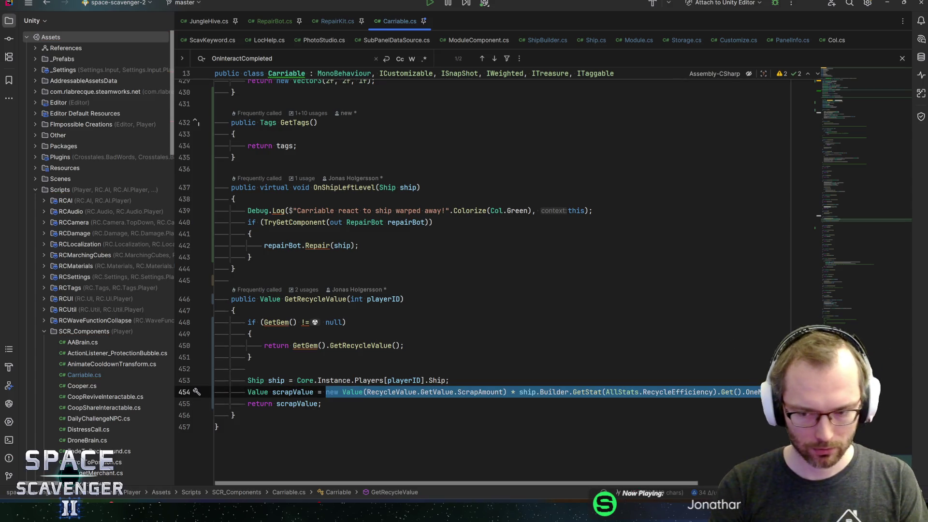
key(Delete)
key(Down)
key(ctrl+shift+Left)
key(ctrl+v)
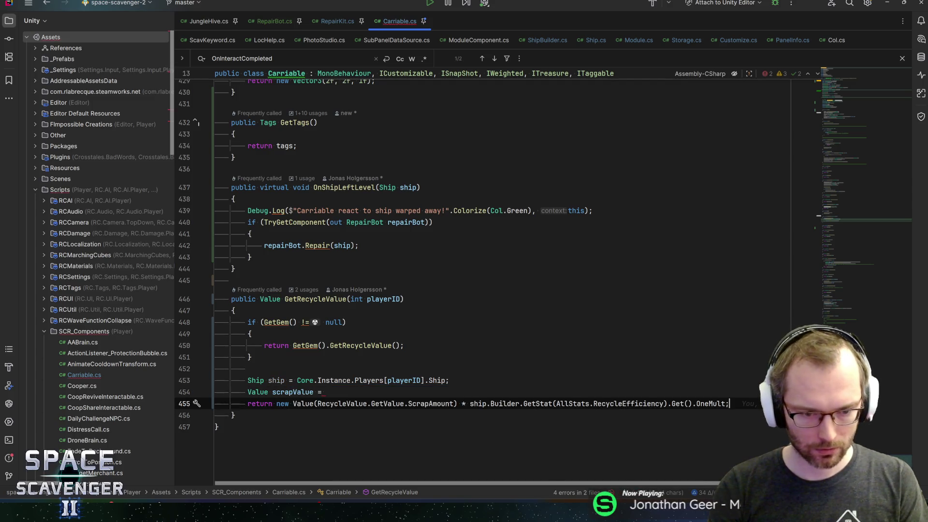
key(Up)
key(ctrl+y)
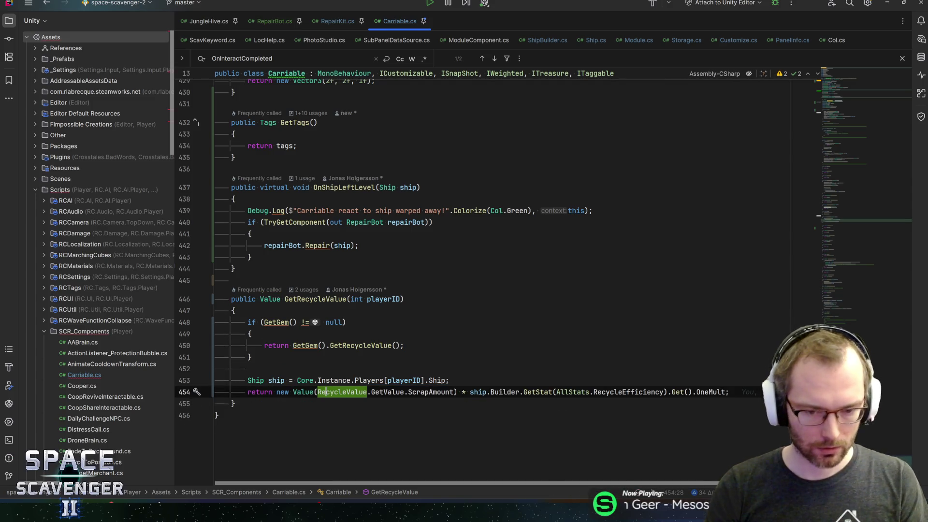
Step: Inspect the return expression's ScrapAmount and multiplier members and the Value multiplication operator definition
click(470, 392)
click(503, 393)
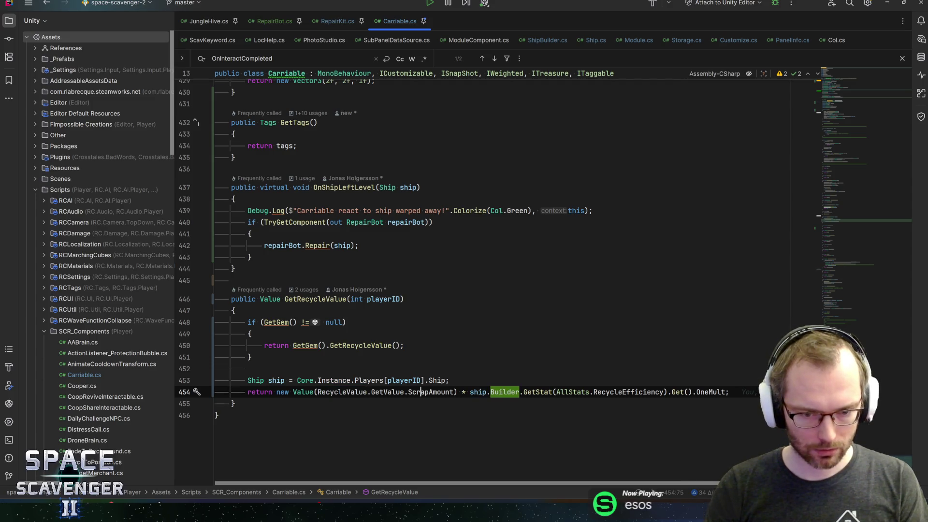
click(420, 392)
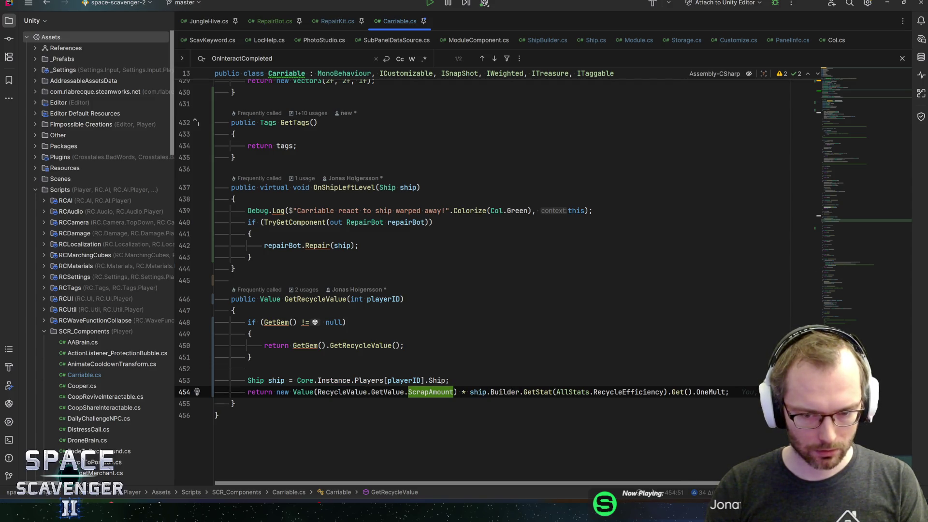
click(471, 393)
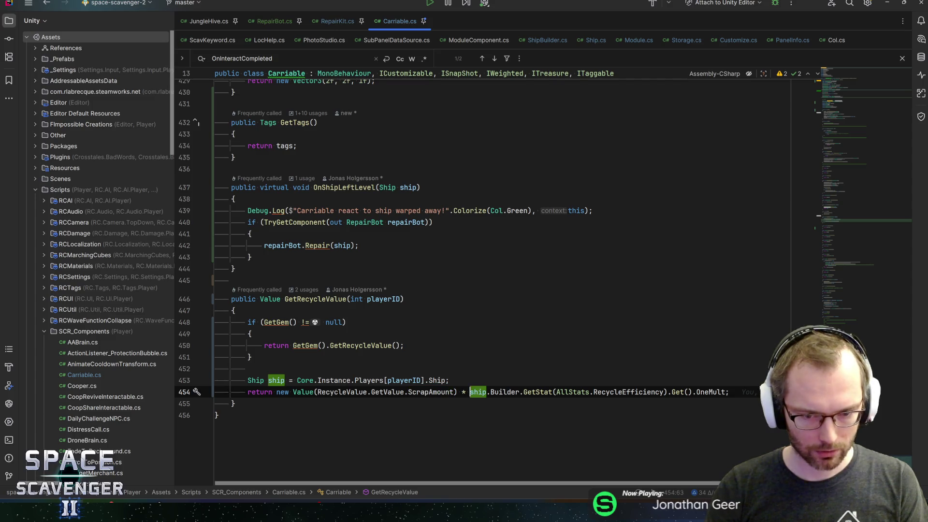
key(shift+End)
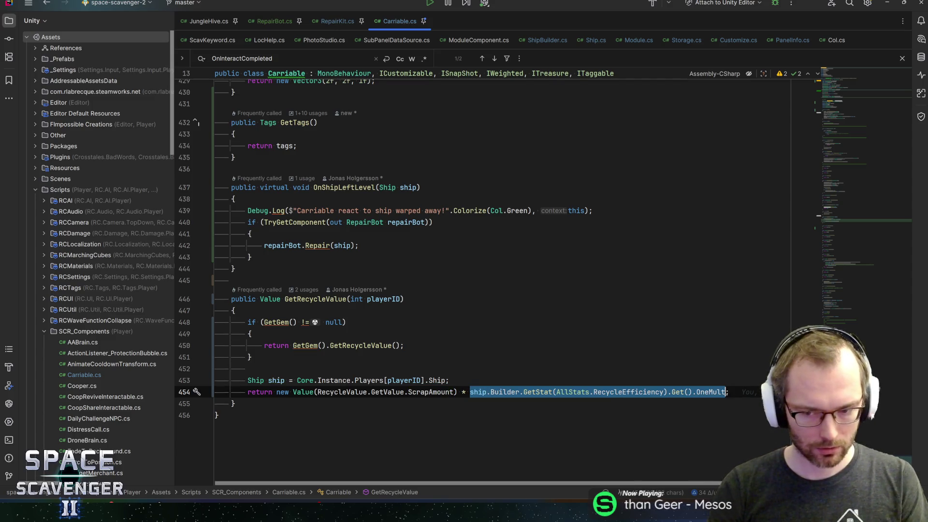
key(ctrl+x)
key(ctrl+z)
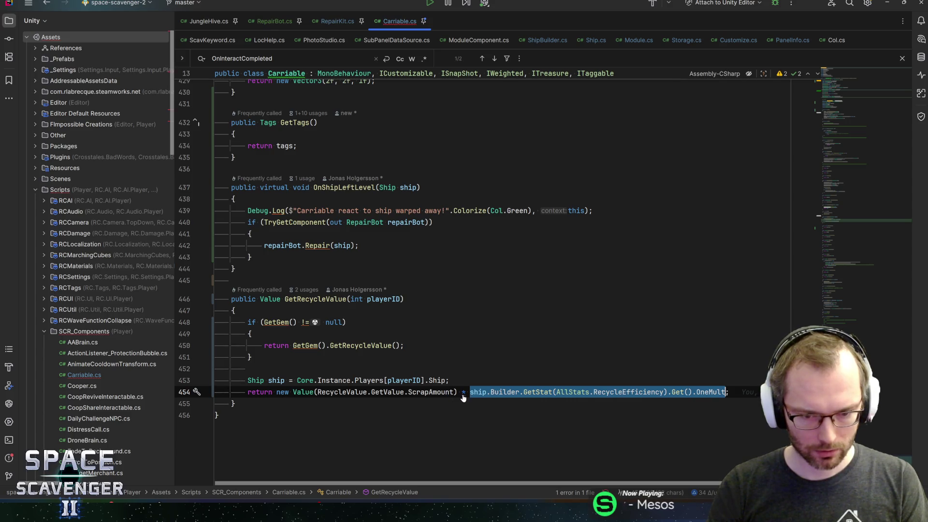
ctrl+click(462, 393)
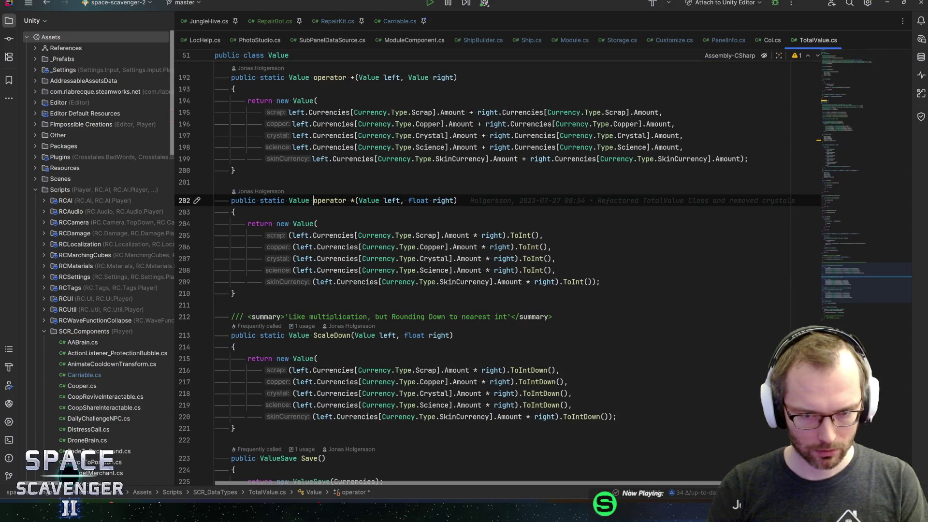
key(ctrl+alt+Left)
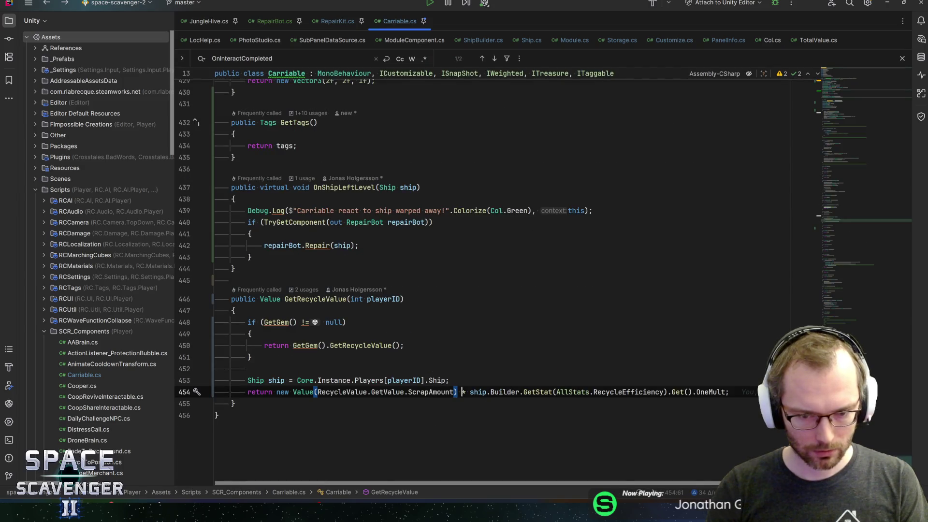
Step: Leave Rider and switch back to the Unity editor
click(247, 369)
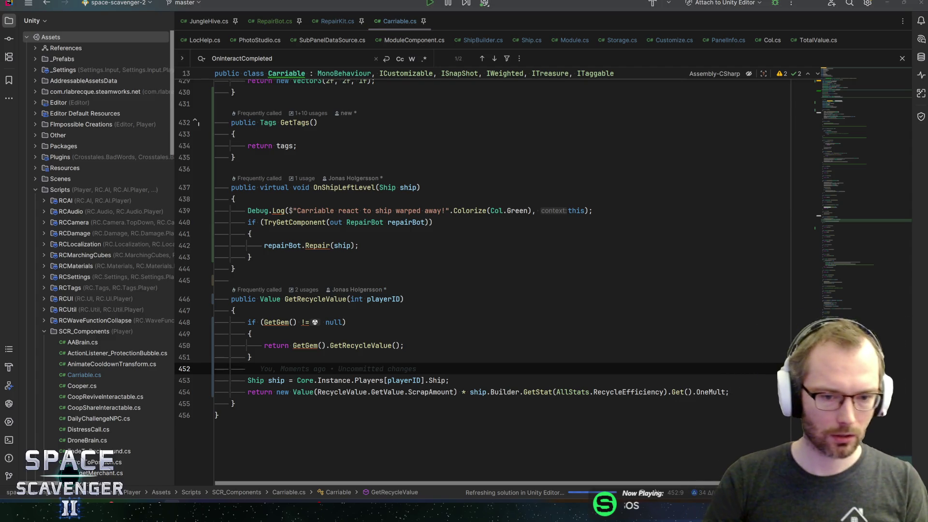
key(Down)
key(End)
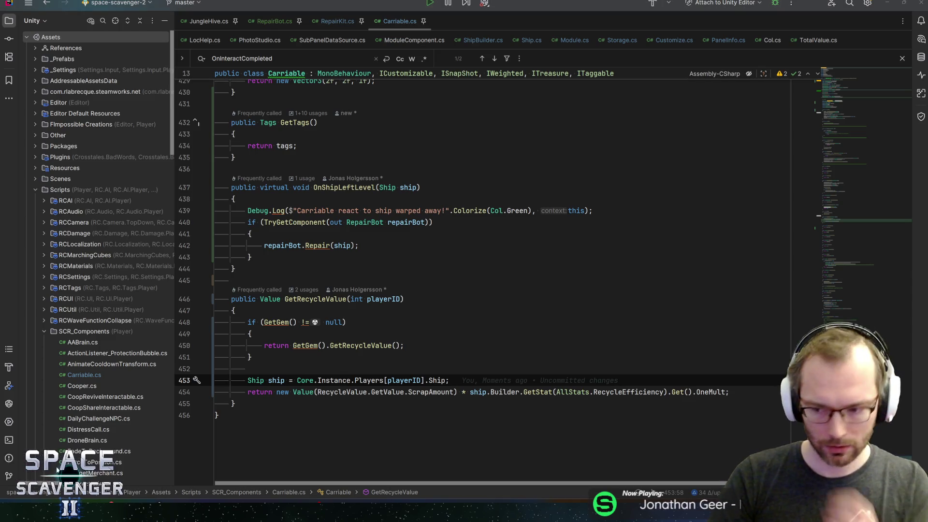
key(alt+Tab)
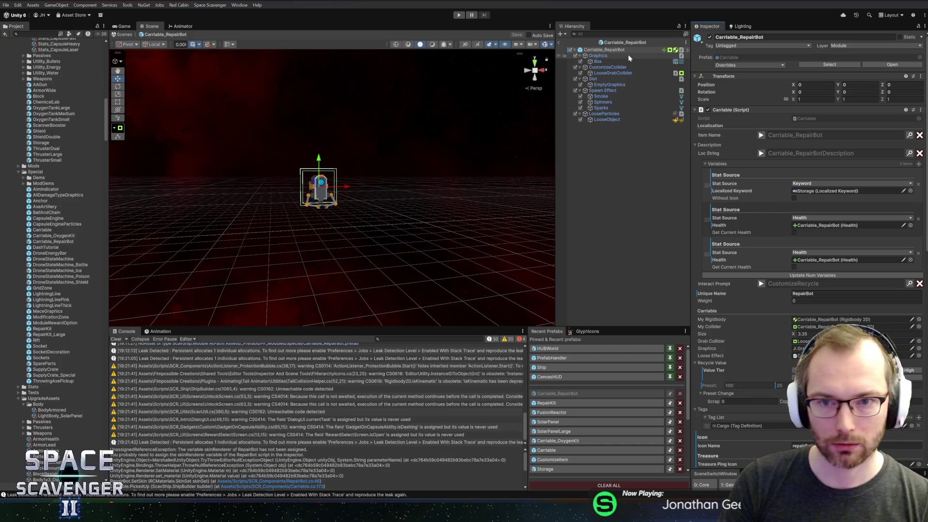
Step: Exit the Carriable_RepairBot prefab view, enter Play mode, and maximize the Game view
click(559, 43)
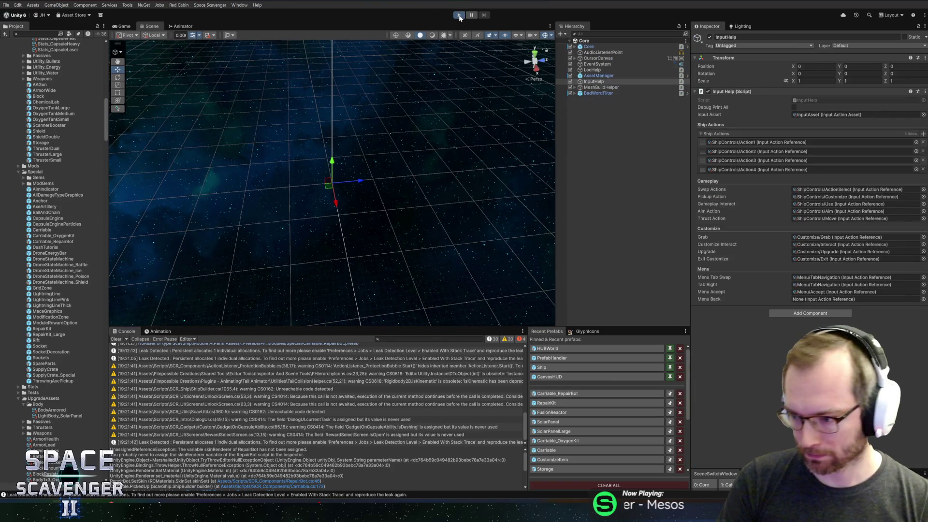
click(459, 15)
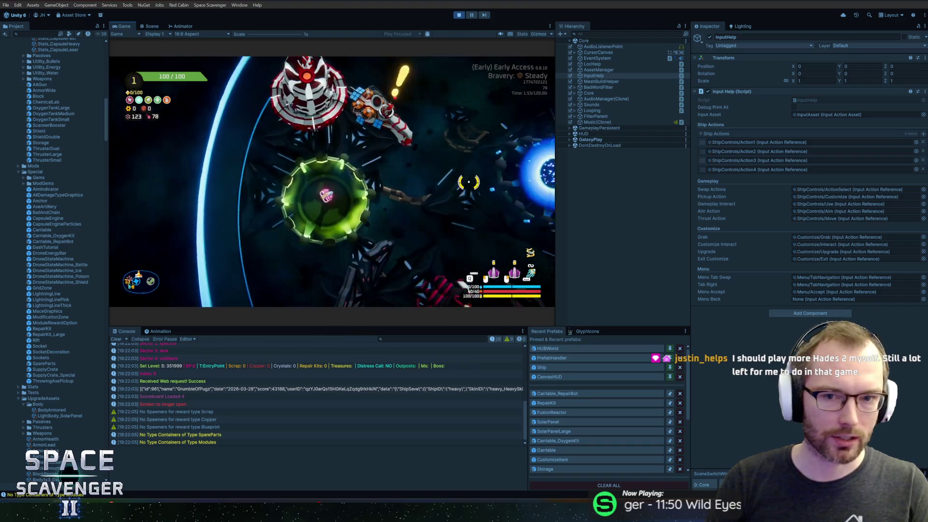
double_click(124, 26)
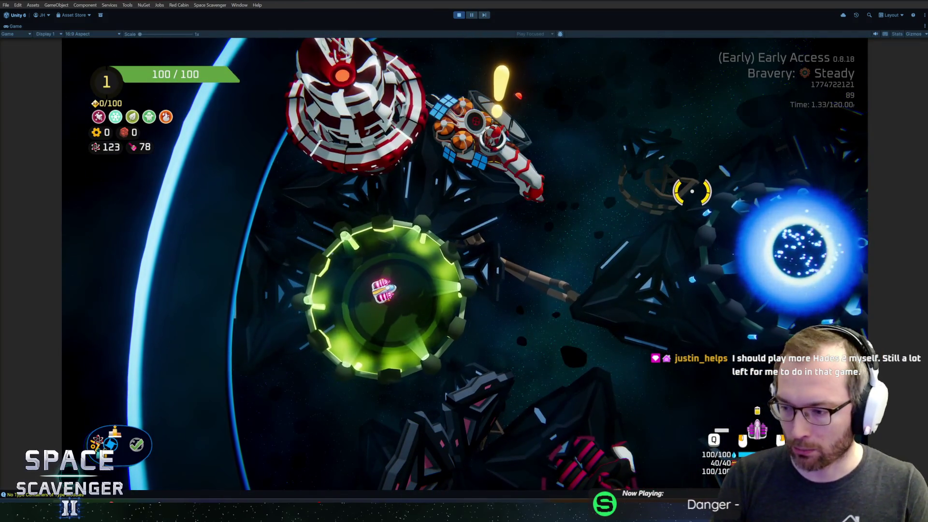
Step: Fly the ship around the hub with the WASD keys
key(d)
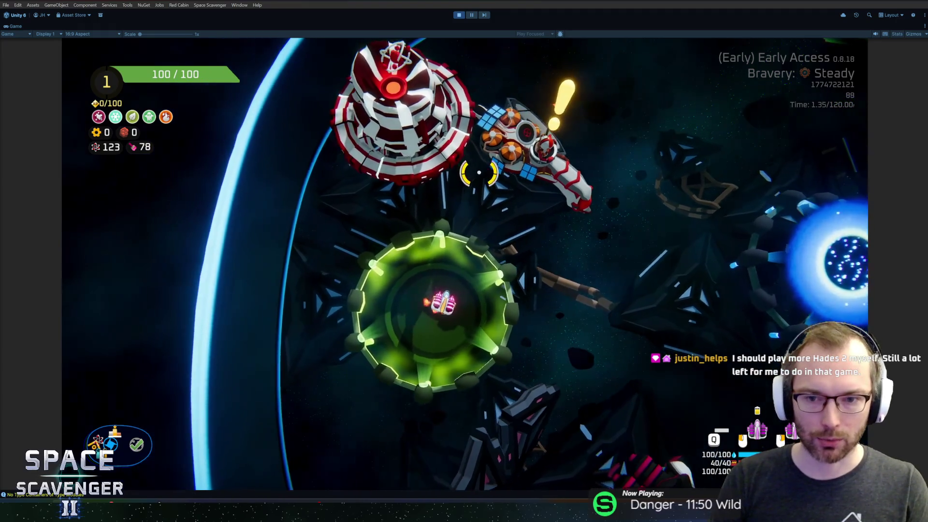
key(s)
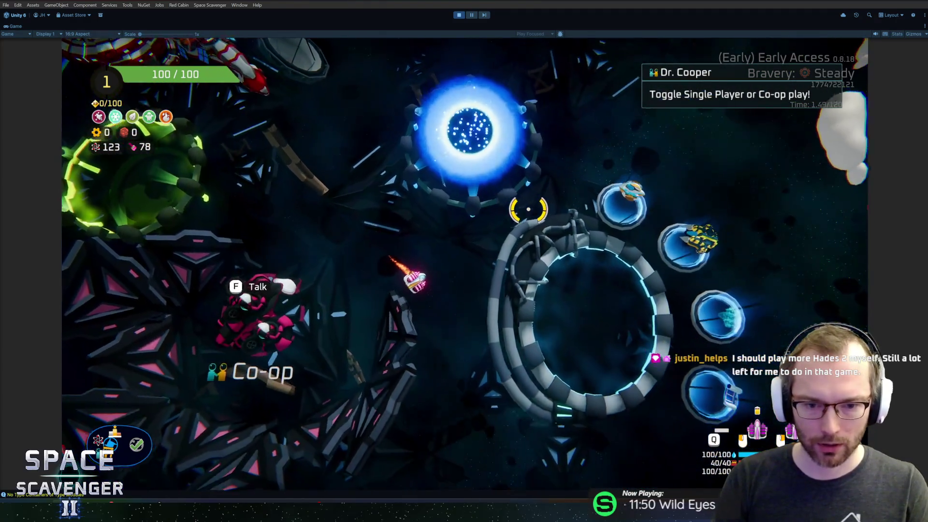
key(d)
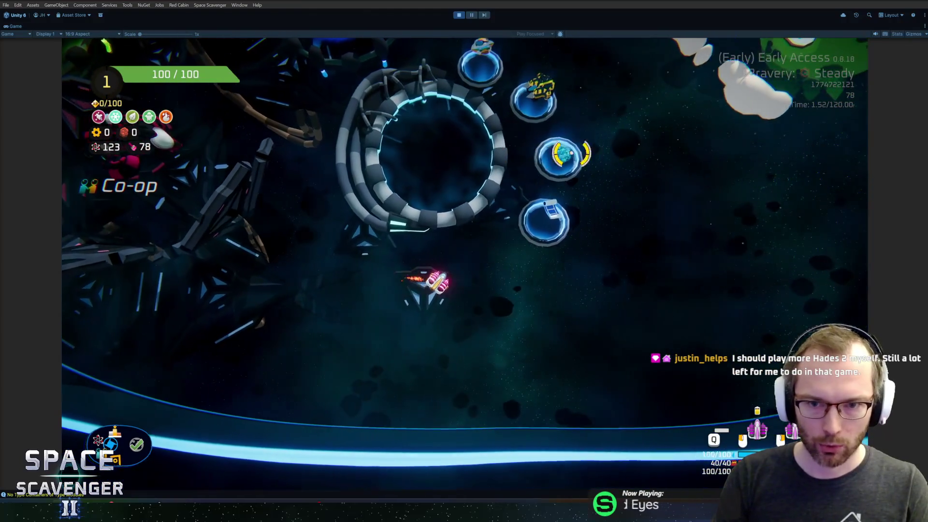
key(a)
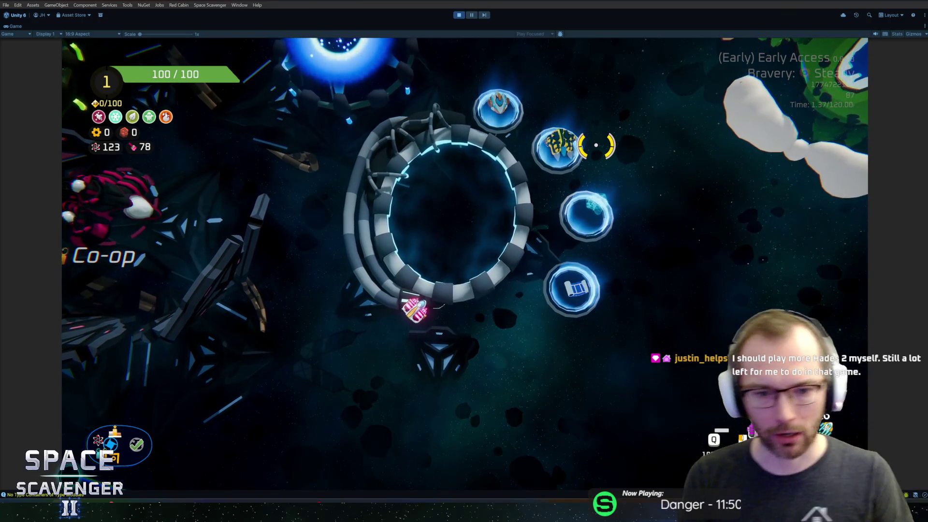
mouse_move(575, 147)
key(s)
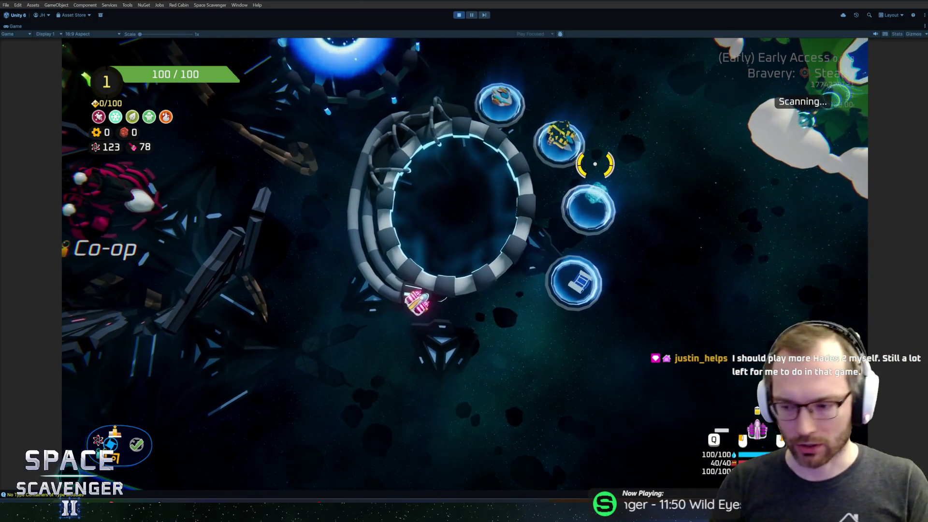
key(Escape)
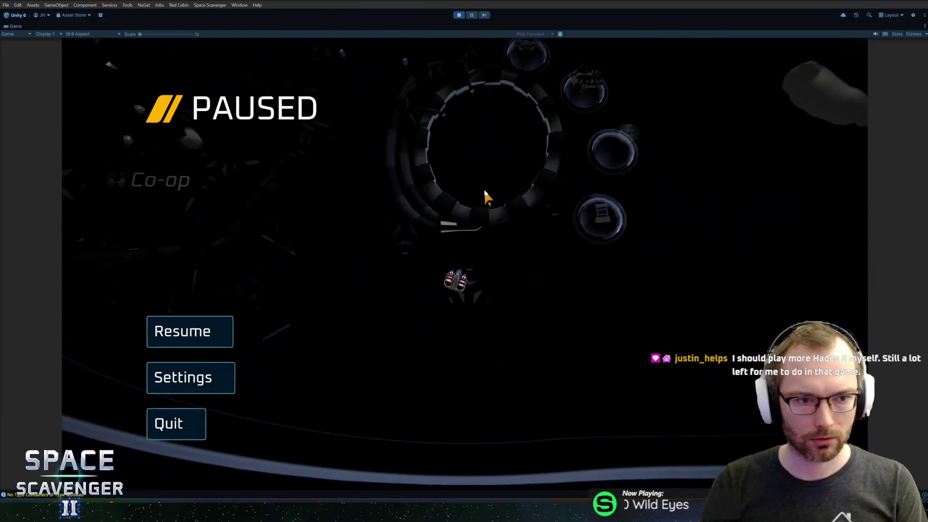
key(Escape)
Step: Browse the ship stats panel's damage, offense and defense tabs
key(Tab)
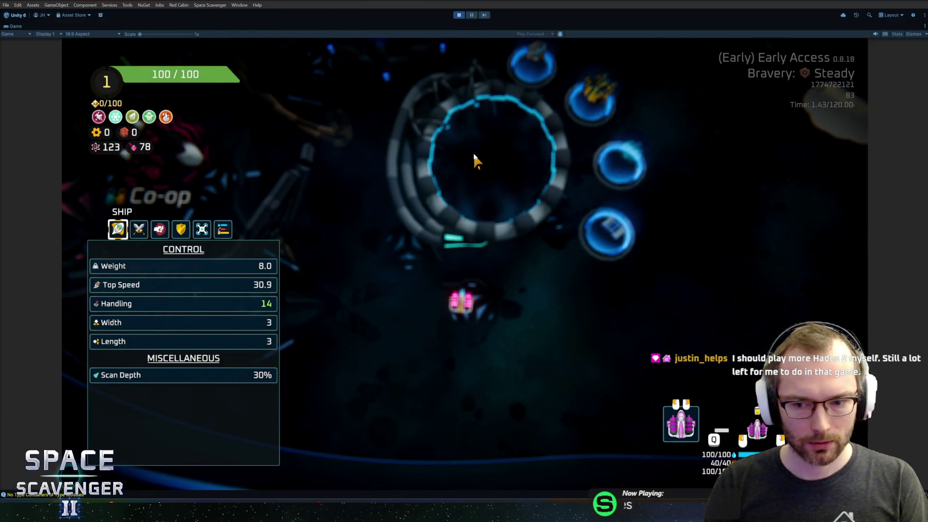
key(Tab)
key(Tab)
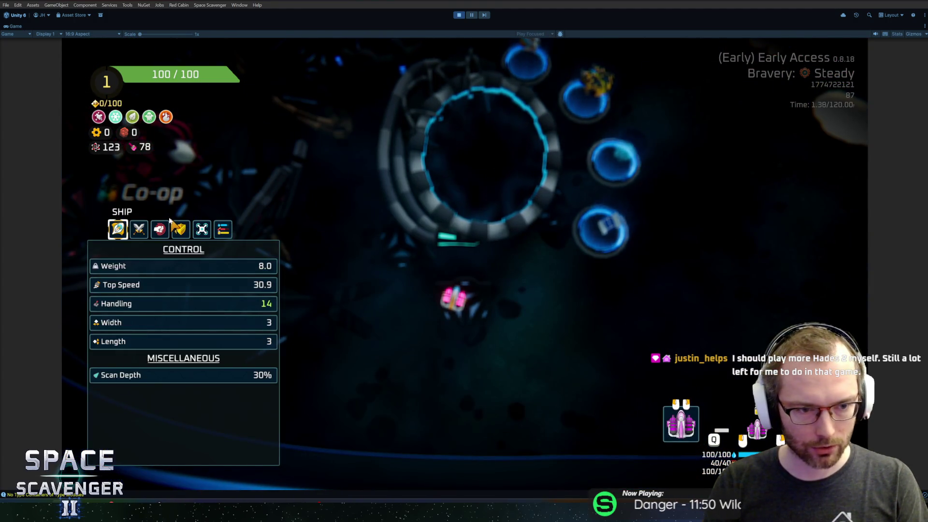
click(147, 229)
click(160, 230)
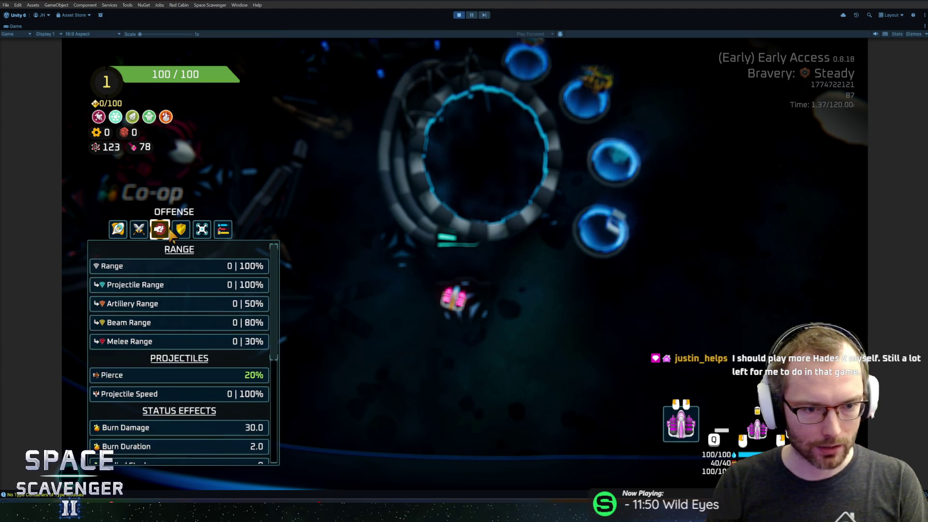
click(181, 230)
click(160, 230)
click(139, 229)
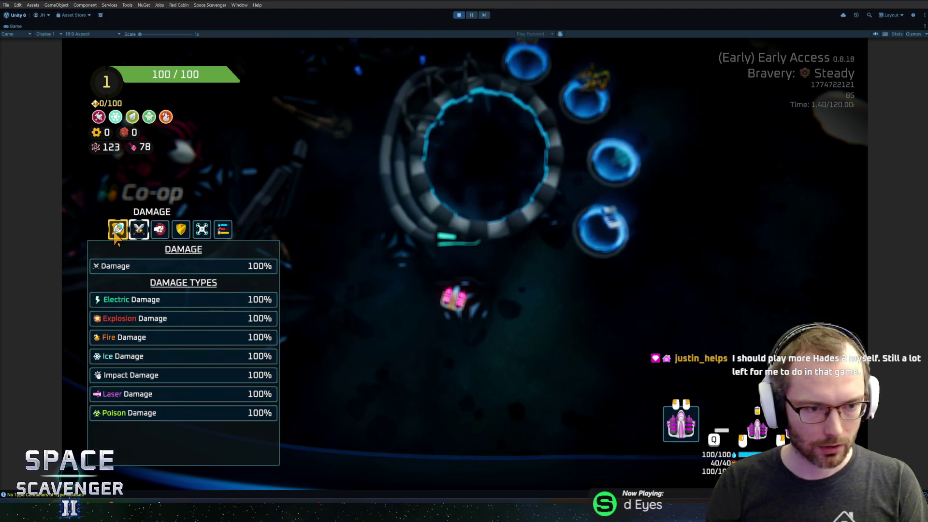
Step: Close the stats panel and type 'spawn repa' in the debug console
key(Tab)
key(grave)
text(spawn repa)
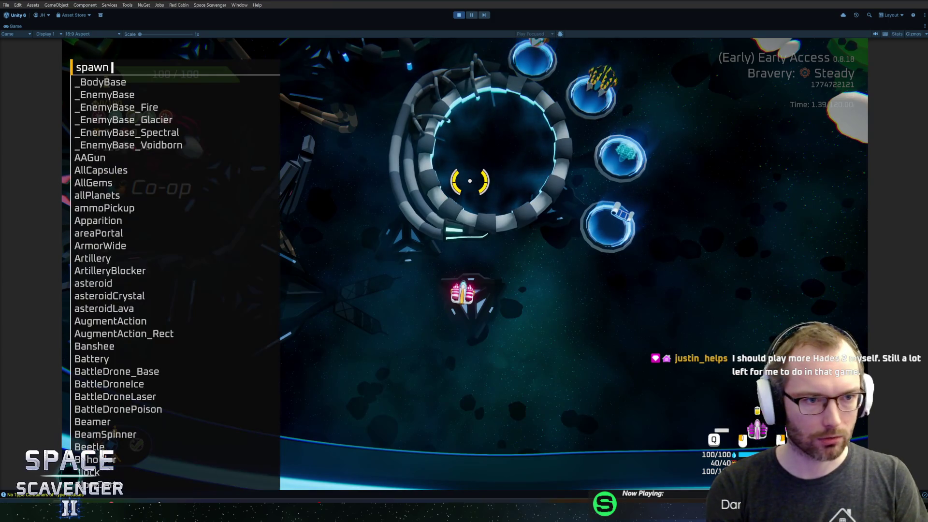
Step: Spawn a RepairBot from the console and confirm in build mode its card shows value 50
key(Tab)
key(Return)
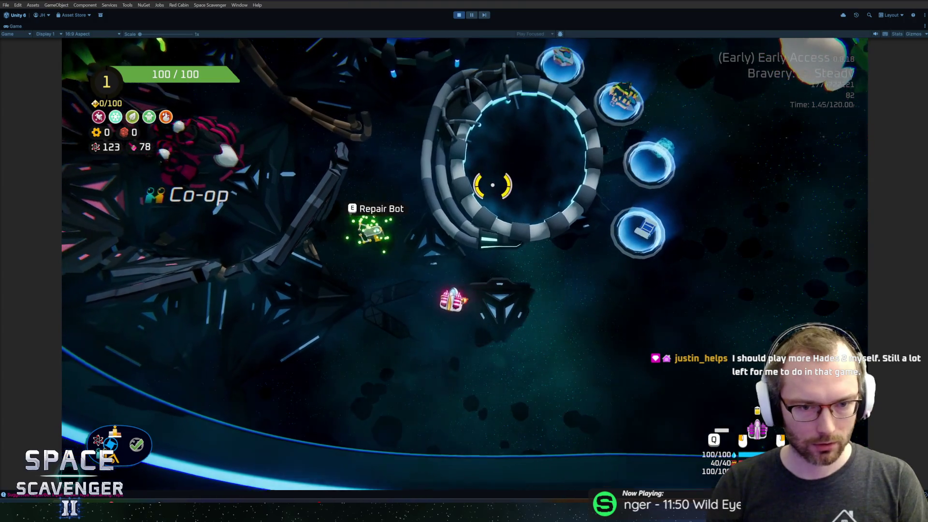
key(e)
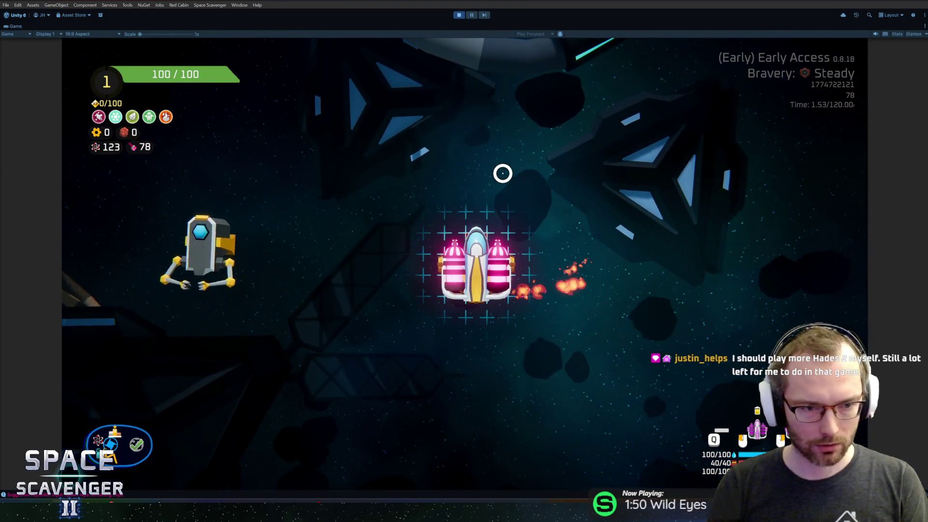
mouse_move(203, 257)
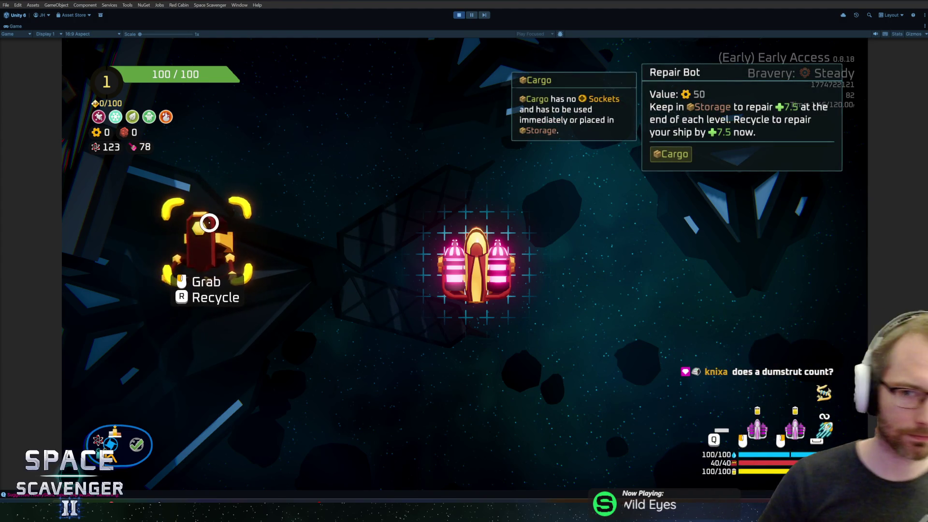
mouse_move(224, 243)
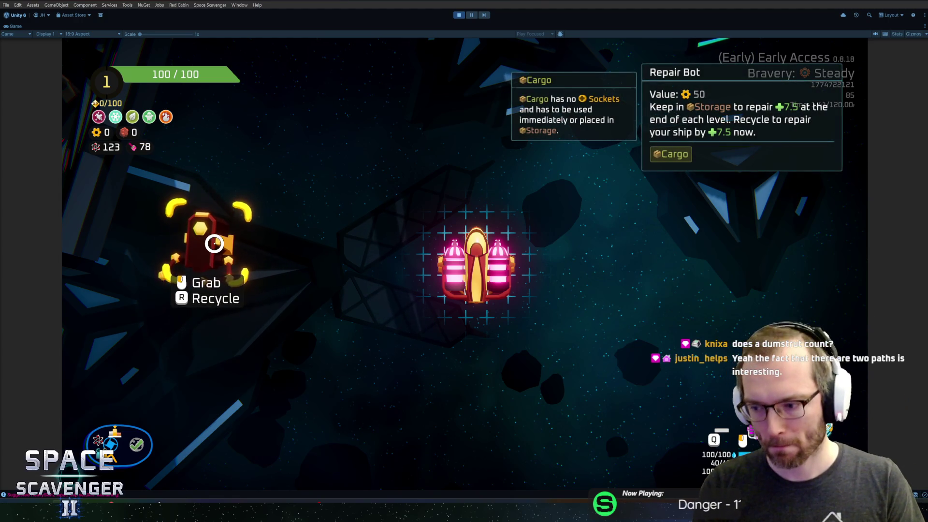
click(214, 243)
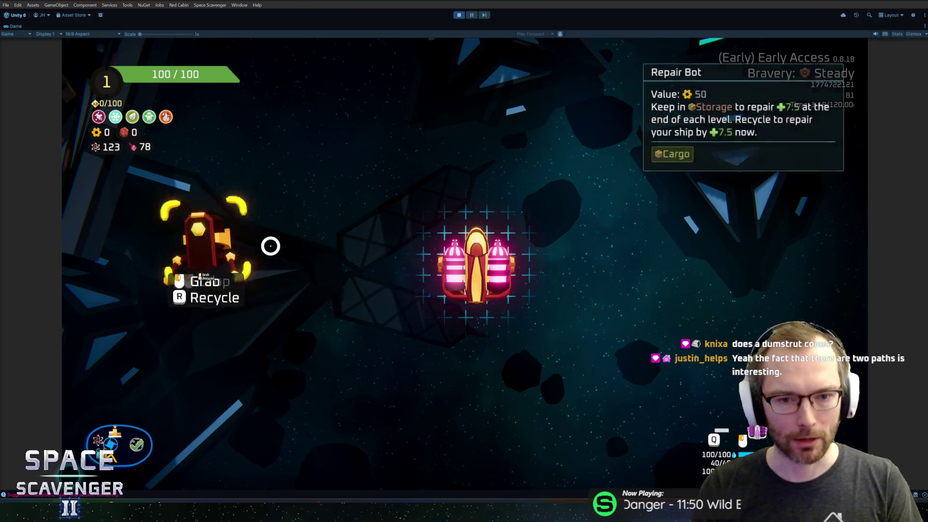
Step: Fly up to the green Daily Challenge portal and briefly view its leaderboard
key(w)
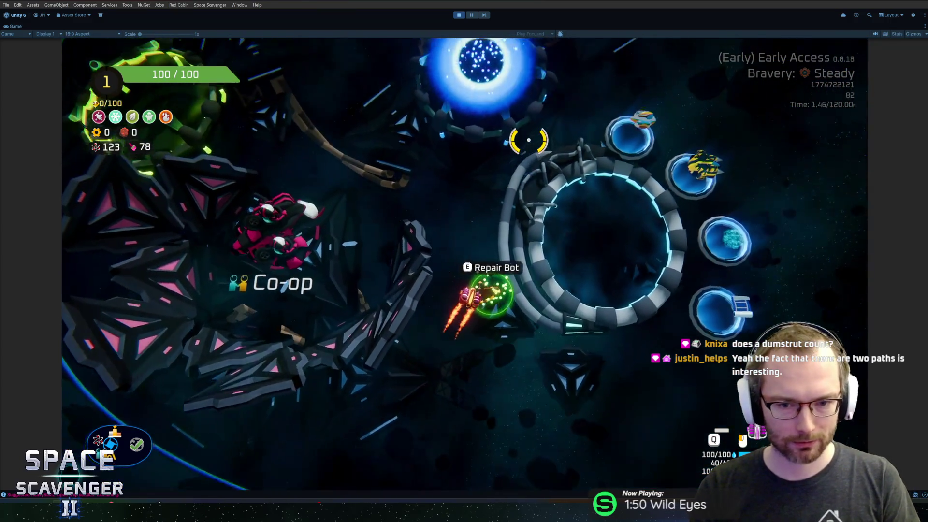
key(w)
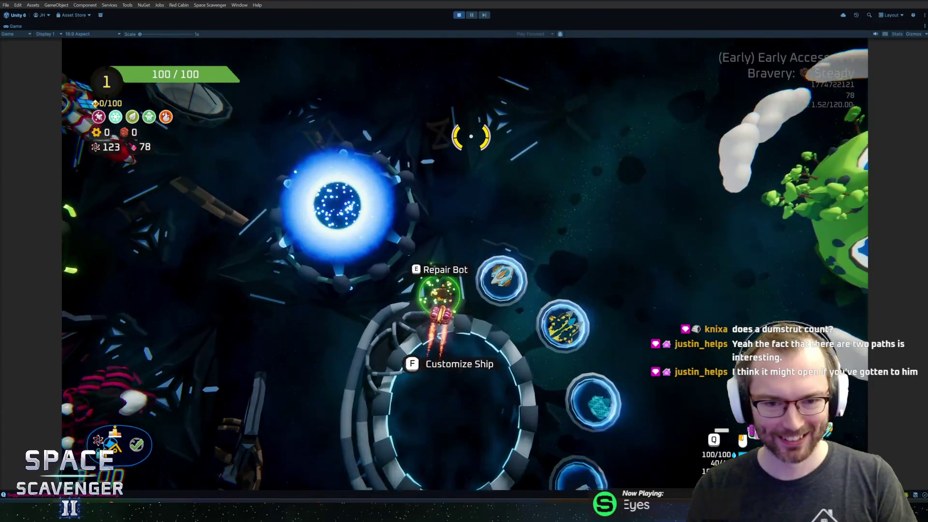
key(w)
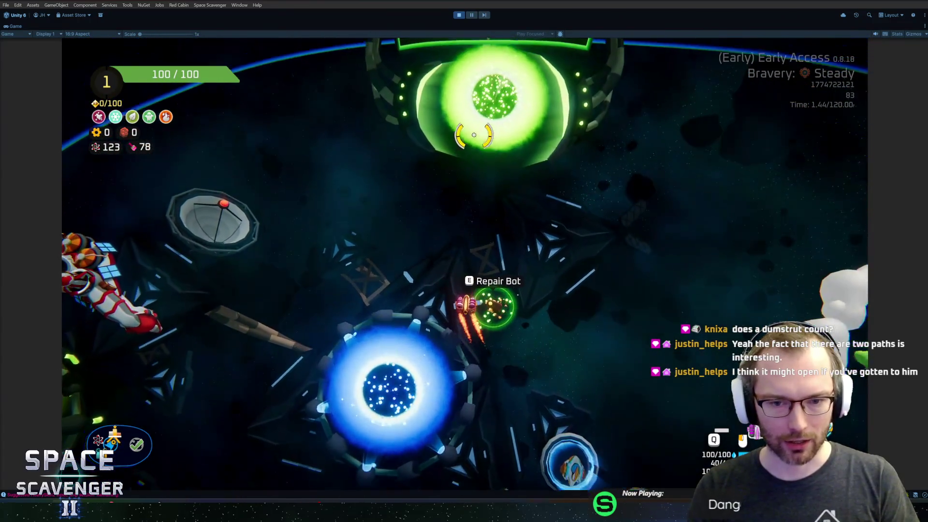
key(w)
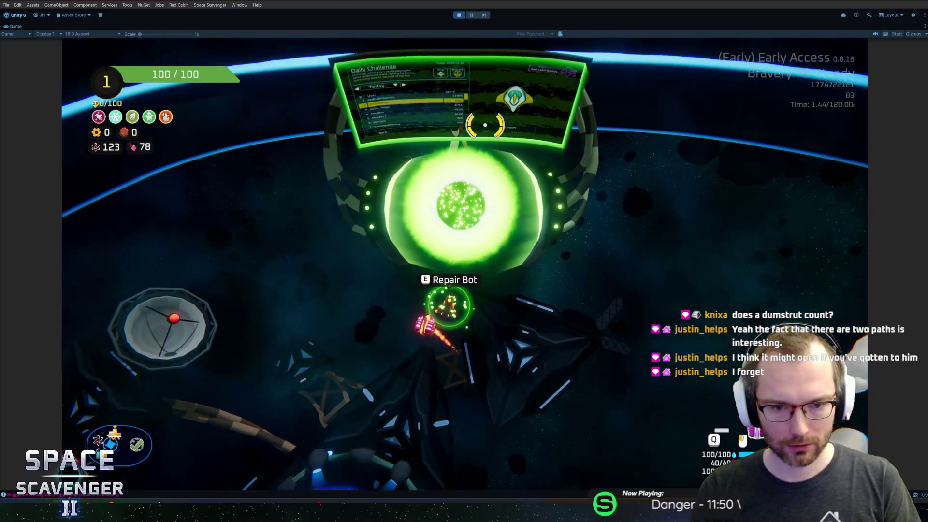
key(w)
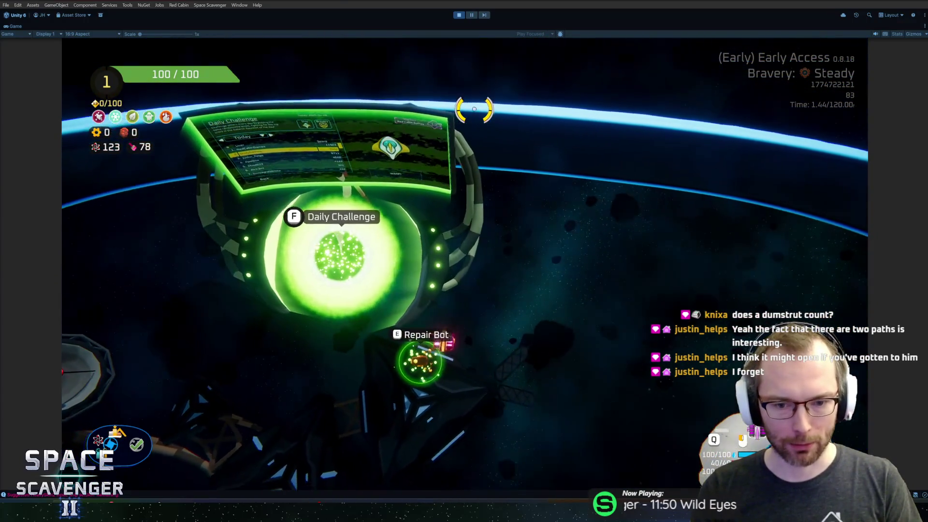
key(f)
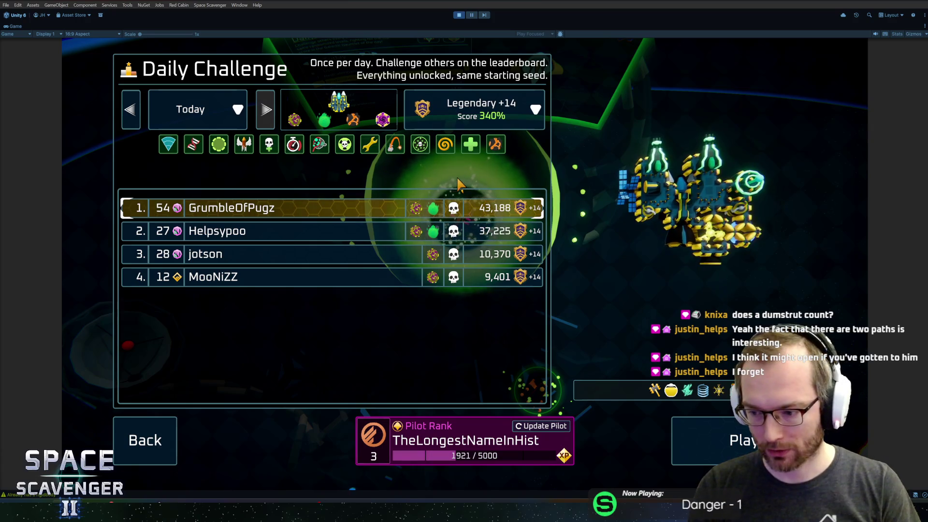
key(Escape)
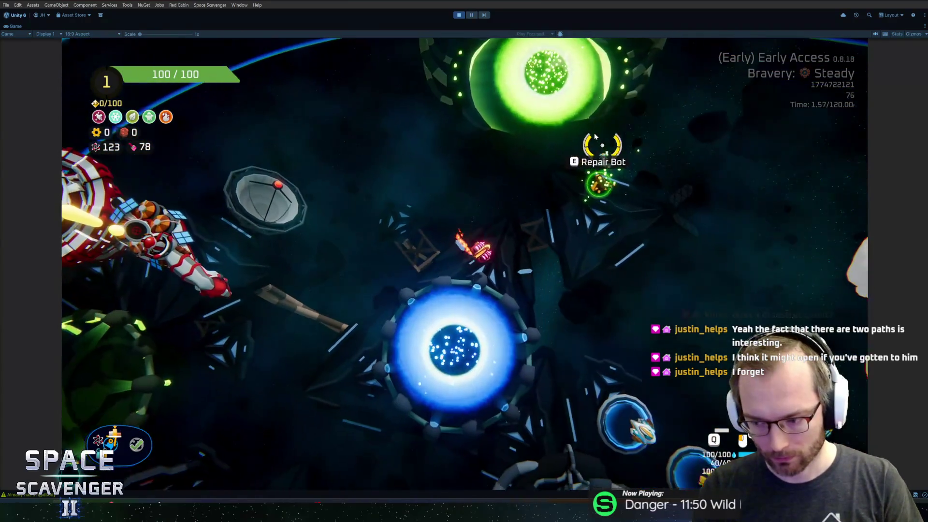
Step: Fly around the hub station down toward the blue Start Trial portal
key(w)
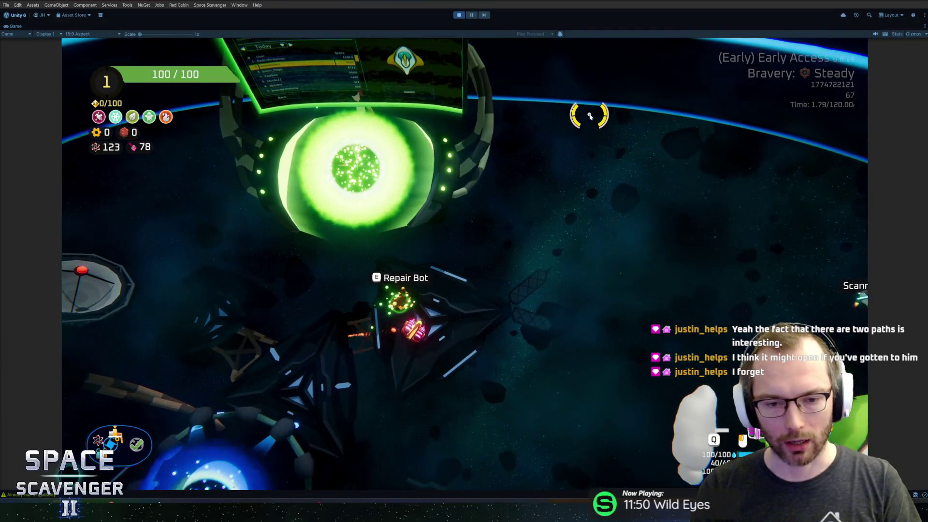
key(a)
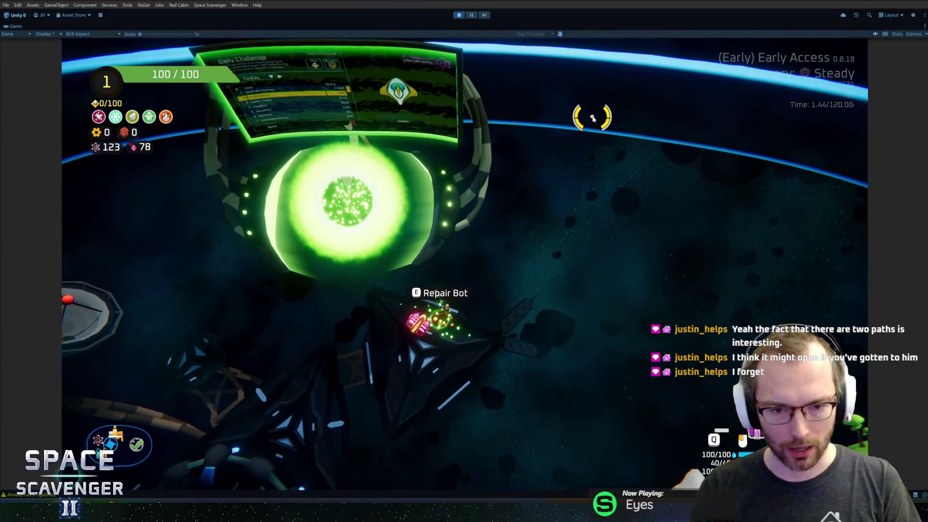
key(d)
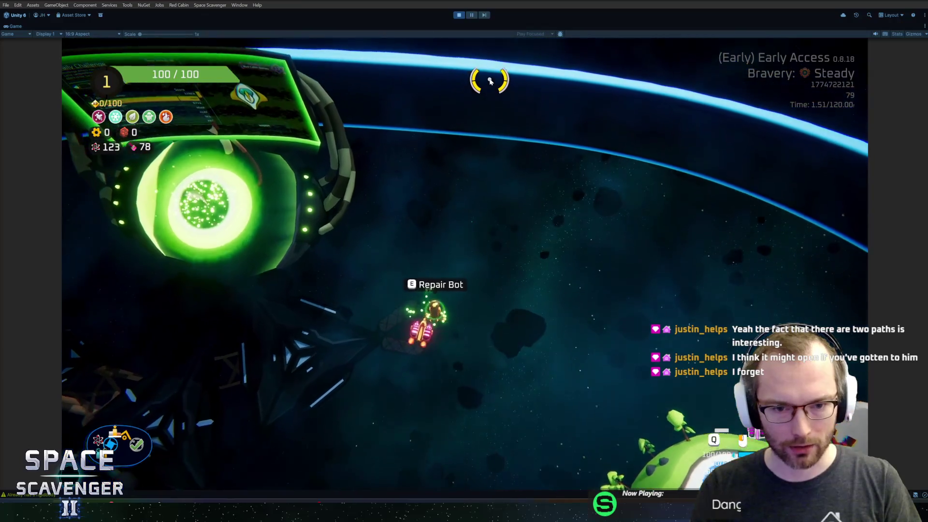
key(a)
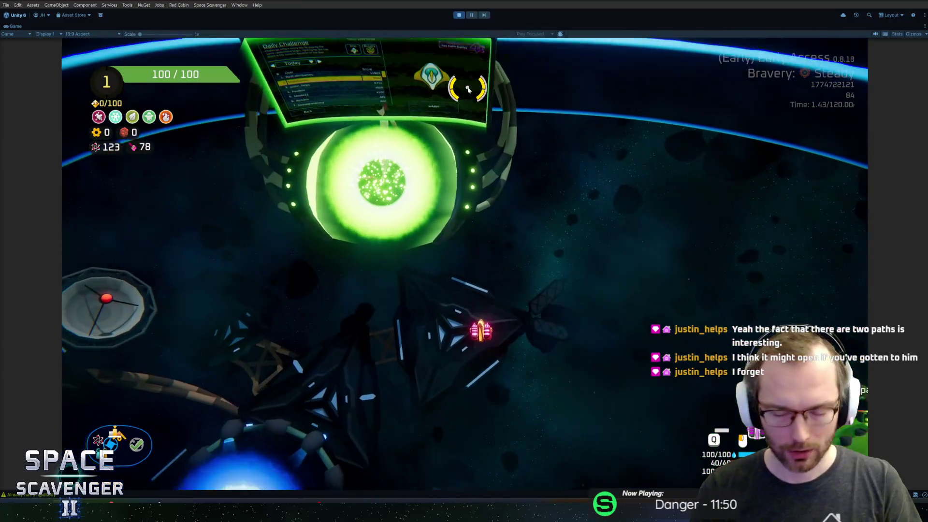
key(a)
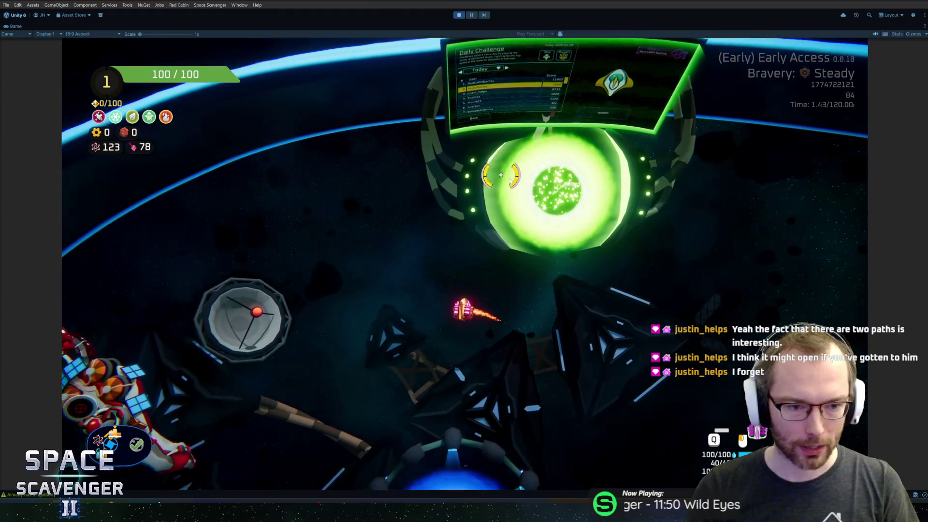
Step: Back out of the Start Trial run setup, then open the Daily Challenge board at the green portal
key(d)
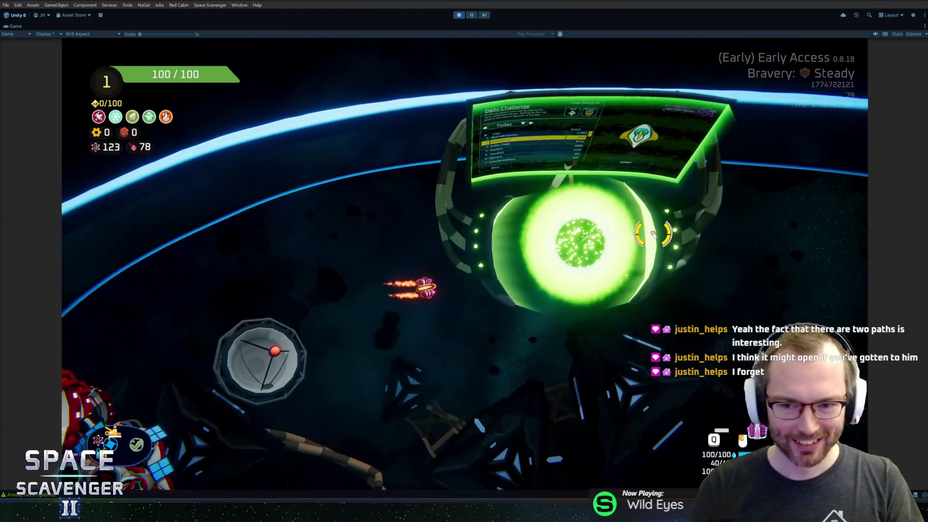
key(s)
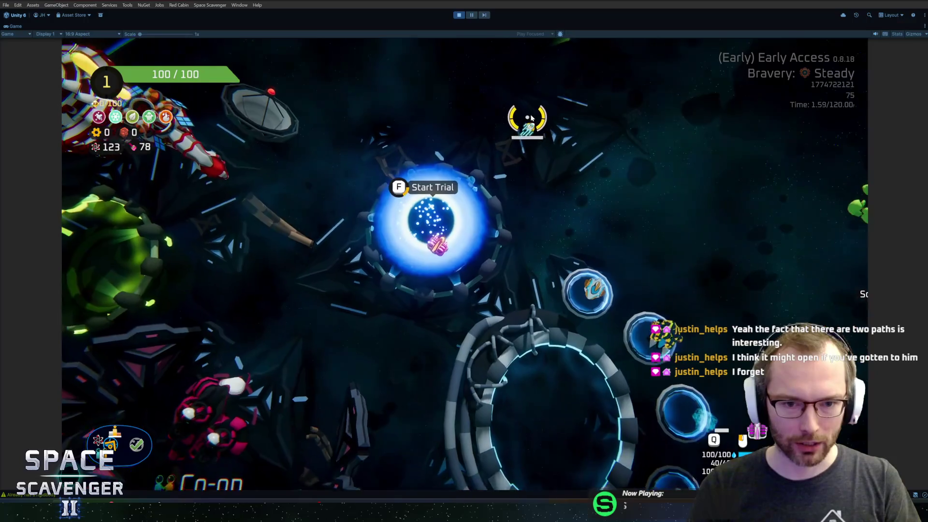
key(e)
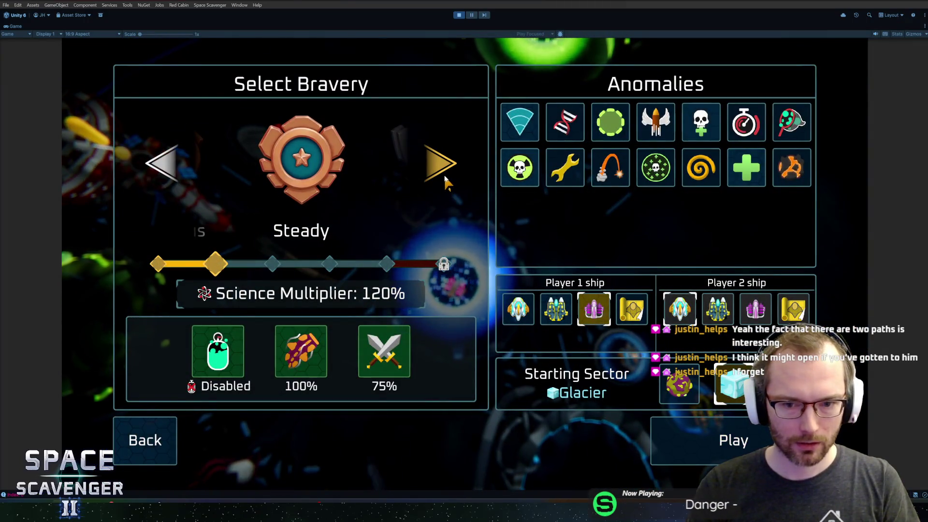
key(Escape)
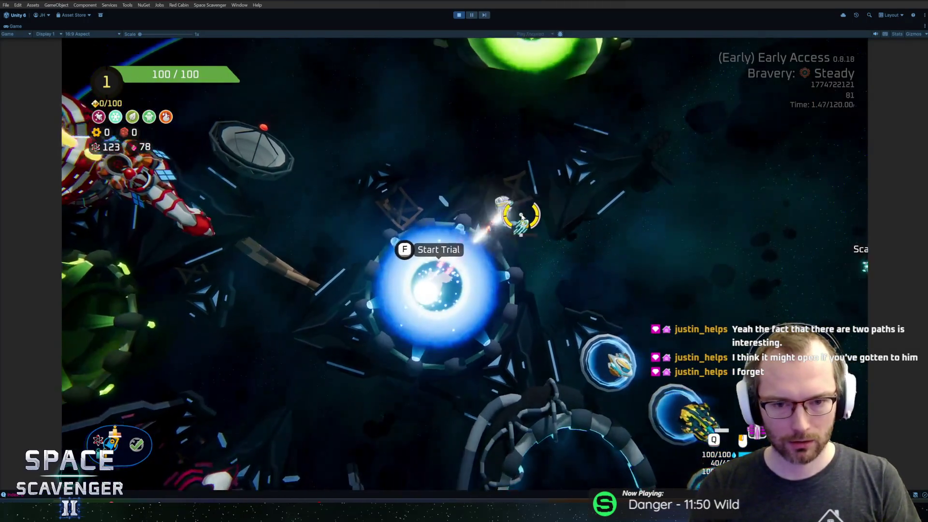
key(w)
key(f)
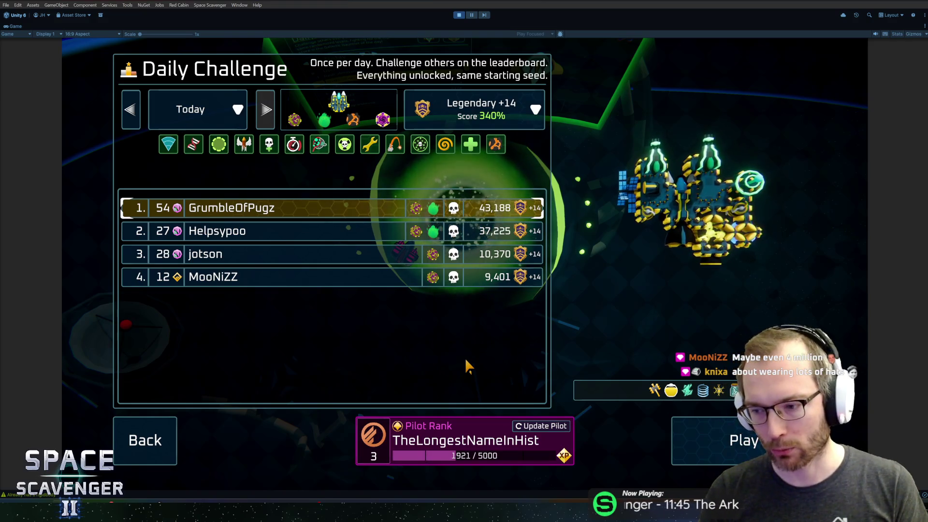
Step: Close the Daily Challenge, spawn a RepairBot via the console, and drag it to the ship
click(164, 437)
key(s)
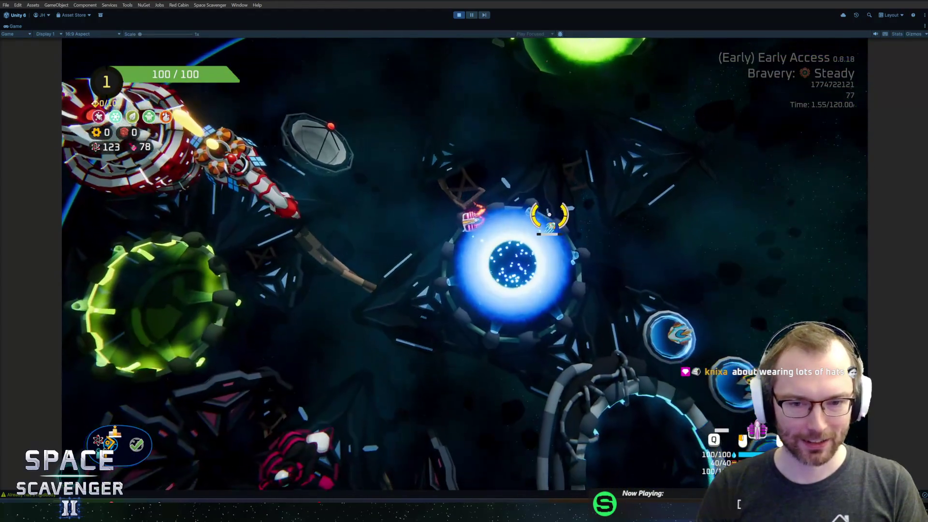
key(s)
key(grave)
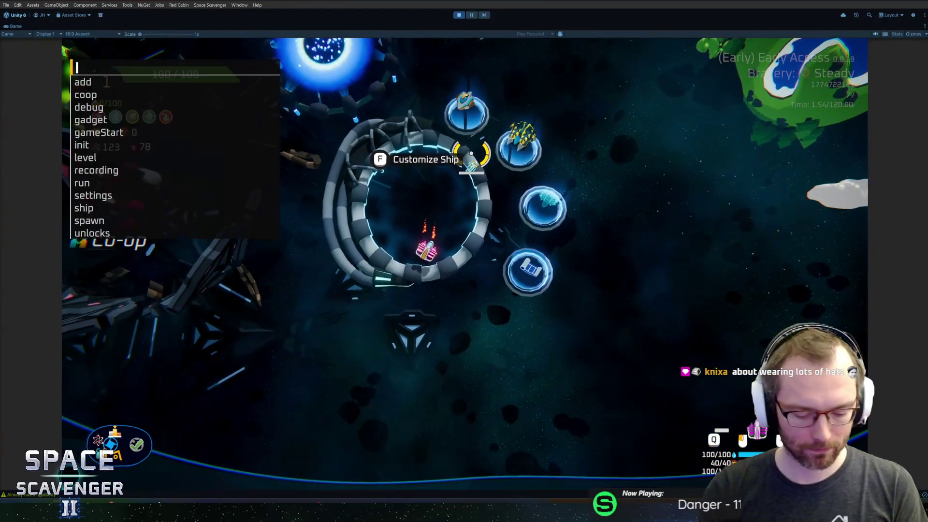
text(spawn repairb)
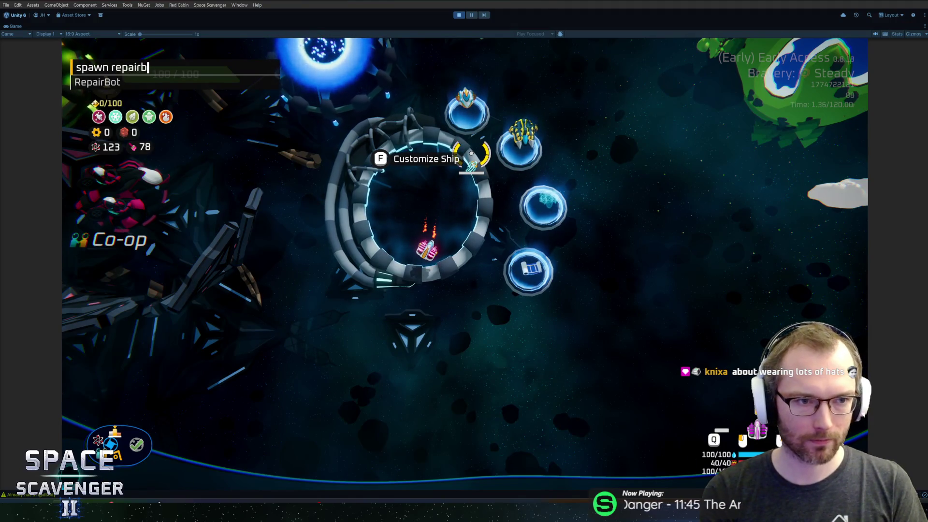
key(Tab)
key(Return)
key(f)
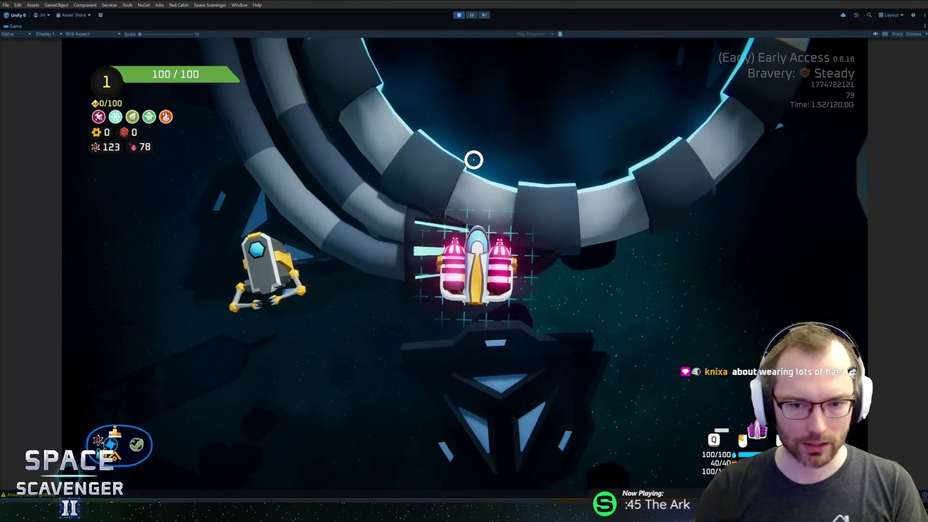
mouse_move(226, 230)
mouse_move(226, 230)
mouse_down()
mouse_move(404, 261)
mouse_move(559, 197)
mouse_up()
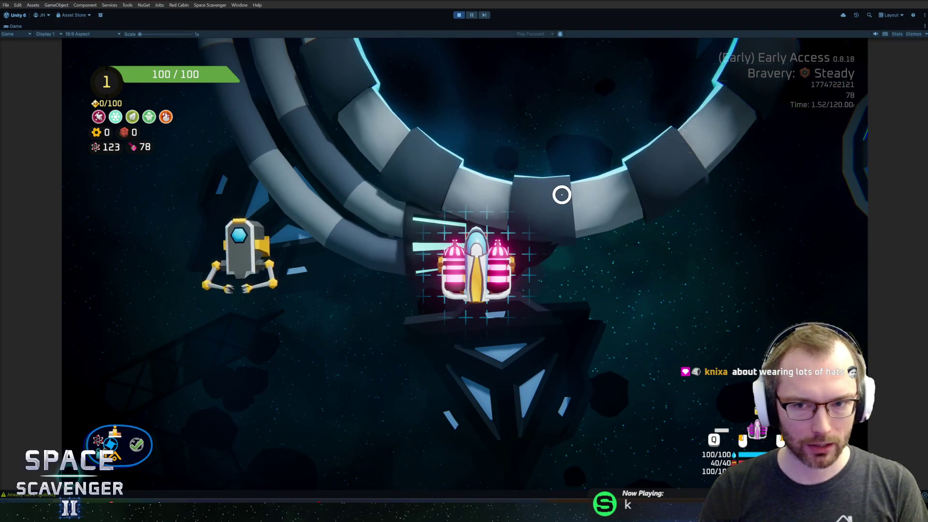
Step: Spawn a Storage module with the console and attach it under the ship
key(grave)
text(sp)
key(Tab)
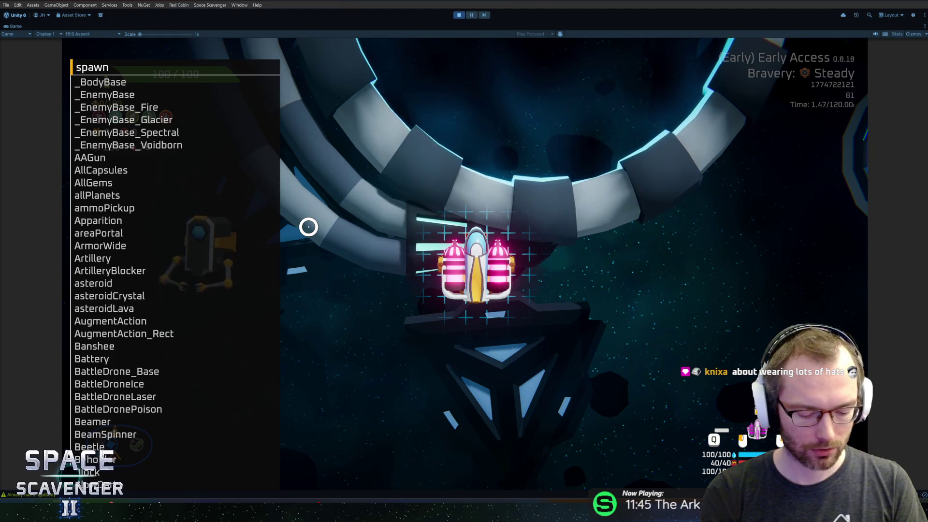
text(storage)
key(Return)
mouse_move(207, 338)
mouse_down()
mouse_move(197, 331)
mouse_move(422, 356)
mouse_up()
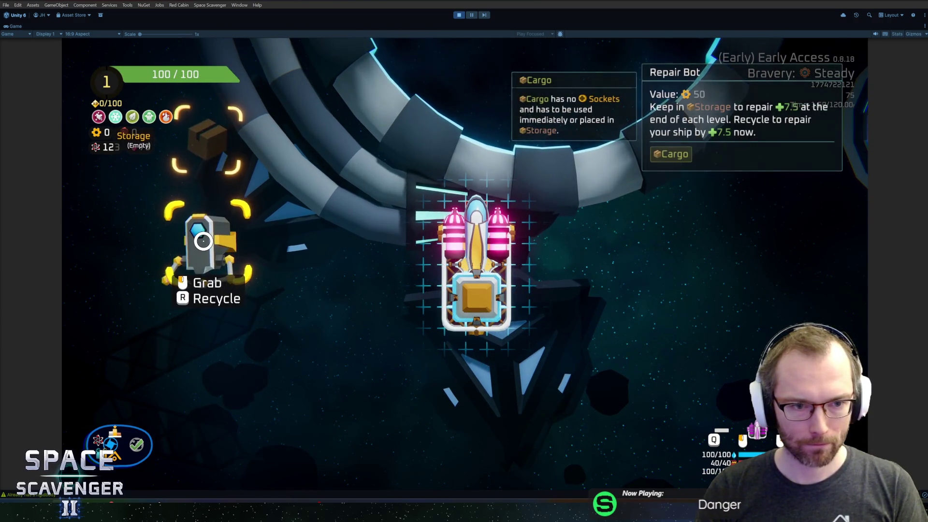
Step: Recycle the Repair Bot for 50 scrap and spawn another RepairBot for storage
mouse_move(144, 260)
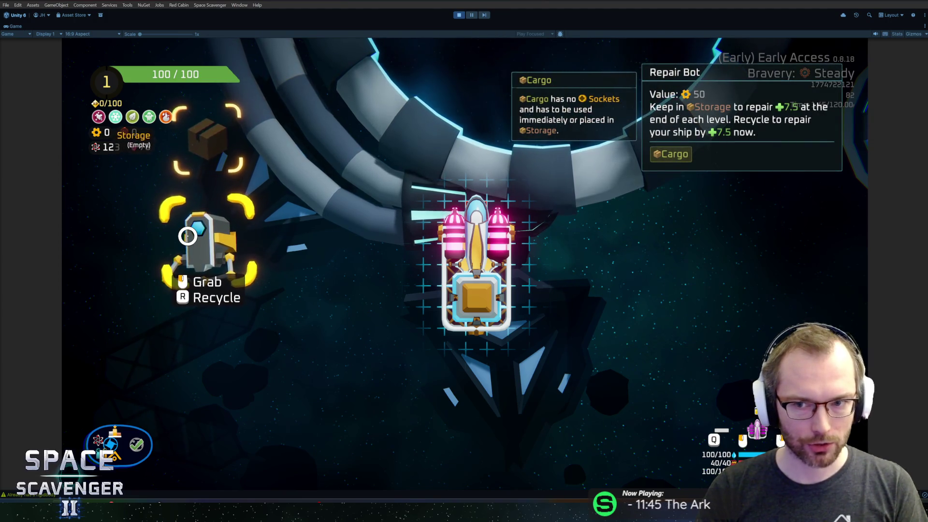
key(r)
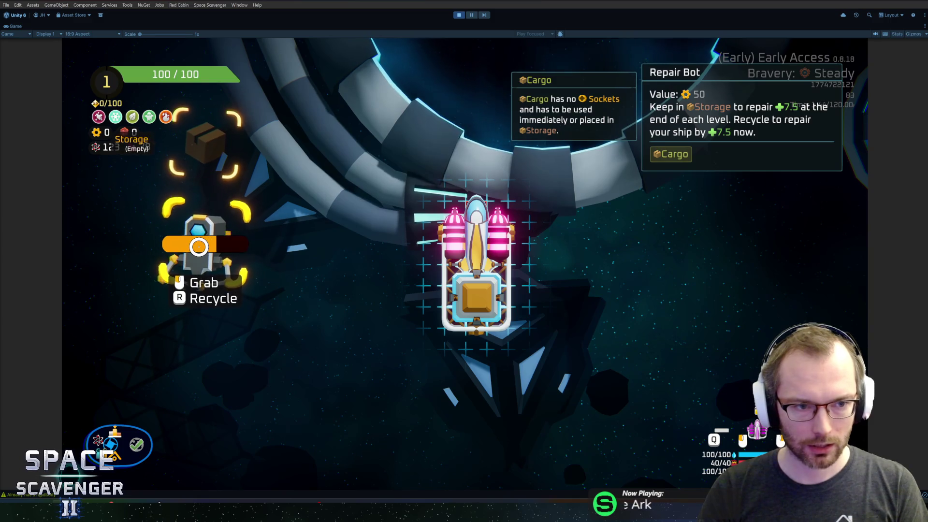
key(grave)
text(spawn RepairBot)
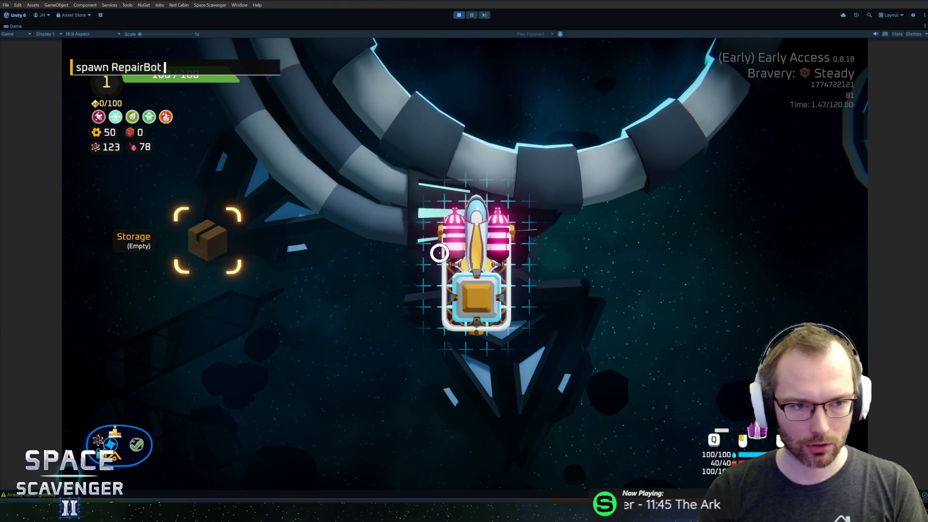
key(Return)
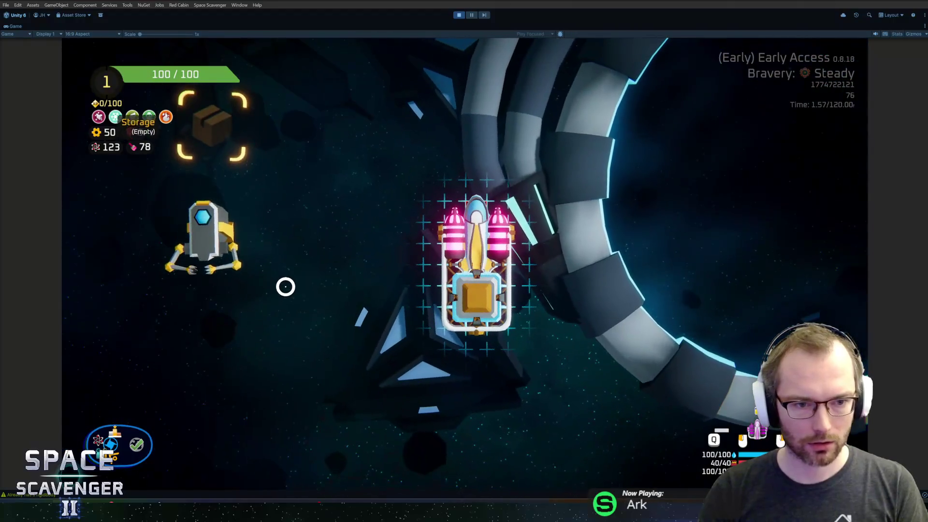
mouse_move(207, 256)
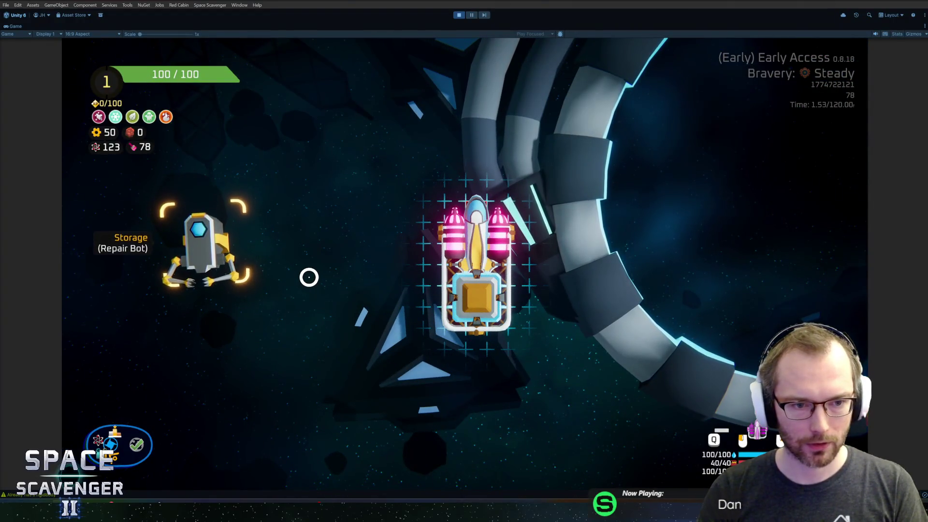
scroll(447, 227, down, 5)
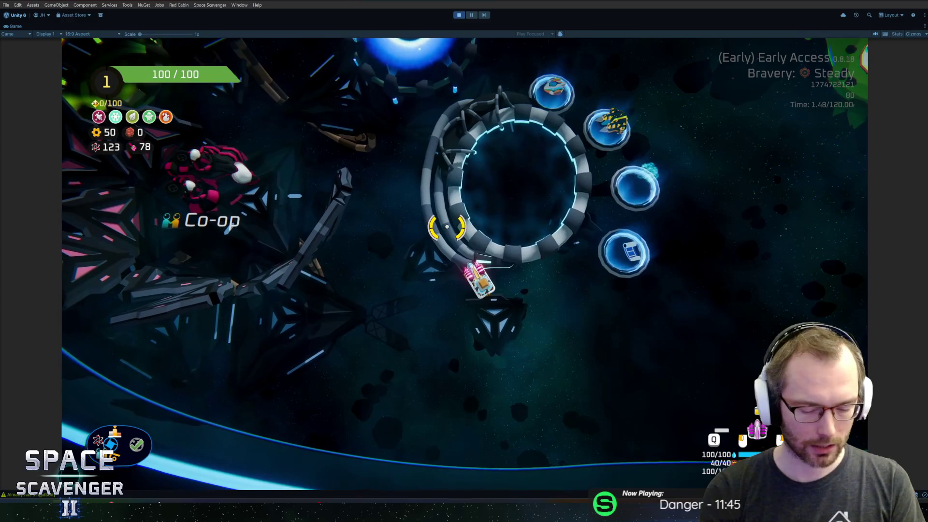
Step: Run 'add hp' in the debug console
key(grave)
text(add sc)
key(BackSpace)
key(BackSpace)
text(hp)
key(Return)
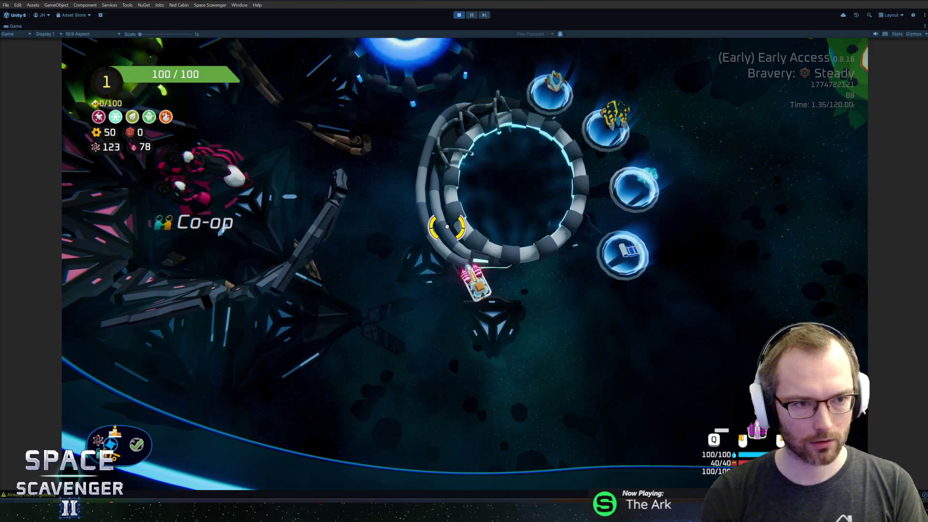
Step: Run 'ship invulnerable 1' from console history, then fly into Start Trial to begin a run
key(grave)
key(Up)
key(Up)
key(Up)
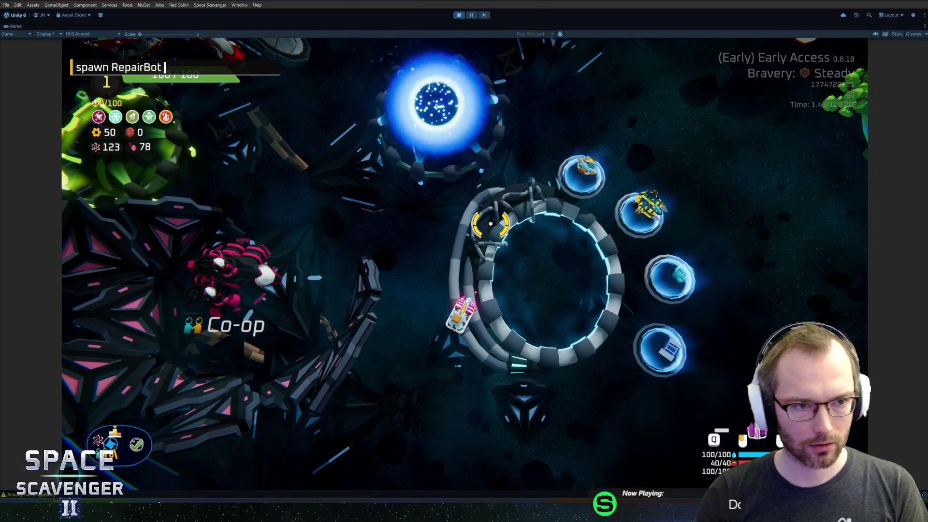
key(Up)
key(Up)
key(BackSpace)
text(1)
key(Return)
key(Return)
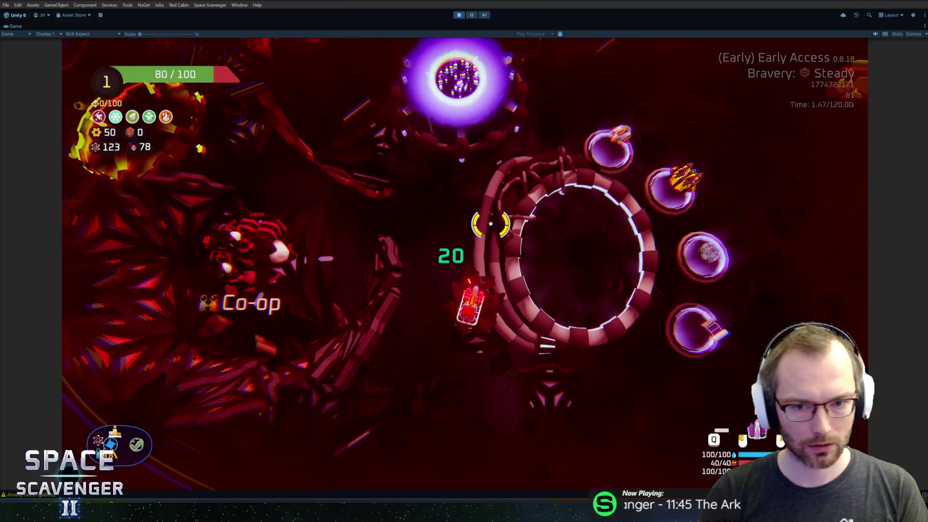
key(w)
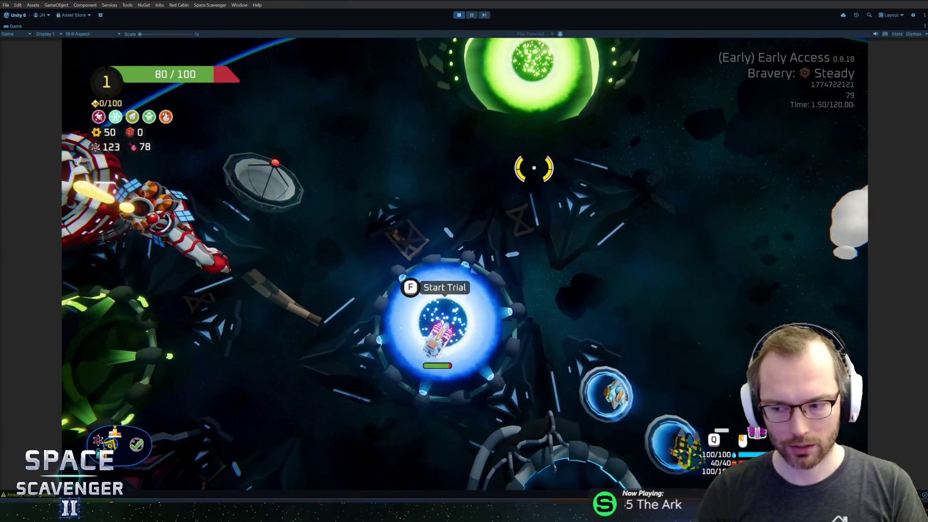
key(e)
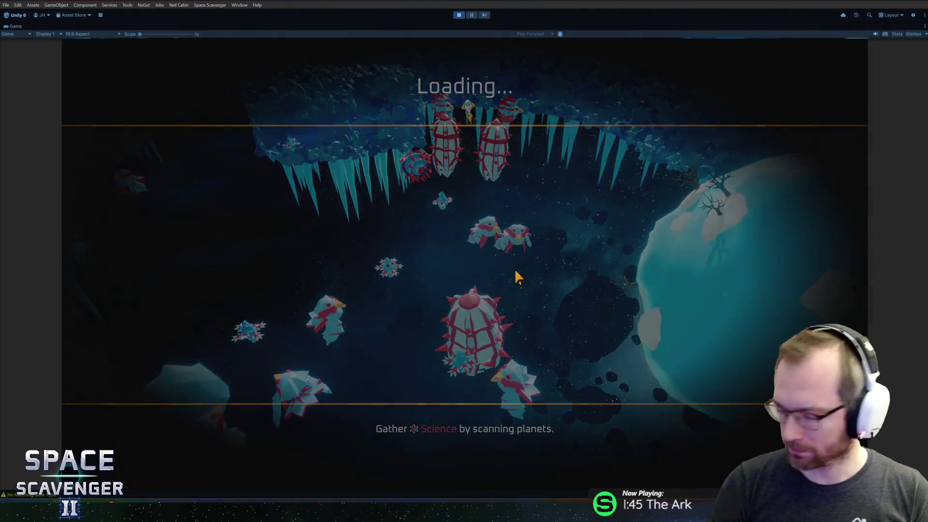
Step: Spawn a Repair Bot, a Repair Kit and a Storage module from the debug console
key(grave)
text(spawn repairb)
key(Tab)
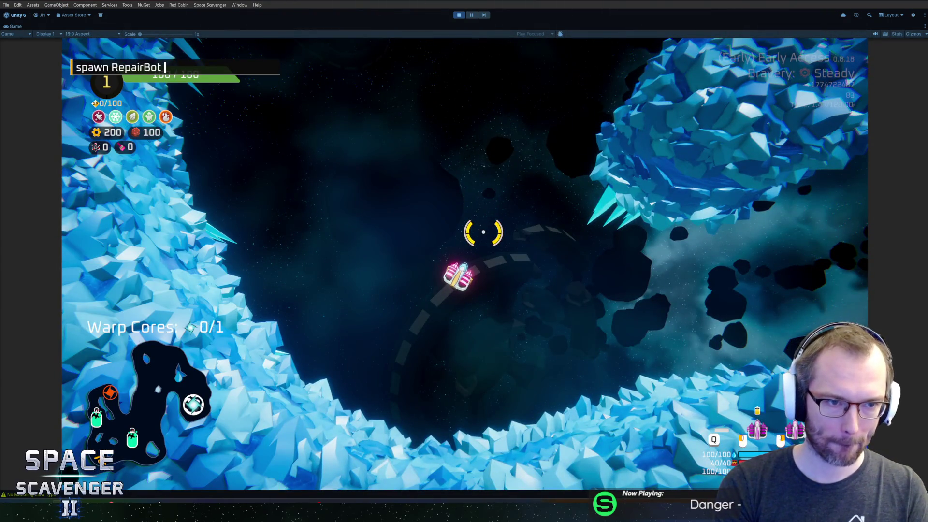
key(Return)
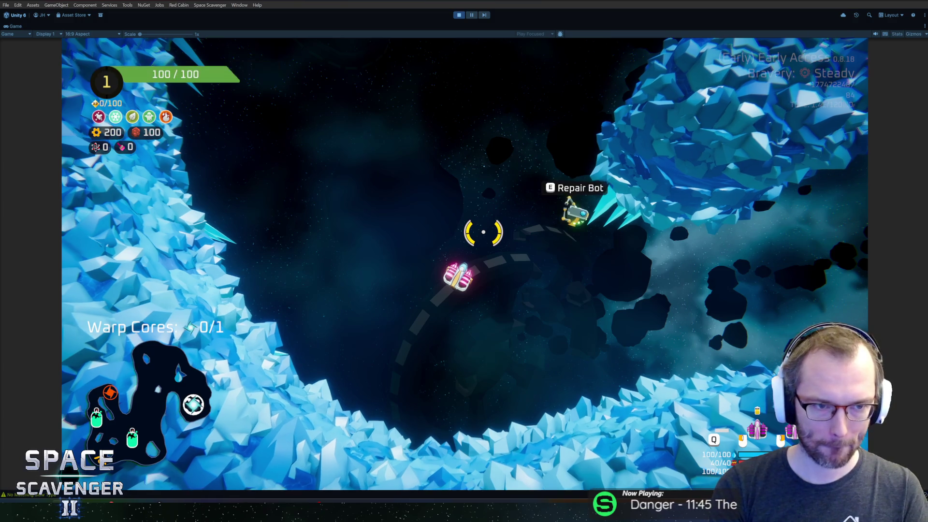
key(grave)
text(spawn )
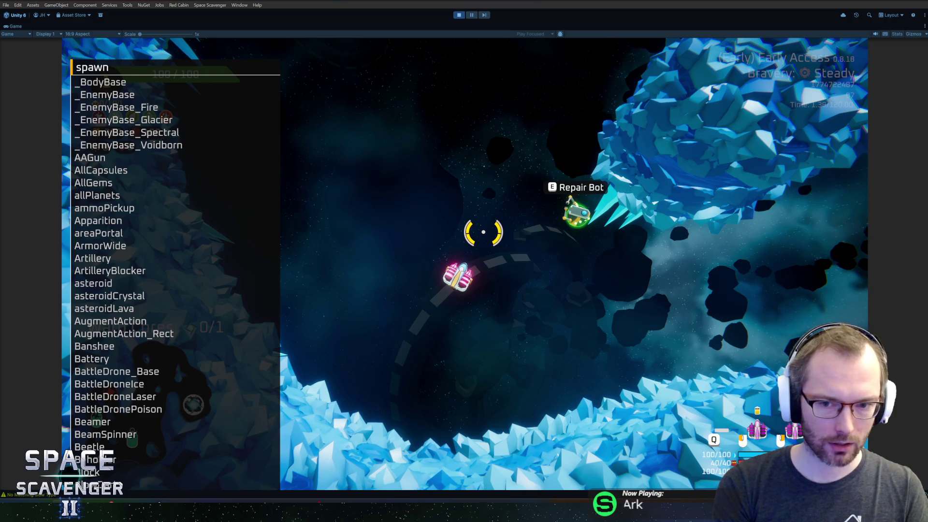
text(repaik)
key(Tab)
key(Return)
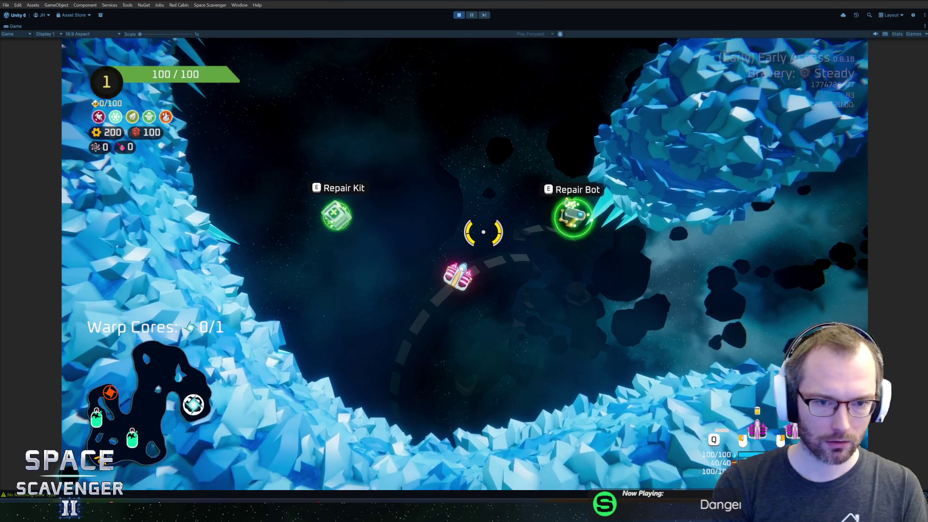
key(grave)
text(spawn )
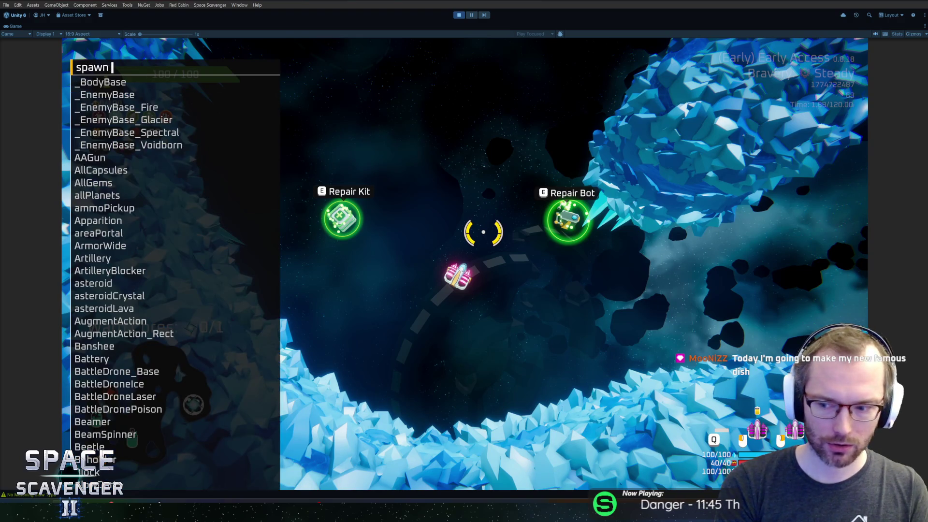
text(storage)
key(Return)
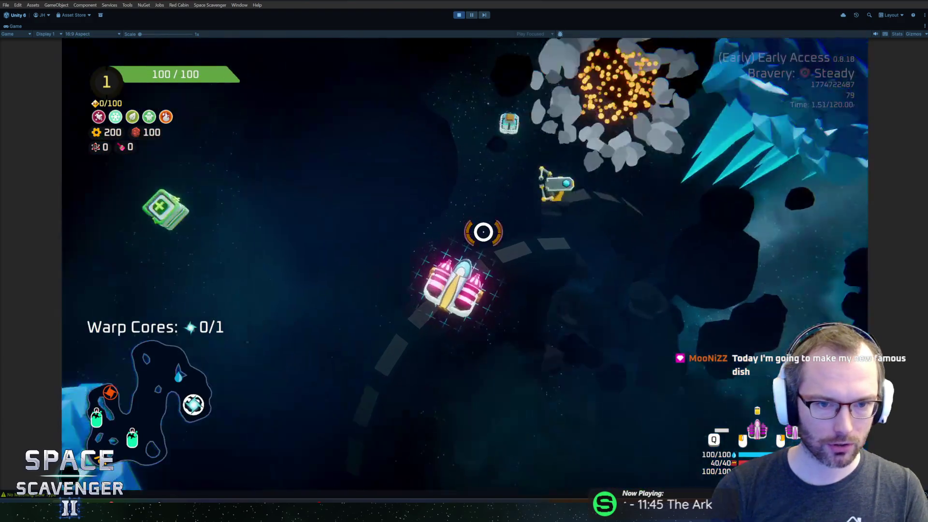
Step: Stow the Repair Bot in Storage, consume the Repair Kit, and resume flying
drag(199, 246, 207, 145)
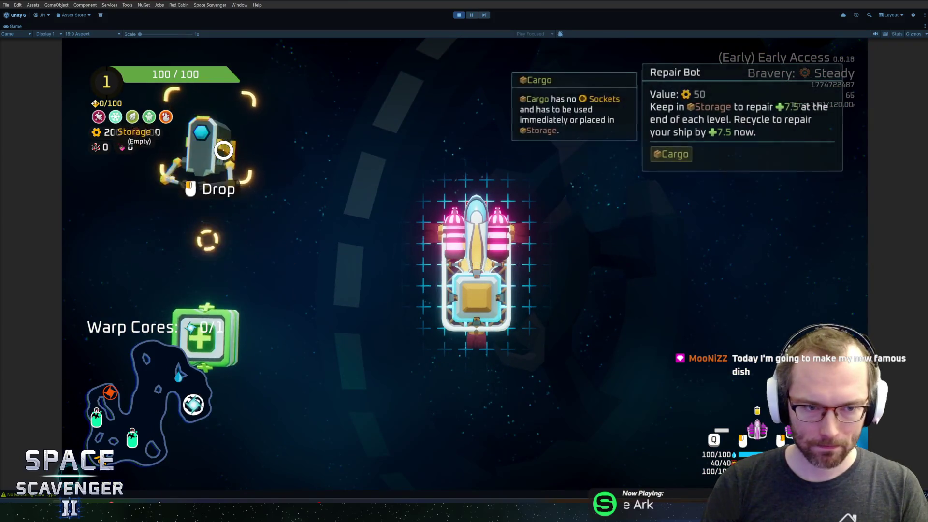
drag(203, 333, 208, 242)
key(r)
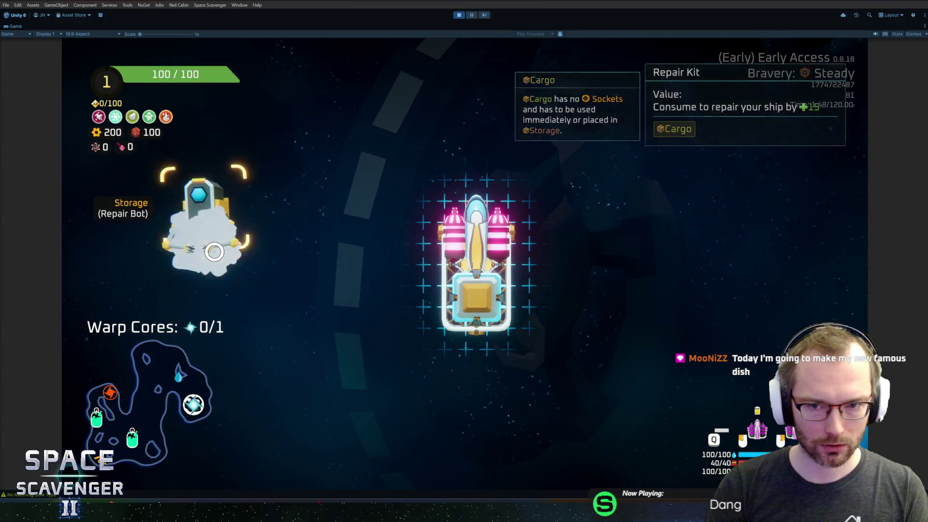
key(Tab)
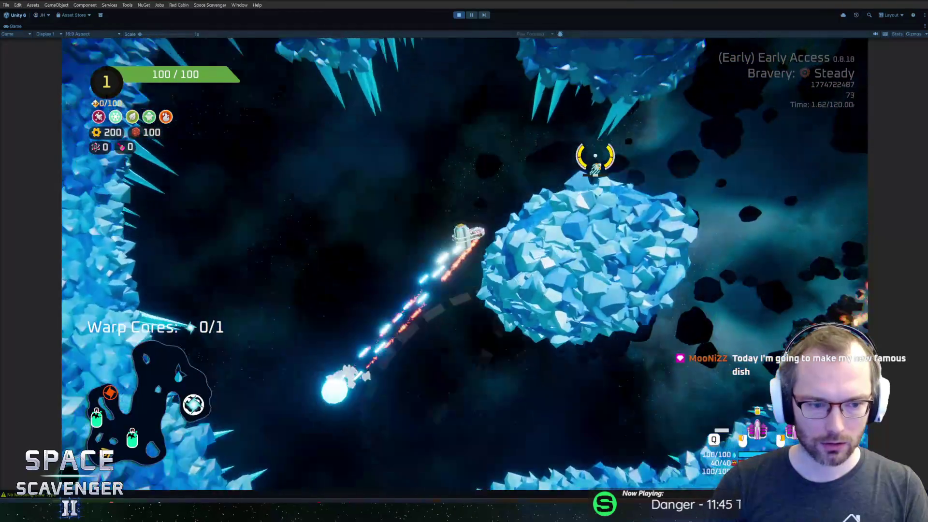
Step: Rerun the earlier console command to make the ship invulnerable
key(grave)
key(Up)
key(Up)
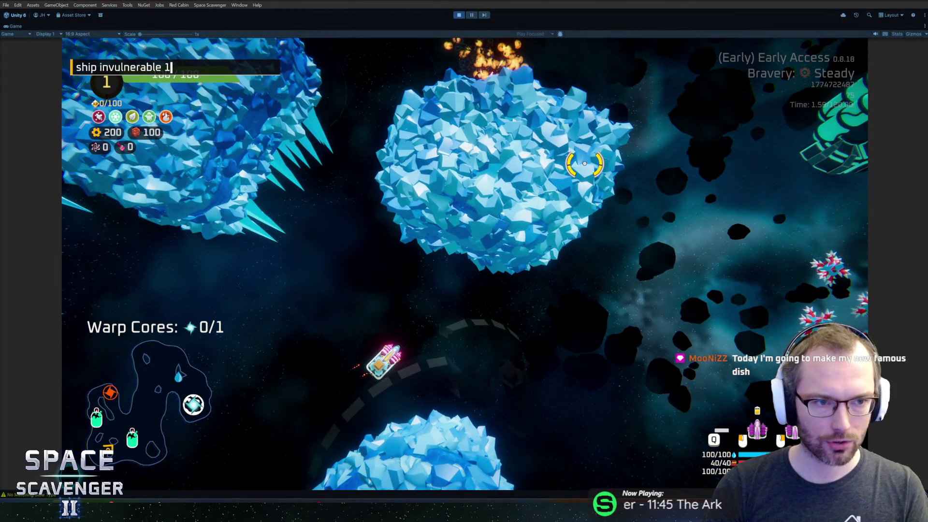
key(Return)
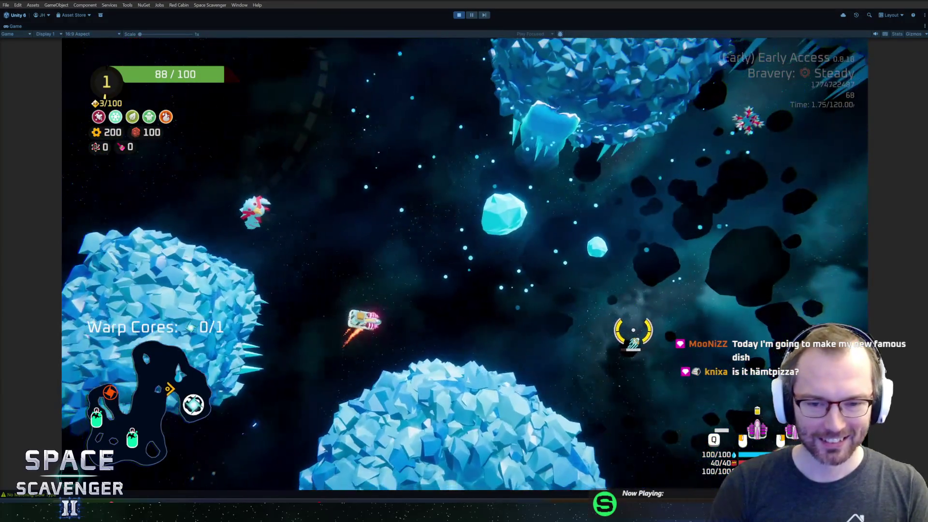
key(grave)
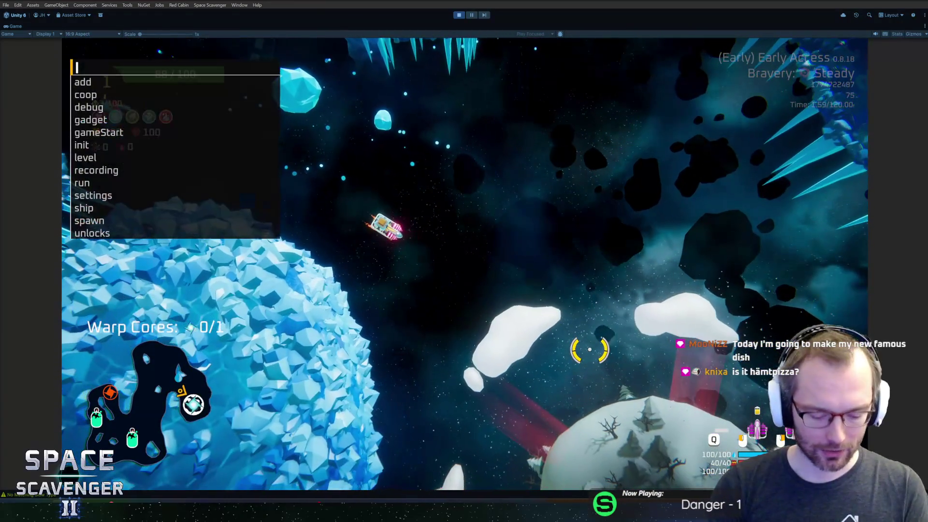
Step: Run the level clear command twice to spawn a warp, then charge the warp
text(levelclear)
key(Return)
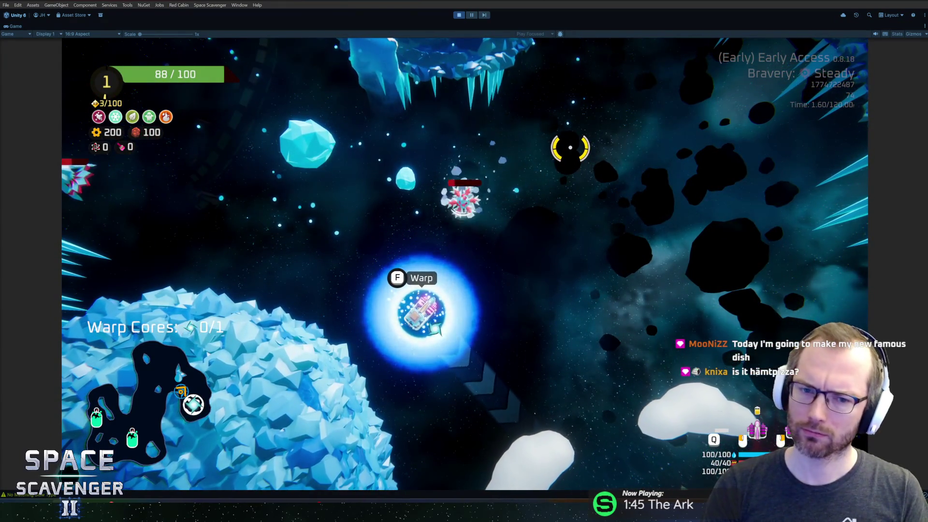
key(a)
key(grave)
key(Return)
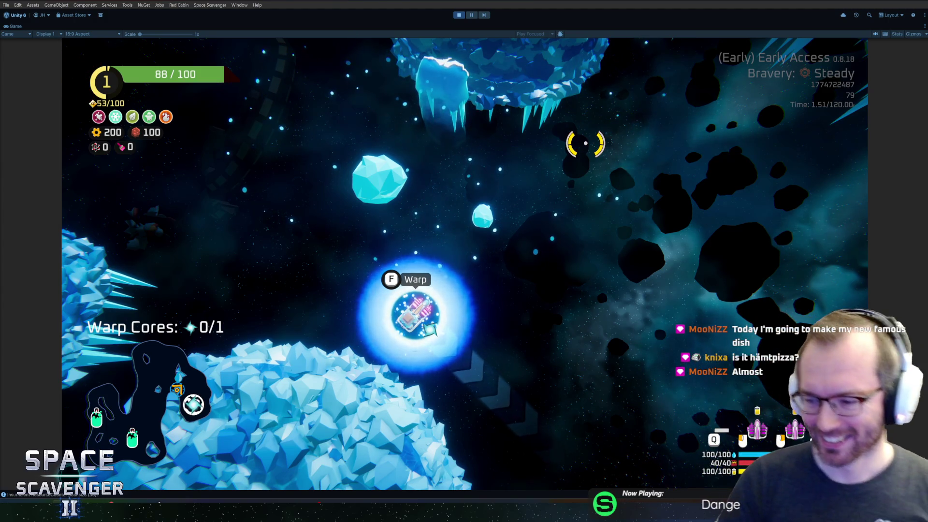
click(508, 144)
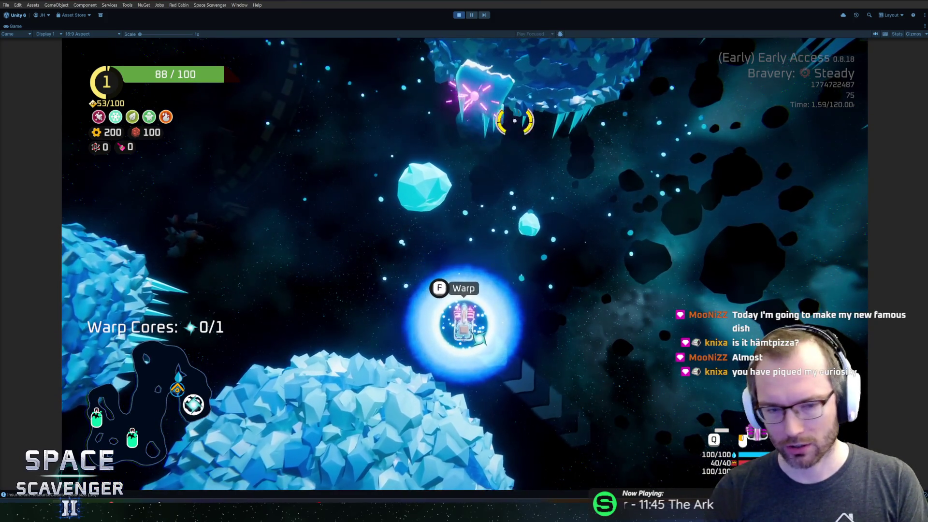
key(f)
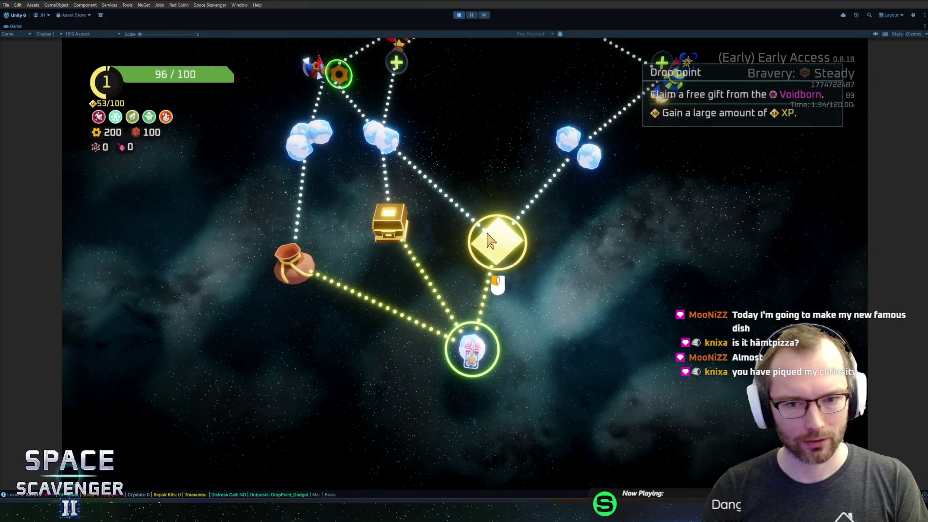
Step: Go to the treasure node, attach the S-shaped module to the ship's left side, and warp out
click(390, 233)
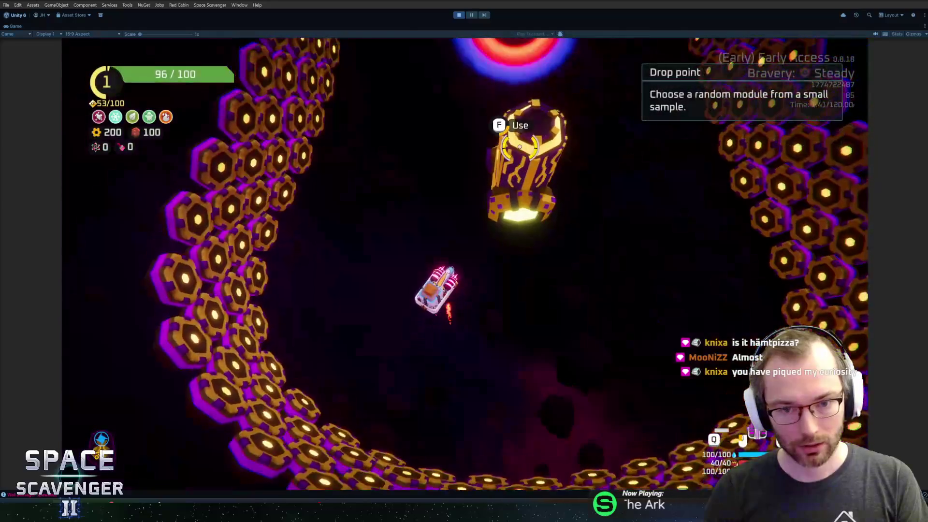
click(475, 375)
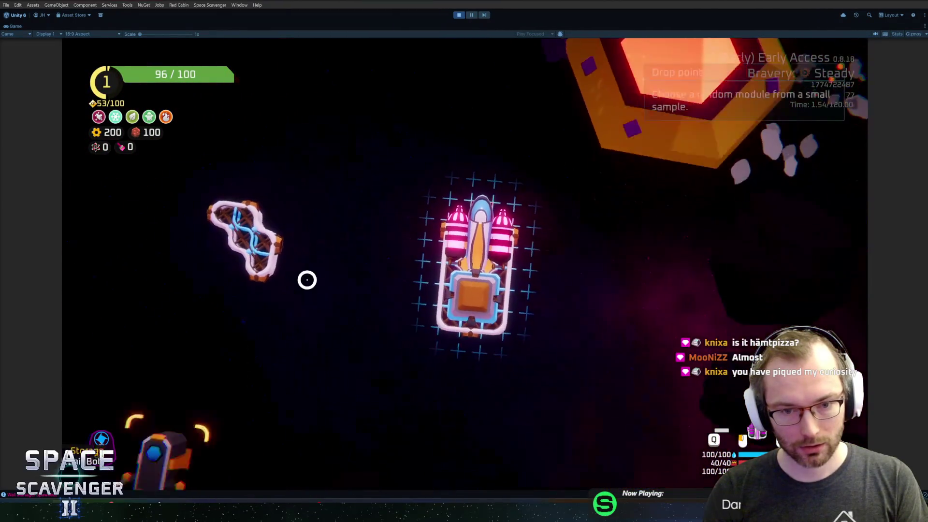
click(430, 249)
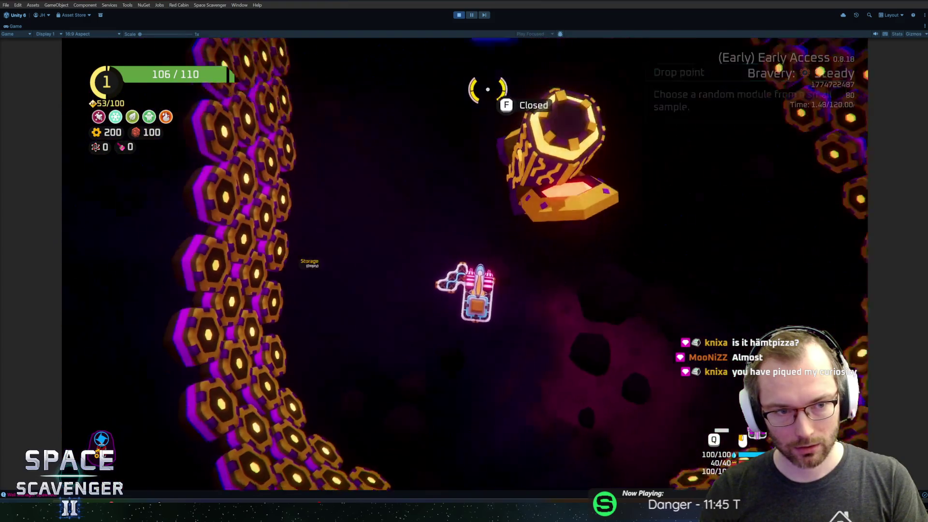
key(w)
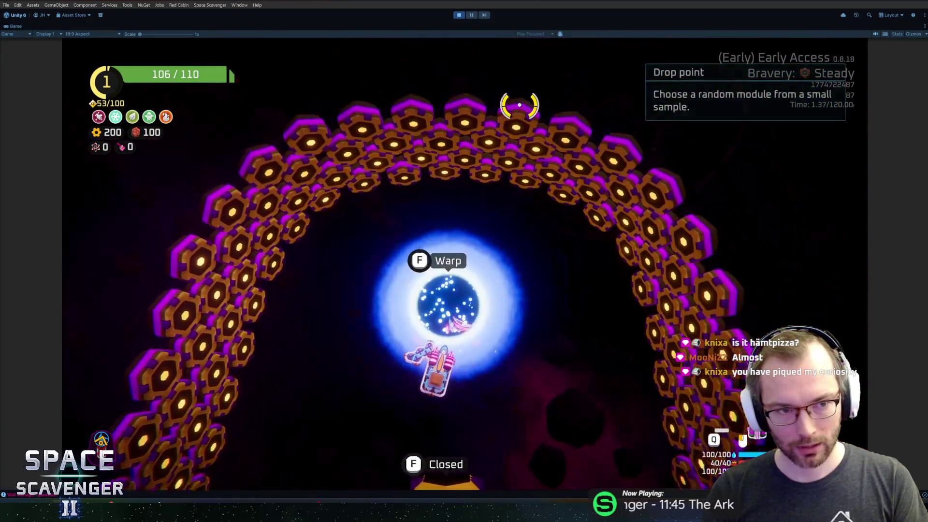
key(f)
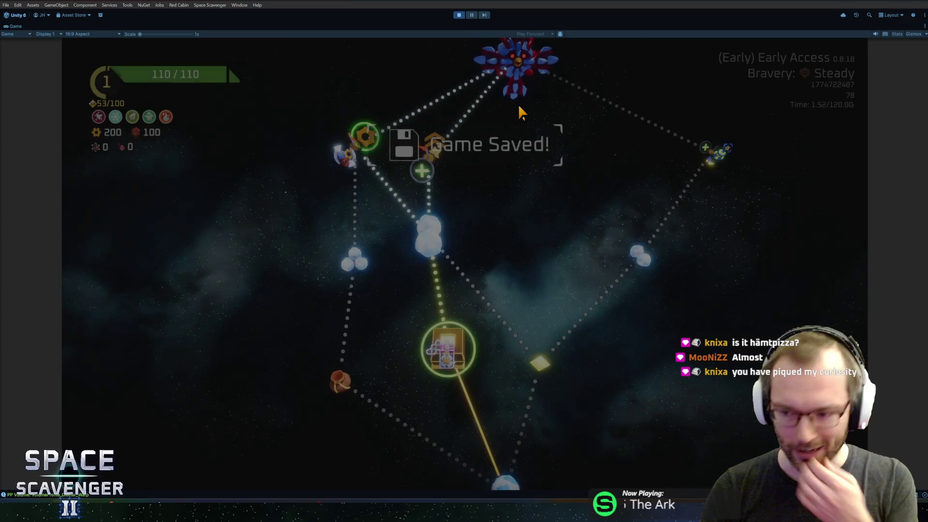
Step: Travel to the middle planet, fight an enemy briefly, then stop play mode with Ctrl+P
click(428, 239)
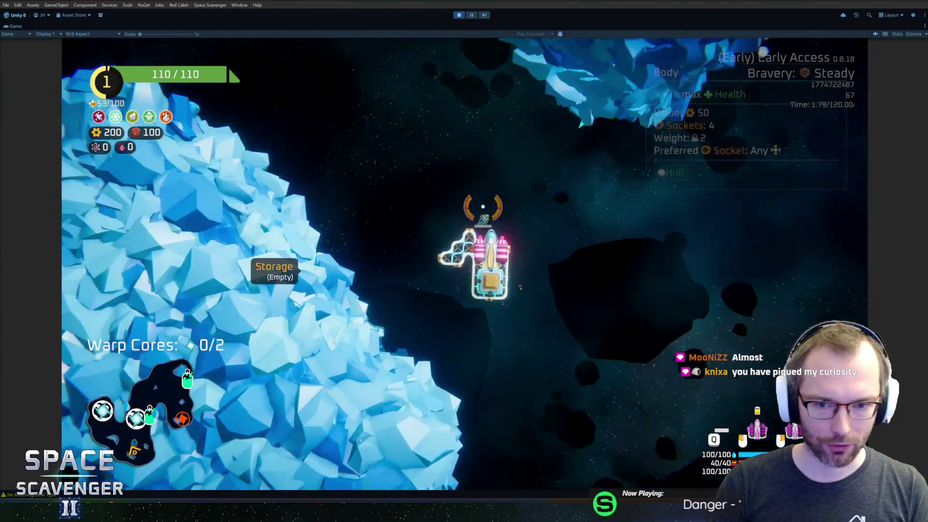
click(428, 145)
mouse_move(428, 145)
mouse_down()
mouse_move(556, 145)
mouse_move(552, 162)
mouse_up()
key(ctrl+p)
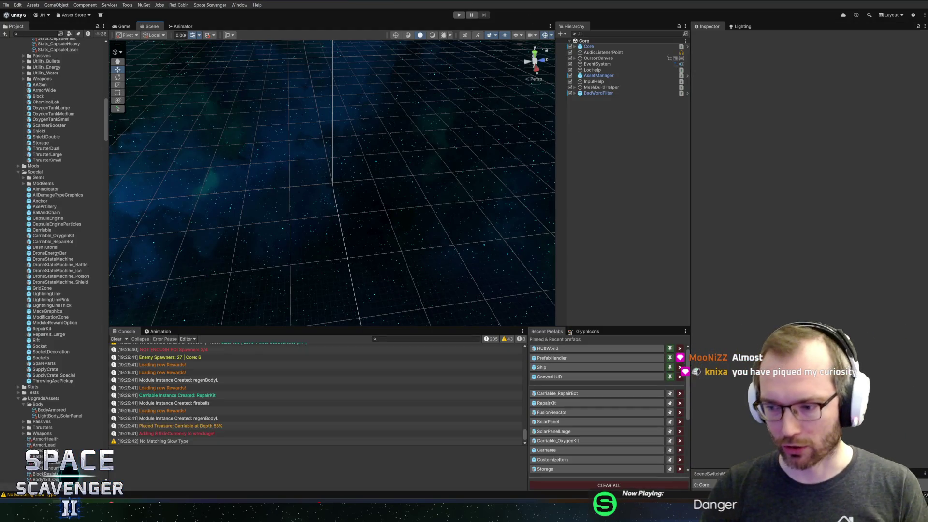
Step: Open Carriable_RepairBot in Prefab mode, collapse its Variables list, and centre the robot in the Scene view
click(556, 394)
double_click(53, 241)
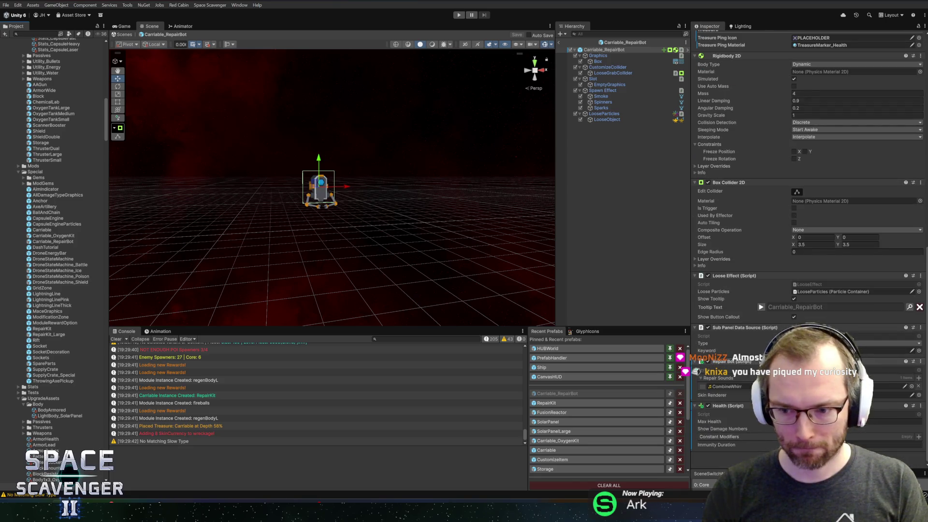
scroll(760, 366, up, 15)
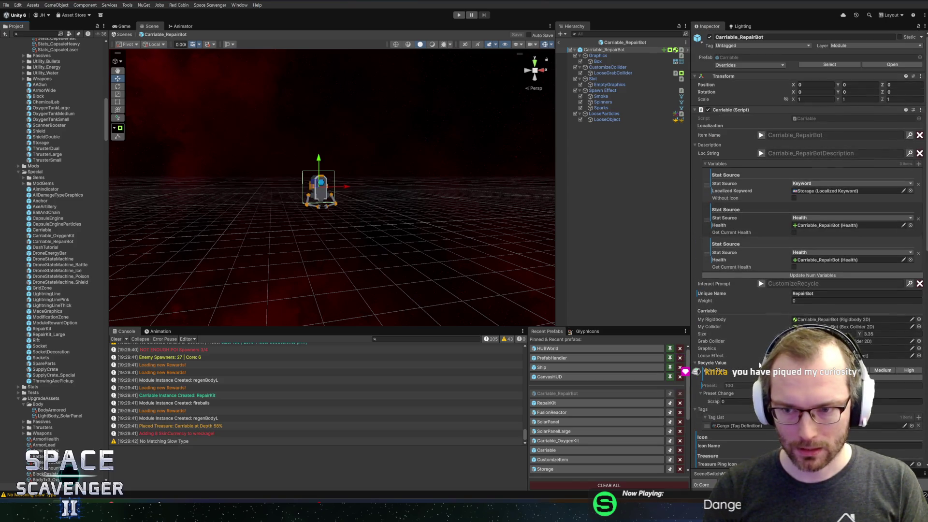
click(715, 164)
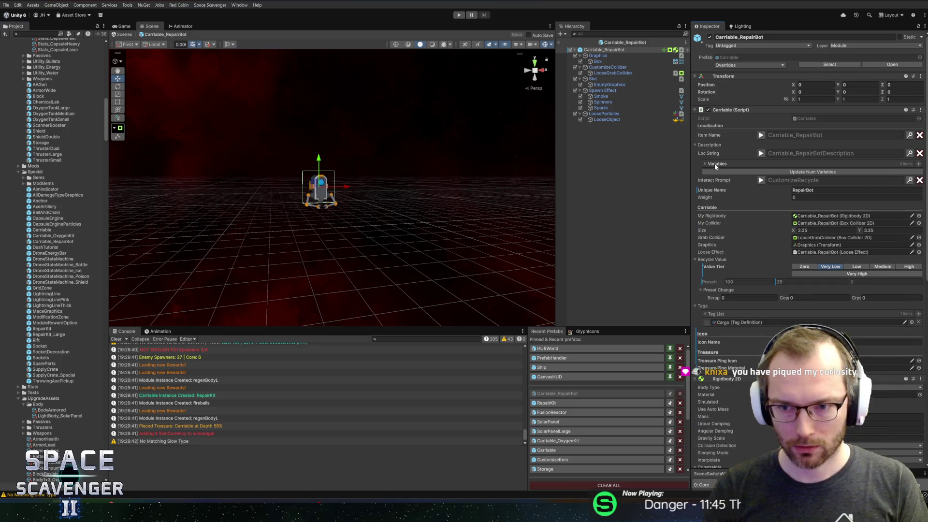
scroll(435, 245, up, 5)
mouse_move(477, 273)
mouse_down()
mouse_move(497, 263)
mouse_move(457, 238)
mouse_up()
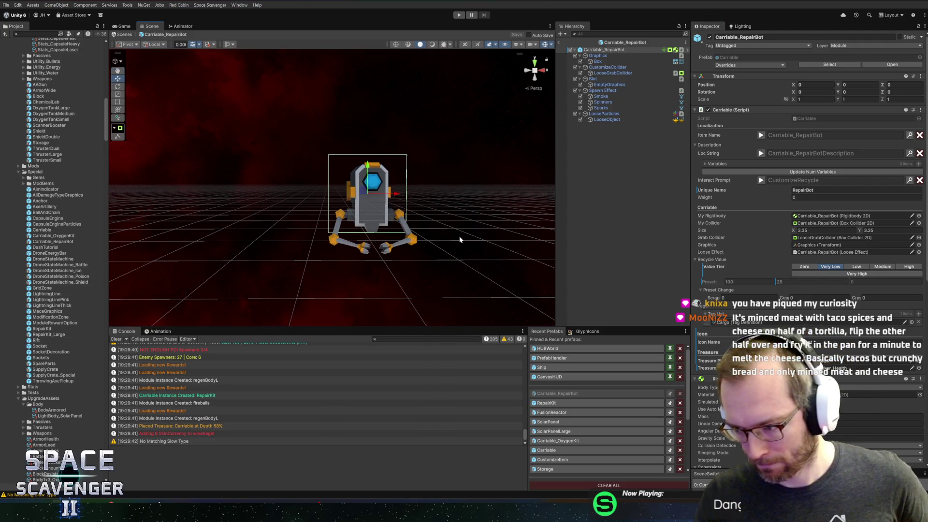
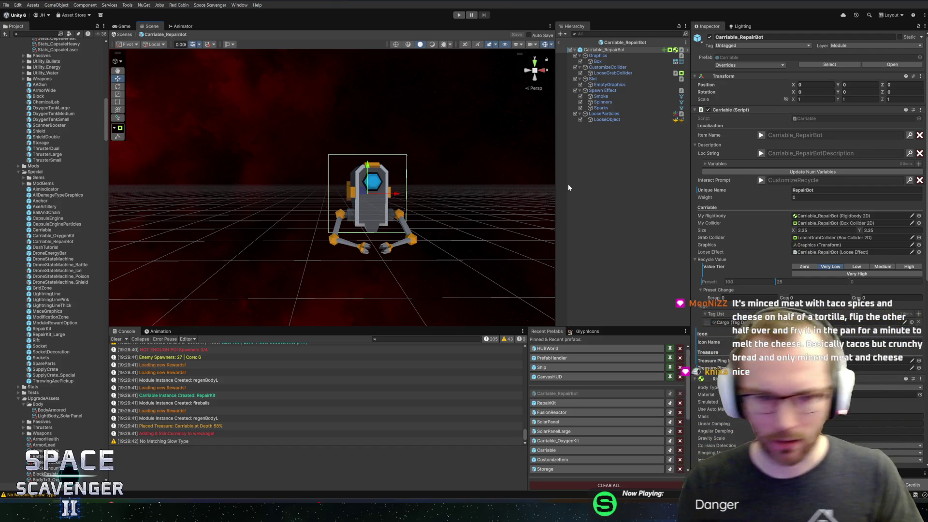
Step: Orbit and zoom around Carriable_RepairBot in Unity, then switch to Carriable.cs in Rider
mouse_move(455, 161)
mouse_down()
mouse_move(400, 166)
mouse_move(418, 201)
mouse_move(429, 170)
mouse_move(436, 192)
mouse_up()
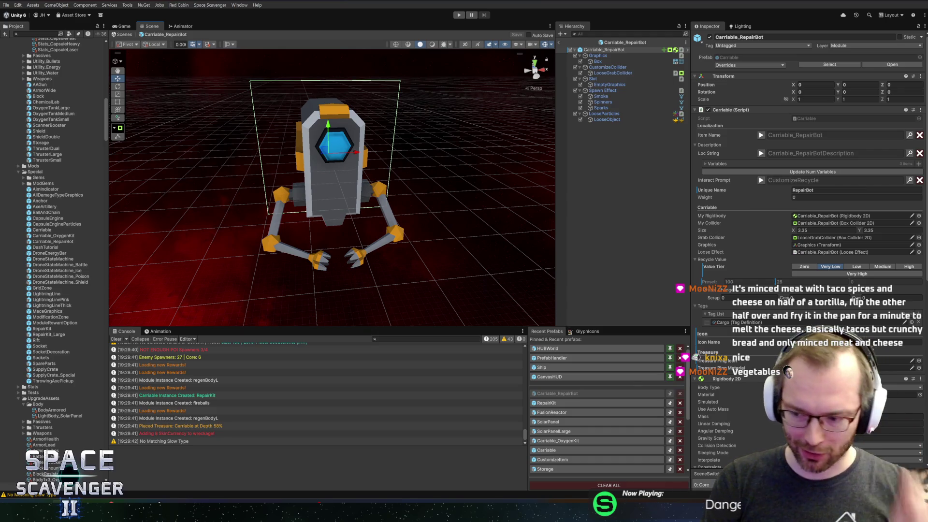
scroll(448, 178, down, 3)
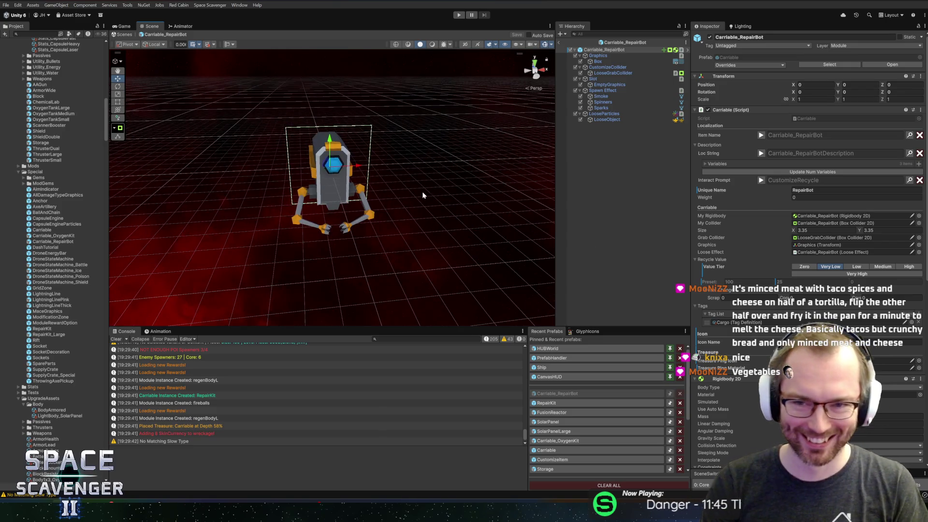
mouse_move(423, 195)
mouse_down()
mouse_move(413, 147)
mouse_move(421, 140)
mouse_move(383, 137)
mouse_up()
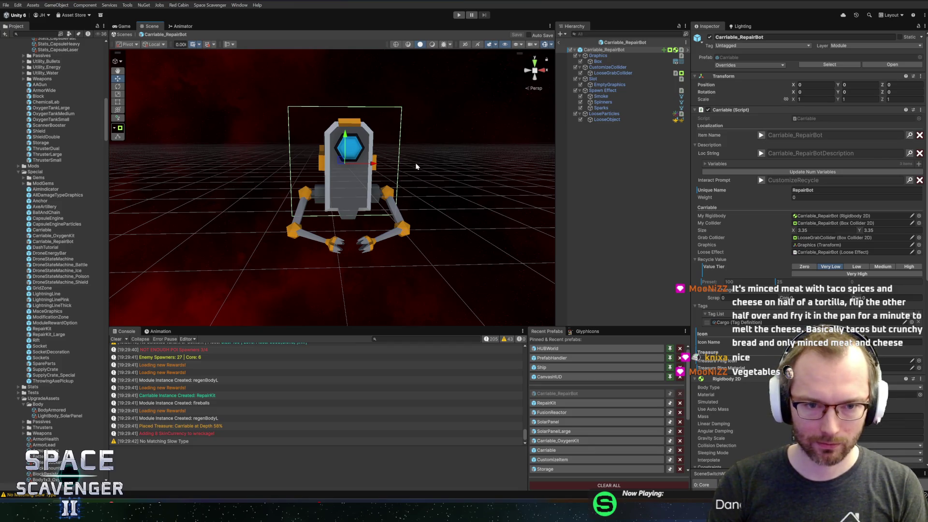
key(alt+Tab)
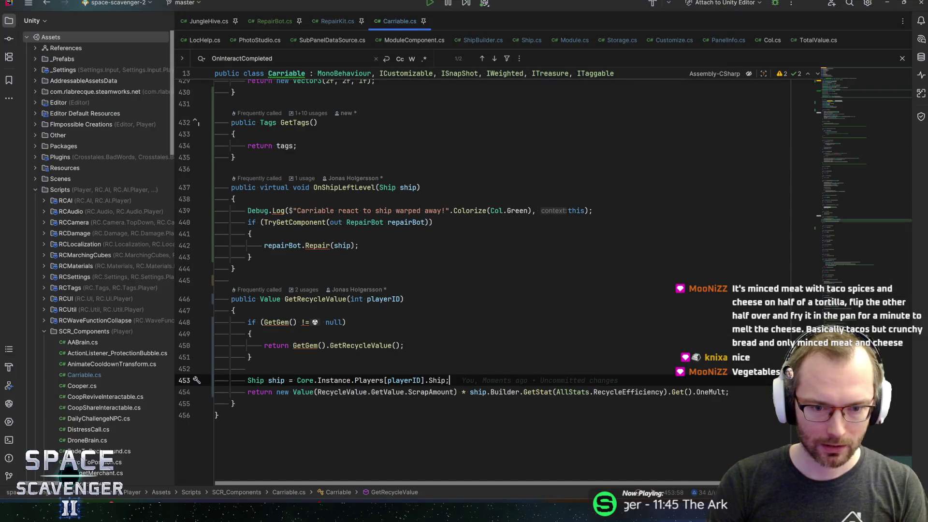
Step: Switch from Rider to Blender's Utilities.blend with the RepairBot model and SkinExample palette
key(alt+Tab)
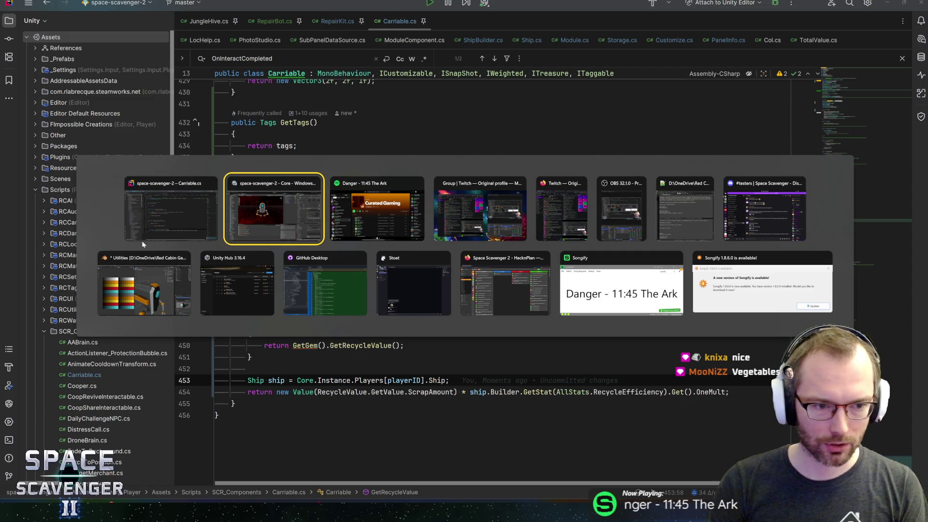
click(120, 283)
scroll(592, 306, down, 5)
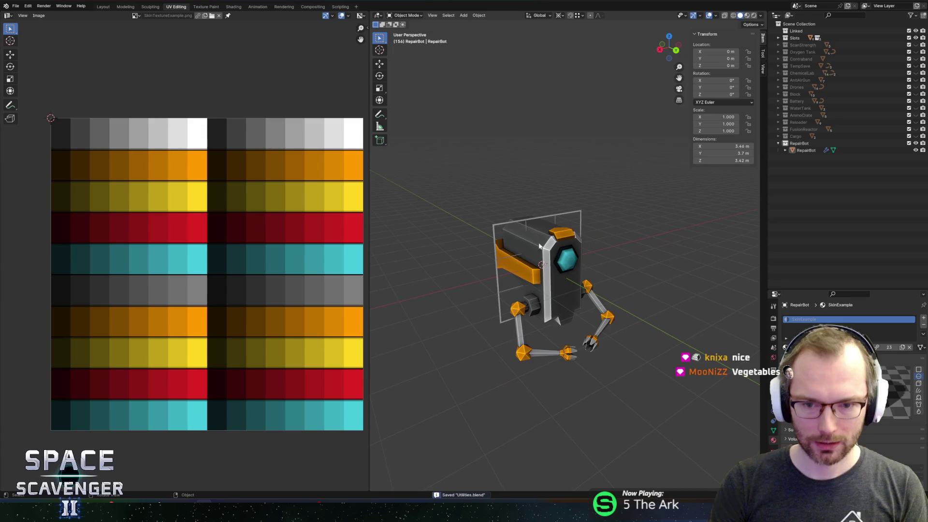
Step: Subdivide the vertical edge loop on RepairBot's front centre strip
scroll(593, 306, up, 5)
mouse_move(576, 296)
mouse_down()
mouse_move(546, 315)
mouse_move(532, 343)
mouse_move(546, 310)
mouse_move(537, 331)
mouse_up()
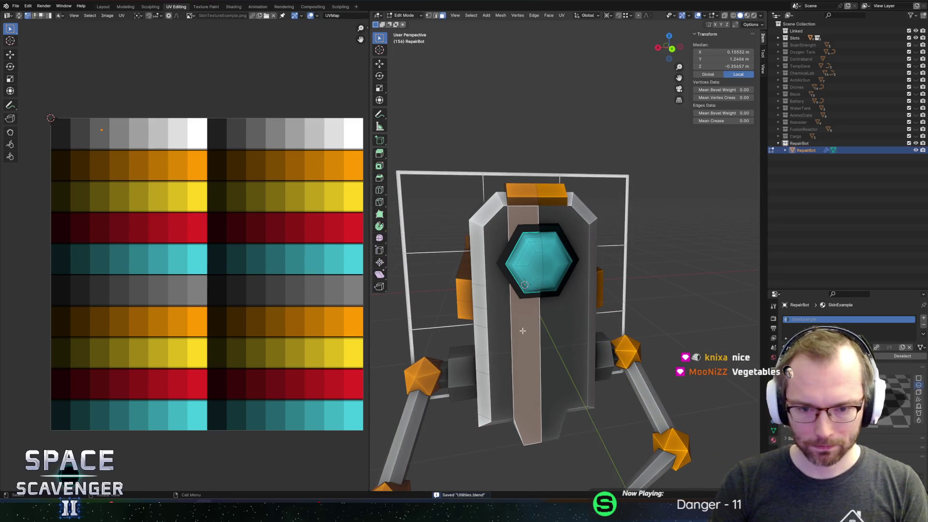
key(2)
alt+click(515, 333)
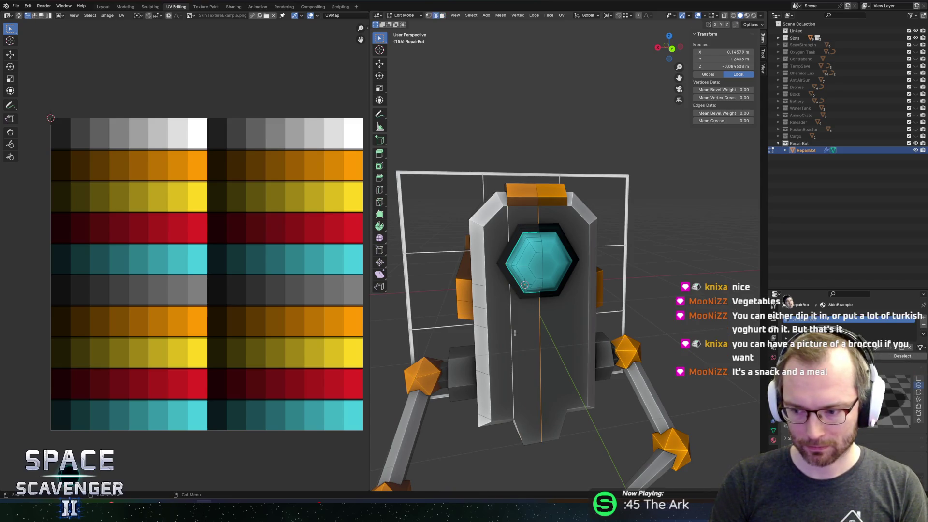
right_click(514, 333)
click(476, 298)
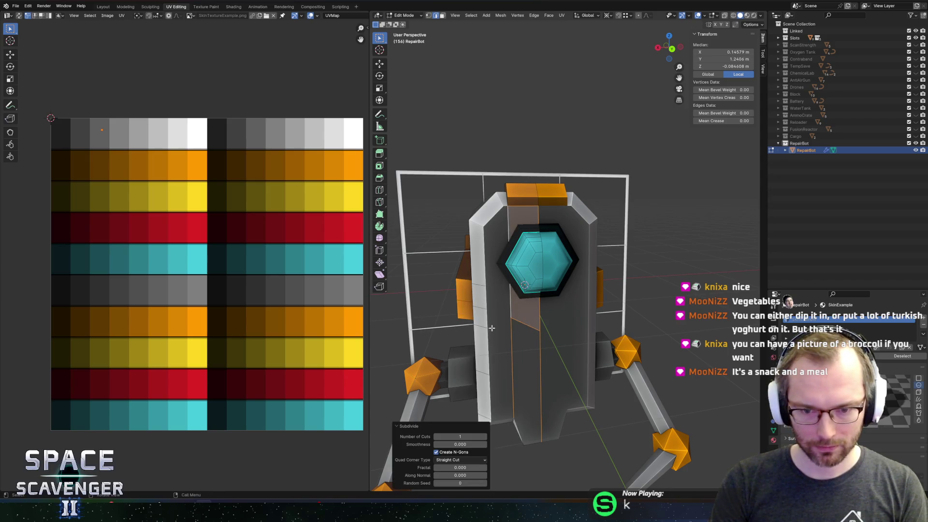
Step: Raise the new horizontal front edge 0.277 m along Z
scroll(503, 339, up, 2)
scroll(572, 291, up, 2)
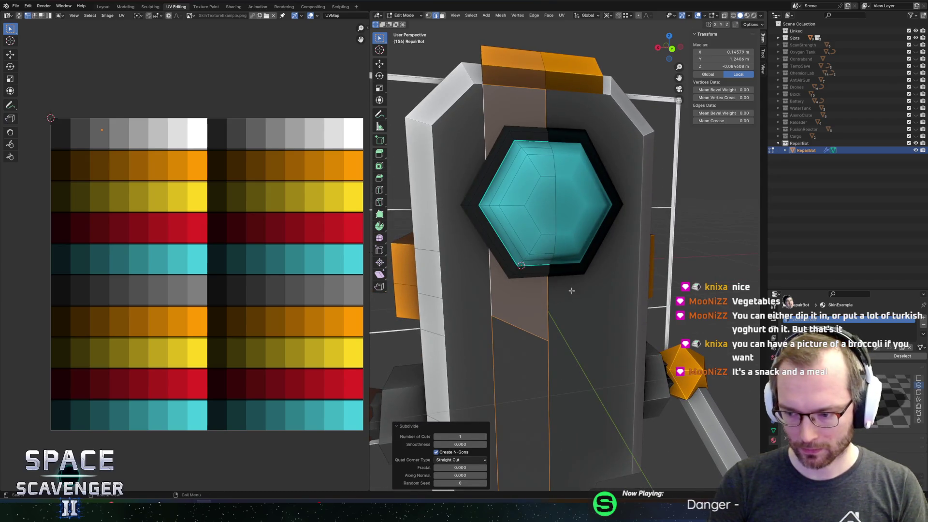
key(1)
key(alt+a)
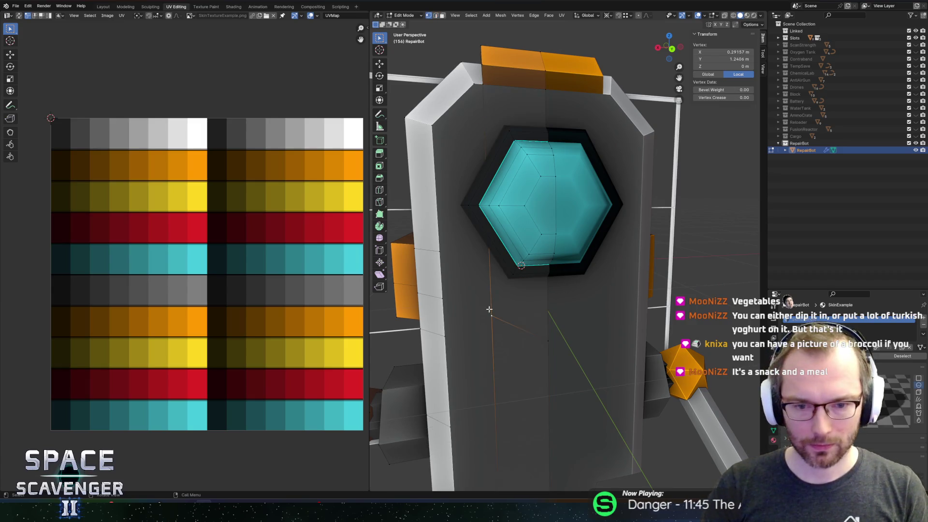
click(517, 343)
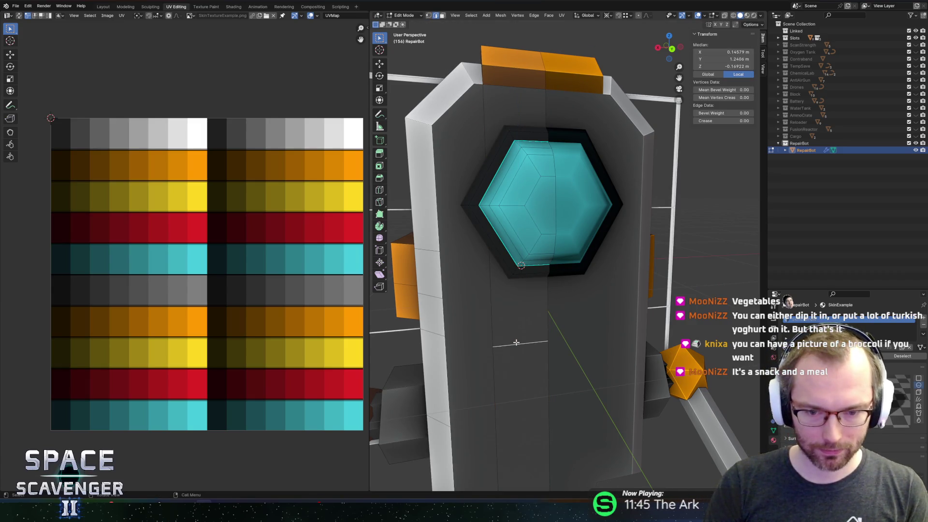
key(g)
key(z)
click(442, 298)
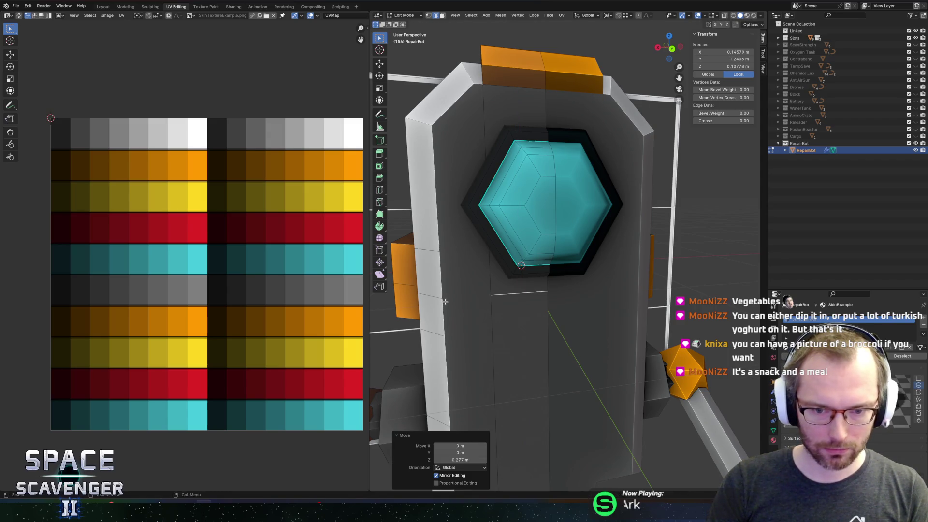
Step: Select a front panel vertex, then the tall front face strip
key(1)
click(494, 299)
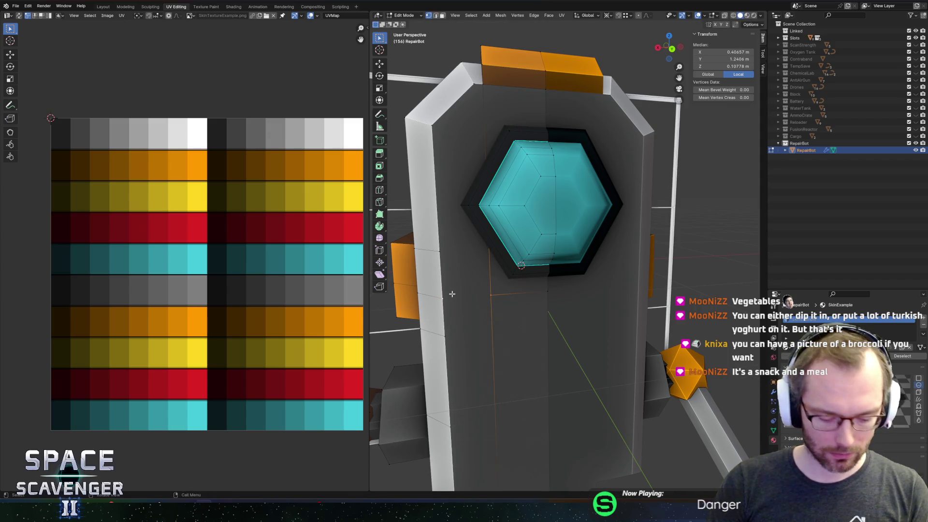
key(3)
click(498, 319)
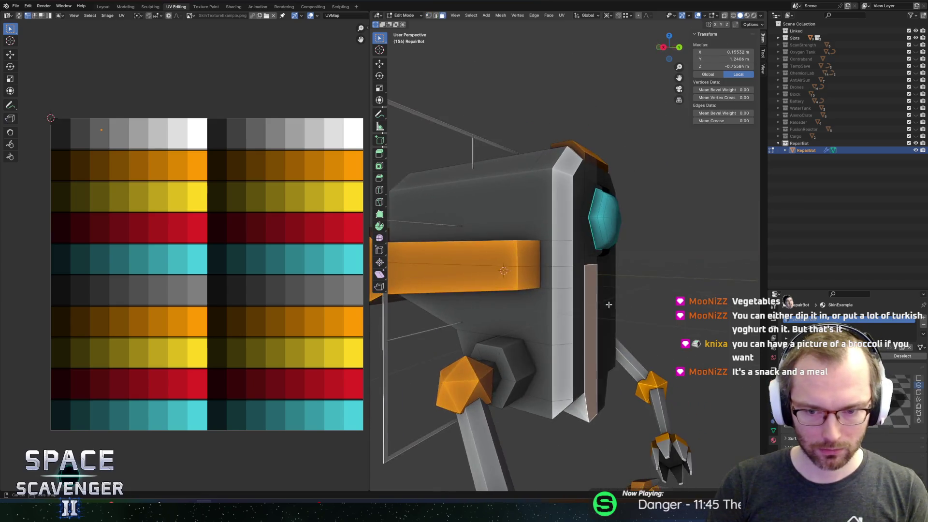
Step: Subdivide the right edge of the beige side strip
scroll(609, 305, left, 3)
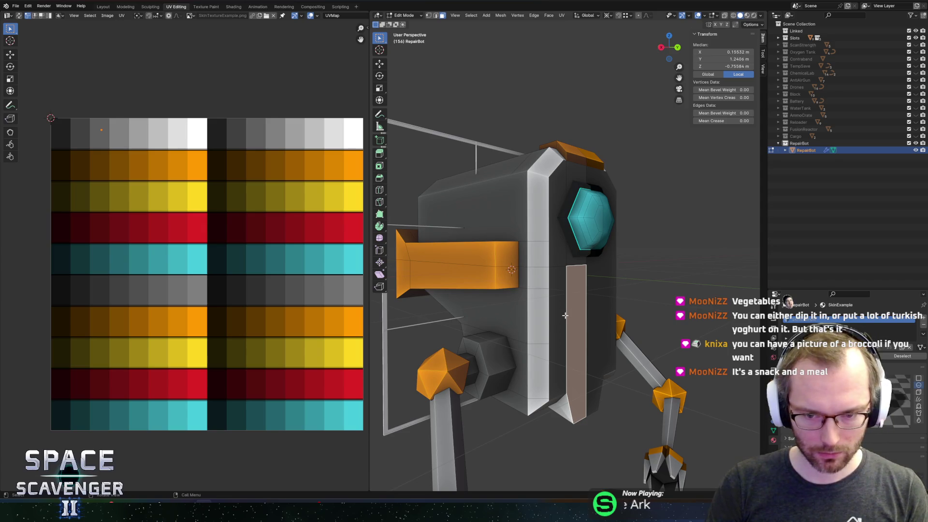
key(2)
click(585, 314)
key(ctrl+e)
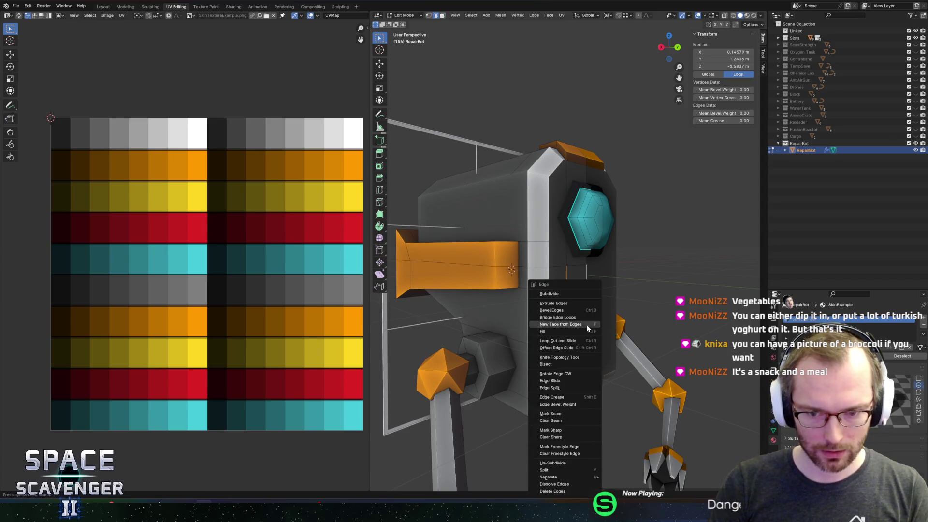
click(550, 294)
Step: Lower the strip's bottom vertex by 0.75 m along Z
click(571, 333)
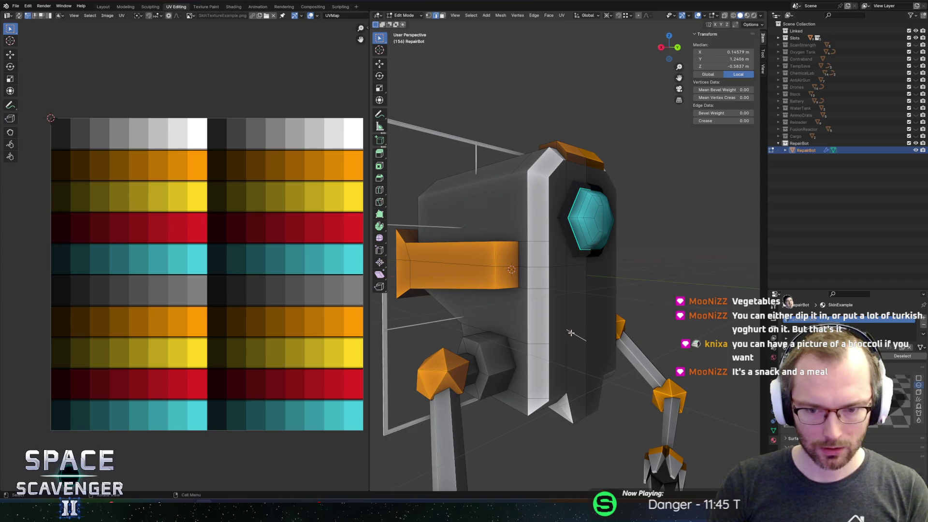
key(1)
click(586, 340)
key(g)
key(z)
click(591, 342)
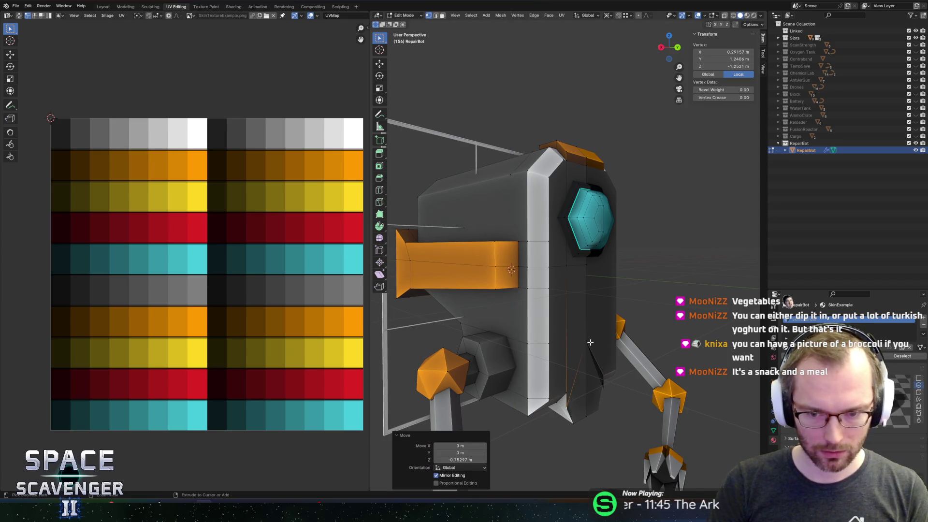
Step: Extrude a face on the side strip outward by 0.188 m
key(2)
click(568, 345)
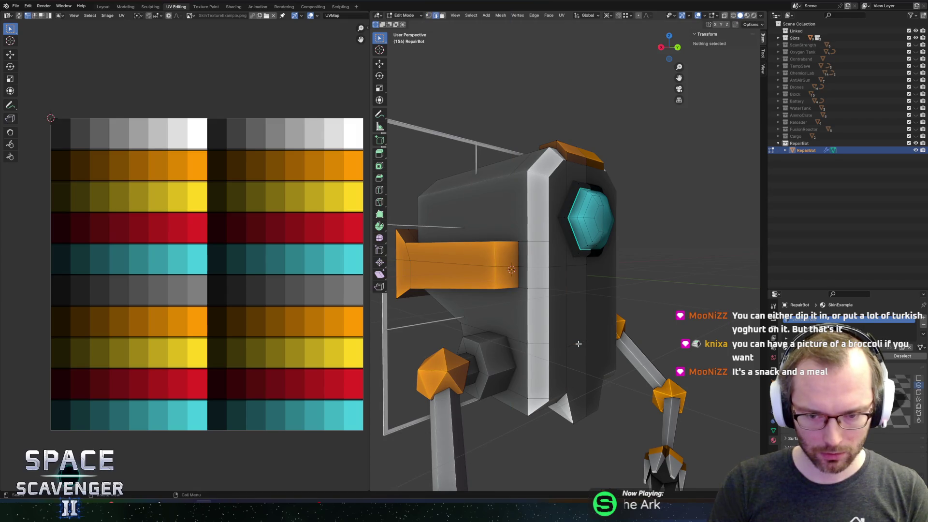
key(1)
click(570, 340)
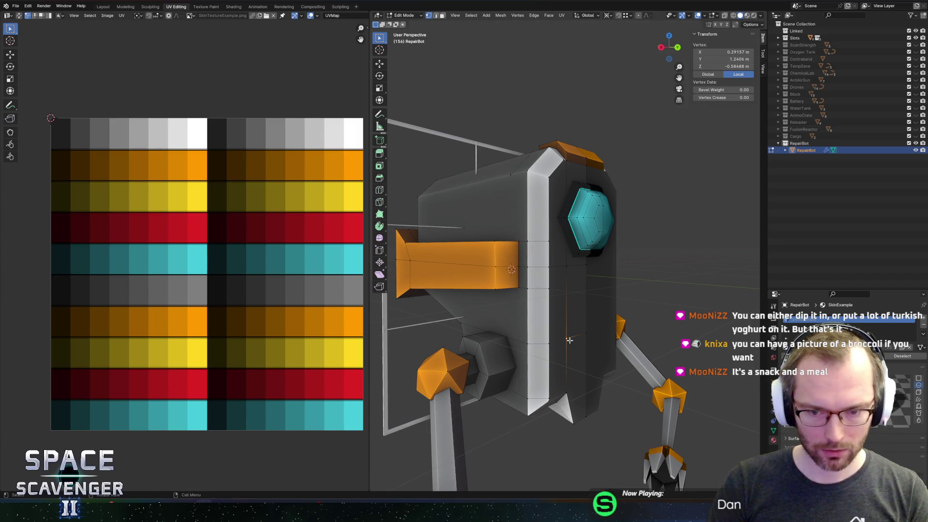
shift+click(549, 341)
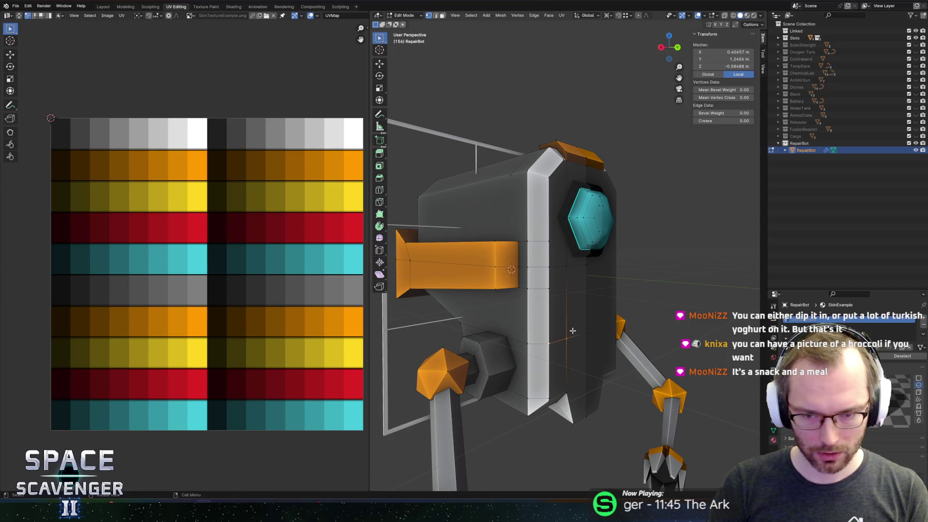
key(alt+a)
key(3)
click(577, 354)
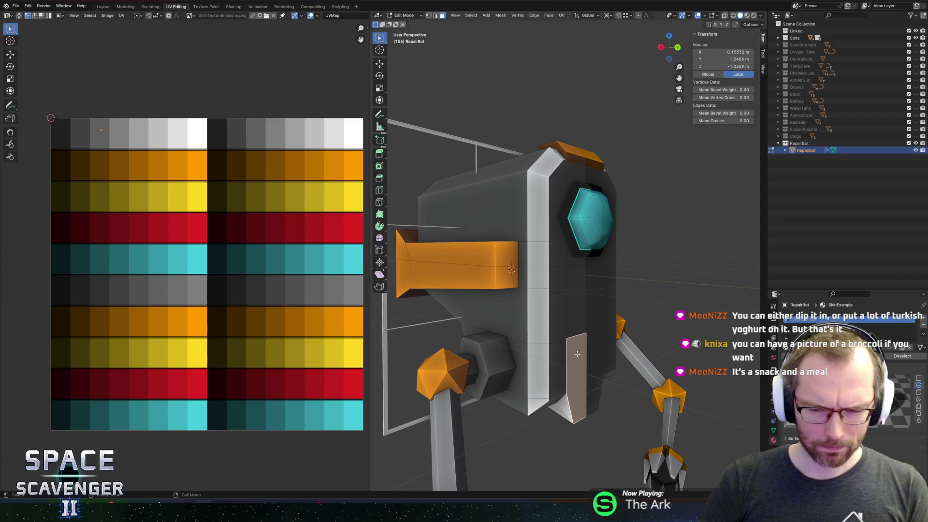
key(e)
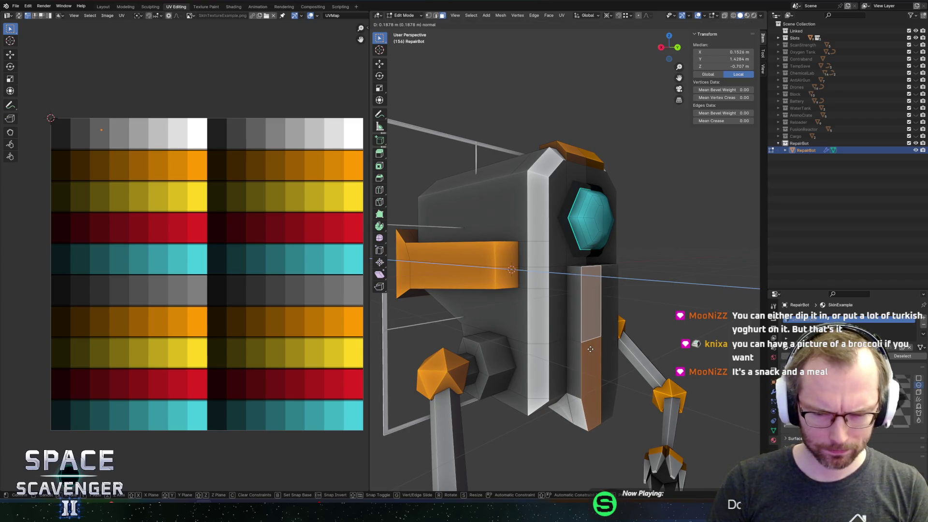
click(590, 349)
Step: Edge-slide an edge of the new side panel into place
key(alt+a)
click(590, 266)
key(2)
click(596, 269)
key(g)
key(g)
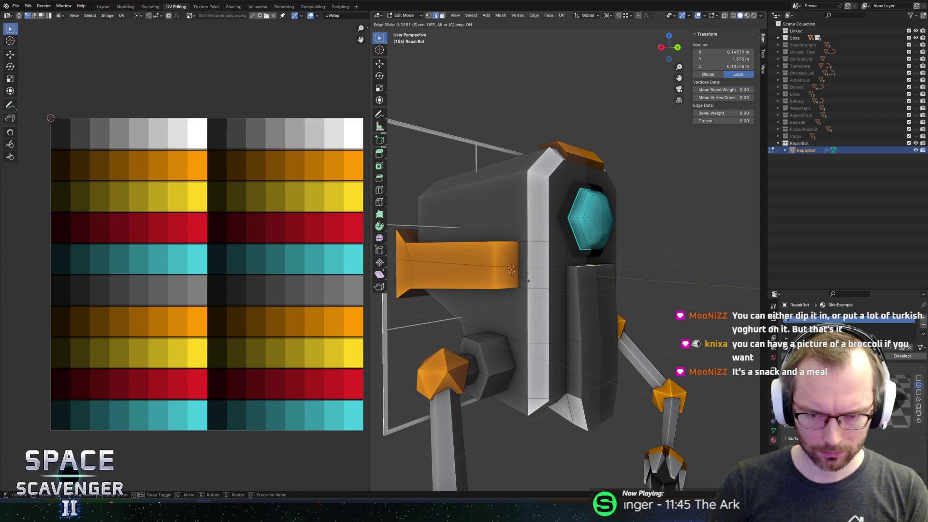
click(445, 226)
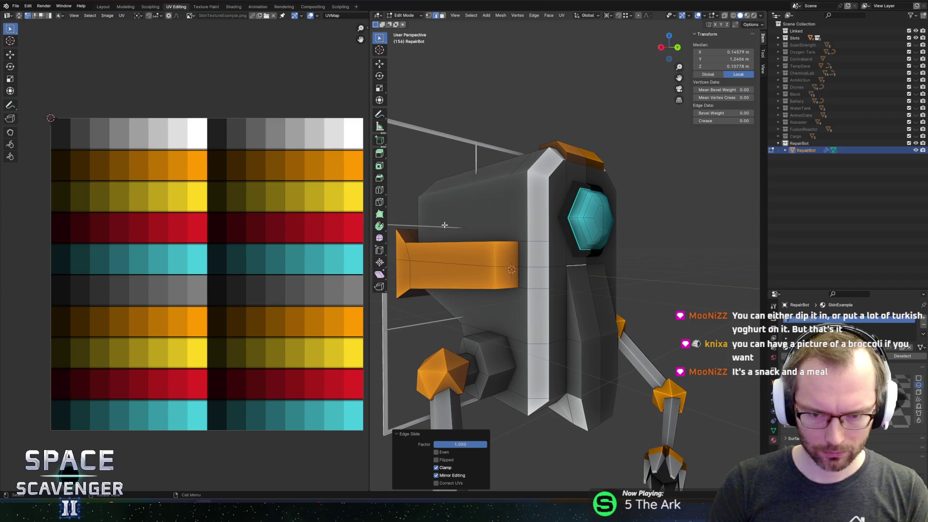
Step: Merge the whole mesh by distance, removing 2 duplicate vertices
key(a)
key(m)
click(532, 277)
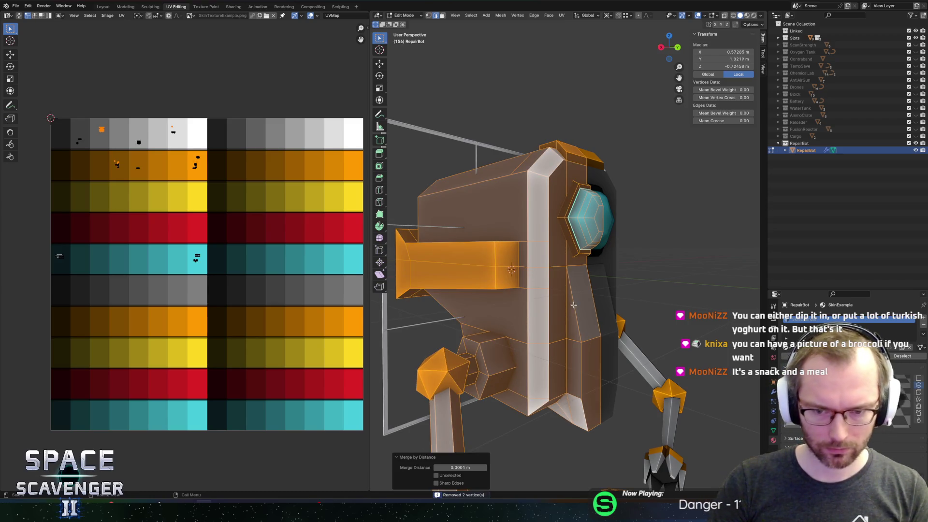
Step: Select the central front panel faces on RepairBot from the back view
click(589, 304)
key(ctrl+KP_1)
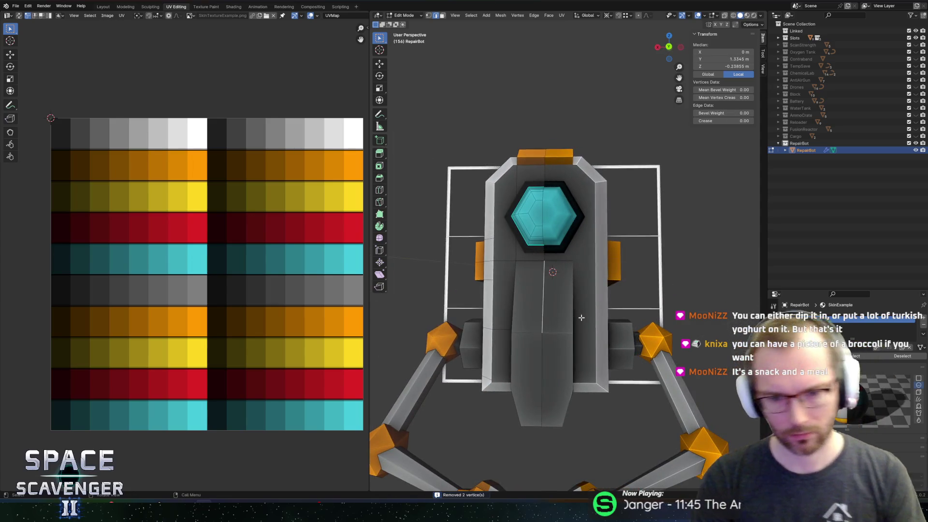
click(511, 339)
click(527, 294)
shift+click(529, 362)
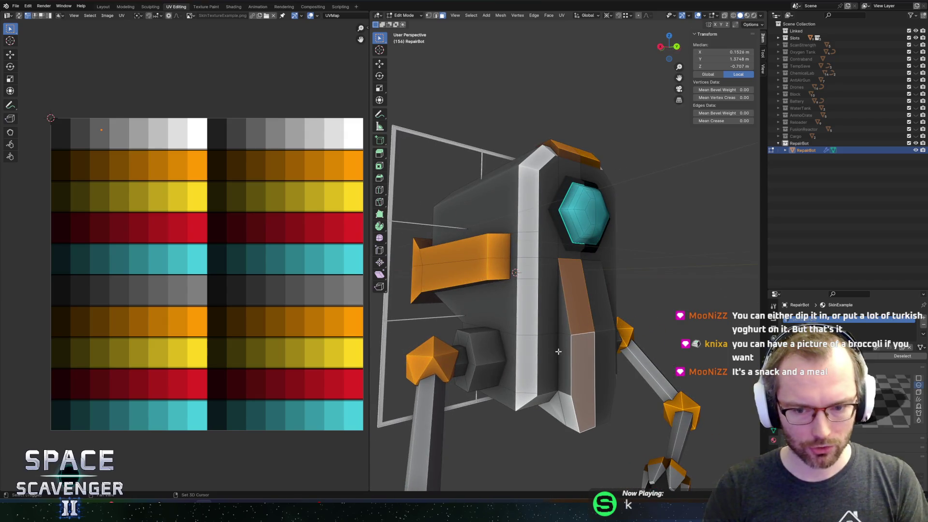
click(563, 338)
click(564, 334)
click(525, 308)
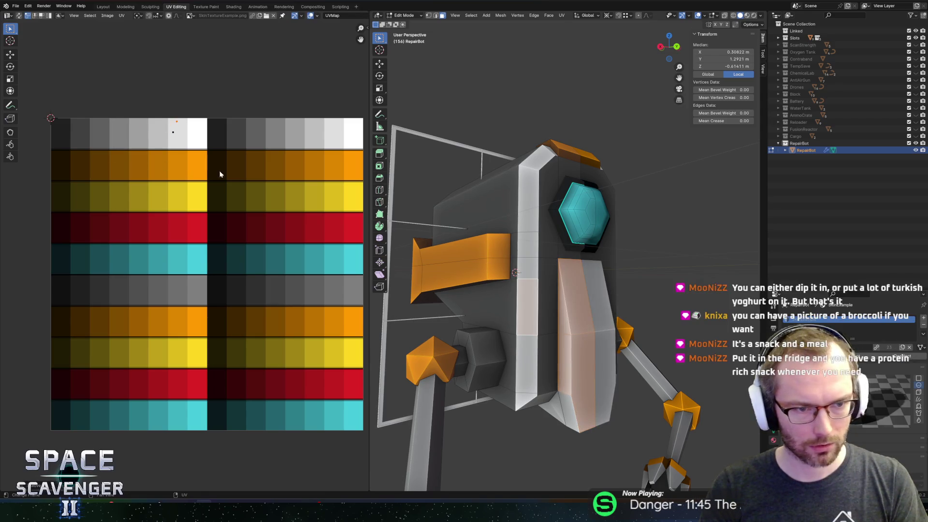
Step: Export the model, view the updated robot in Unity, then return to Blender
key(Tab)
key(ctrl+e)
key(Return)
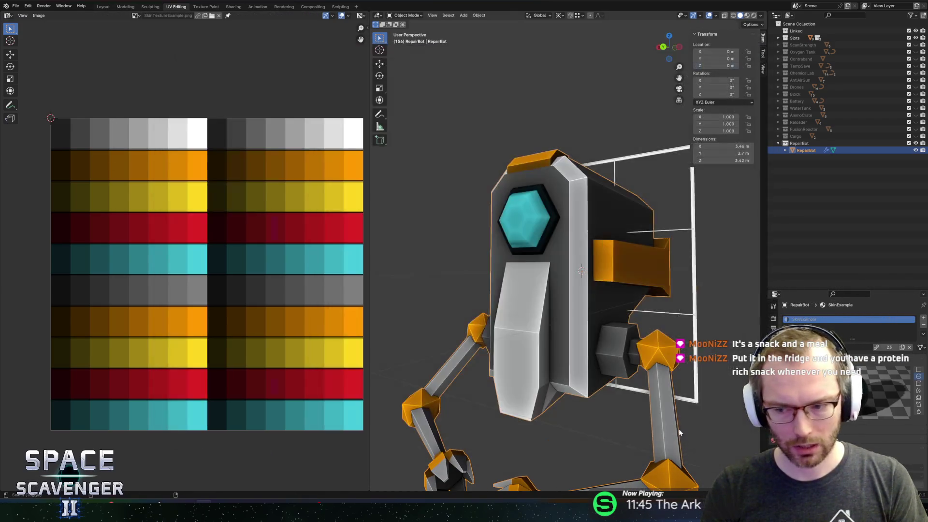
key(alt+Tab)
key(alt+Tab)
mouse_move(493, 237)
mouse_down()
mouse_move(375, 232)
mouse_move(480, 228)
mouse_move(337, 211)
mouse_up()
key(alt+Tab)
key(alt+Tab)
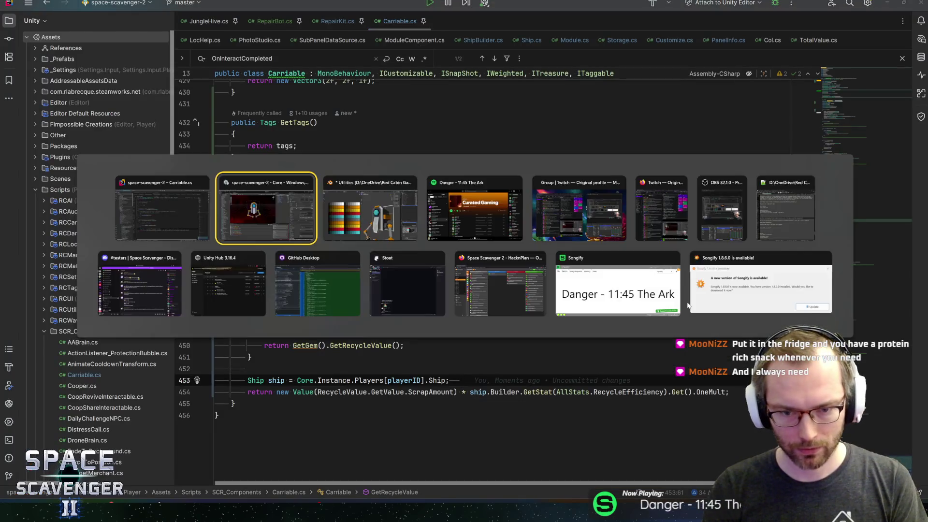
key(alt+Tab)
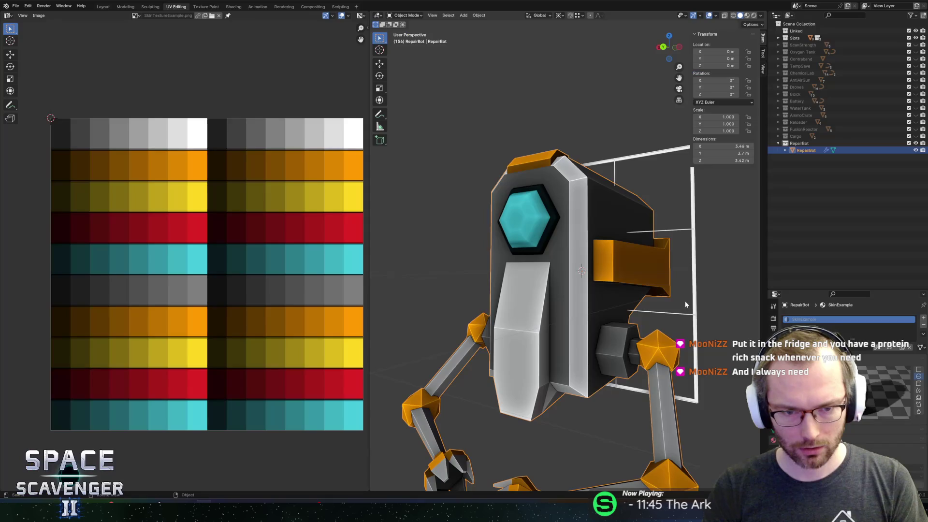
Step: Move the white strip's lower-left edge -0.11 m along X so it tapers
key(Tab)
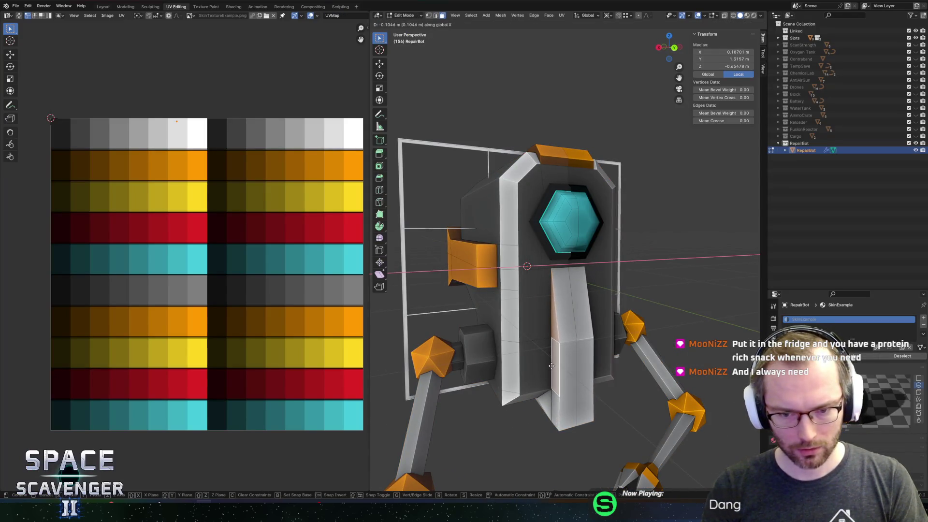
click(548, 411)
key(g)
key(x)
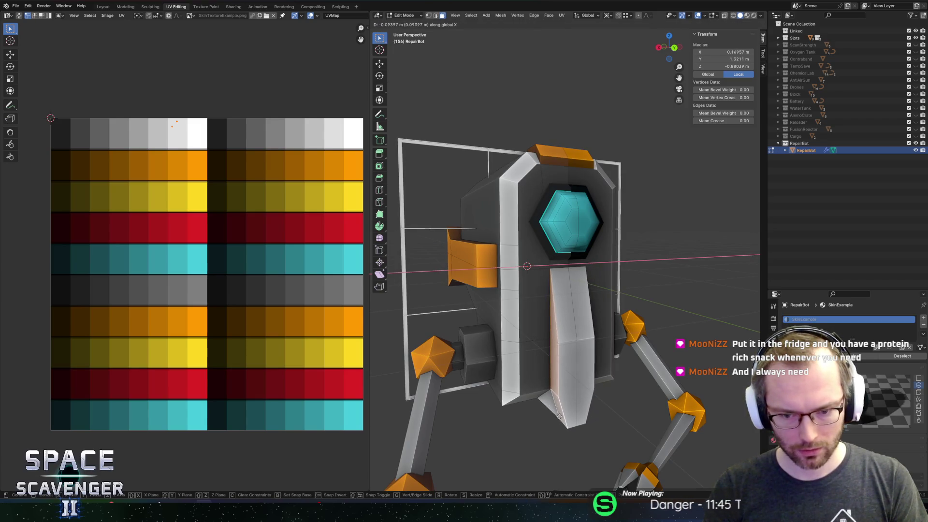
click(560, 417)
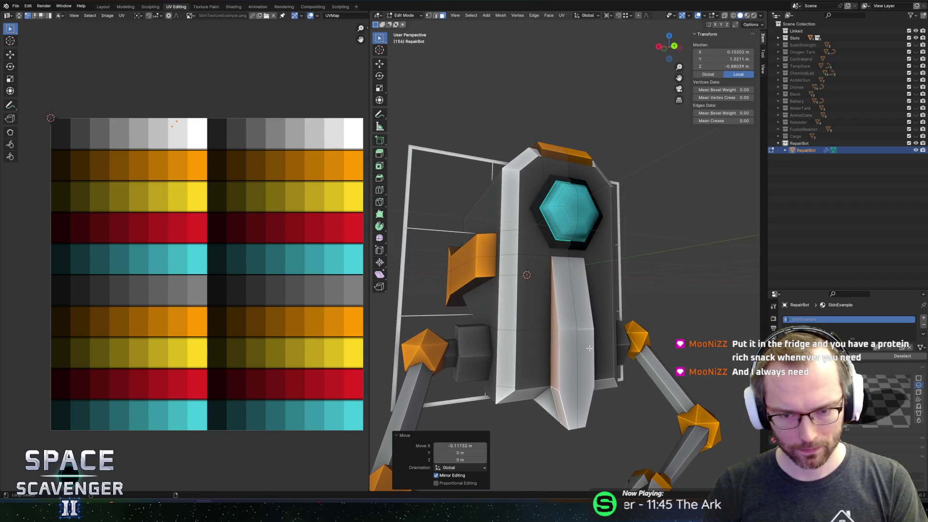
Step: Check the tapered strip in Unity, then select a lower strip edge in Blender
key(alt+Tab)
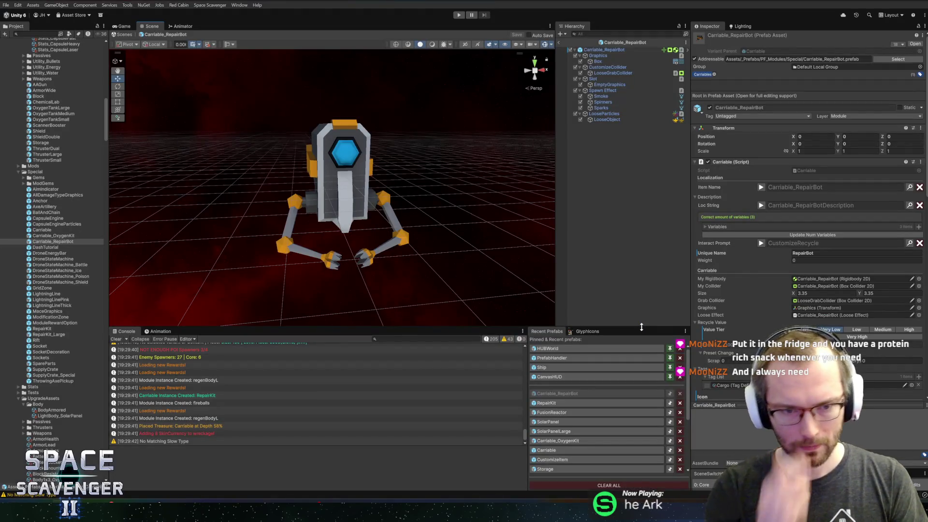
mouse_move(468, 207)
mouse_down()
mouse_move(451, 181)
mouse_move(422, 173)
mouse_move(400, 181)
mouse_move(432, 178)
mouse_up()
scroll(426, 151, up, 3)
scroll(426, 152, down, 2)
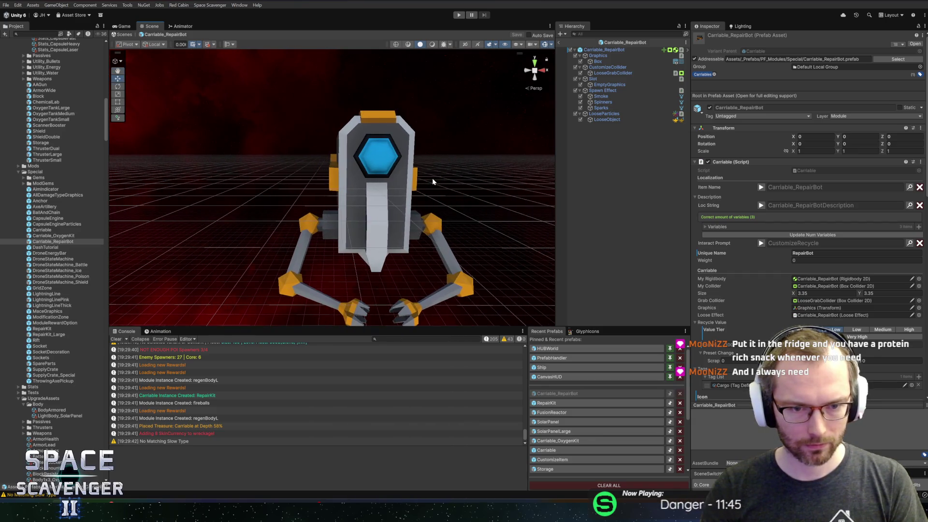
key(alt+Tab)
click(561, 357)
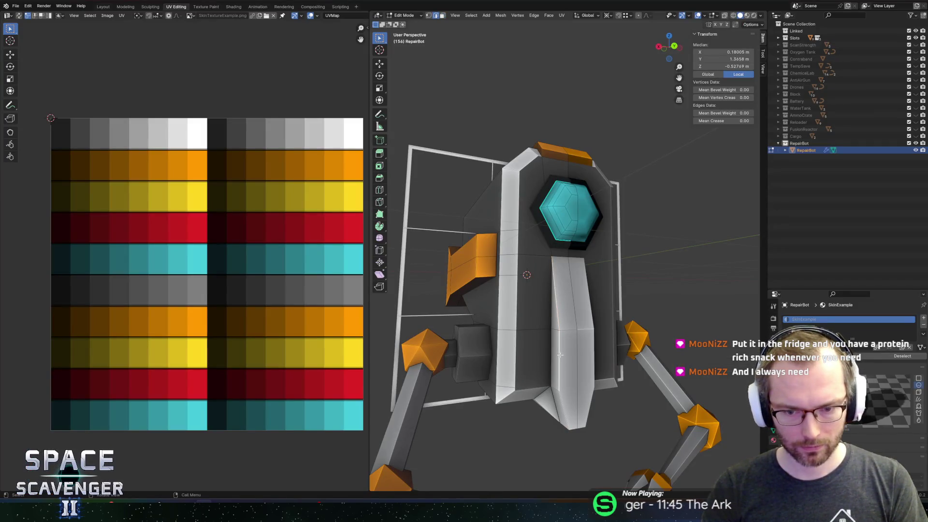
Step: Edge-slide the white strip edge and select the centre spine edges and faces
key(g)
key(g)
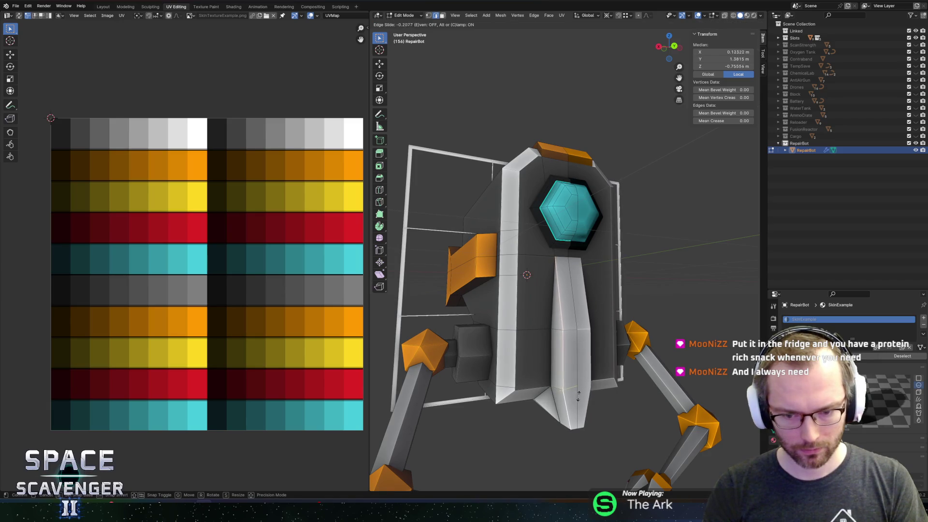
click(589, 392)
drag(588, 392, 556, 334)
click(552, 327)
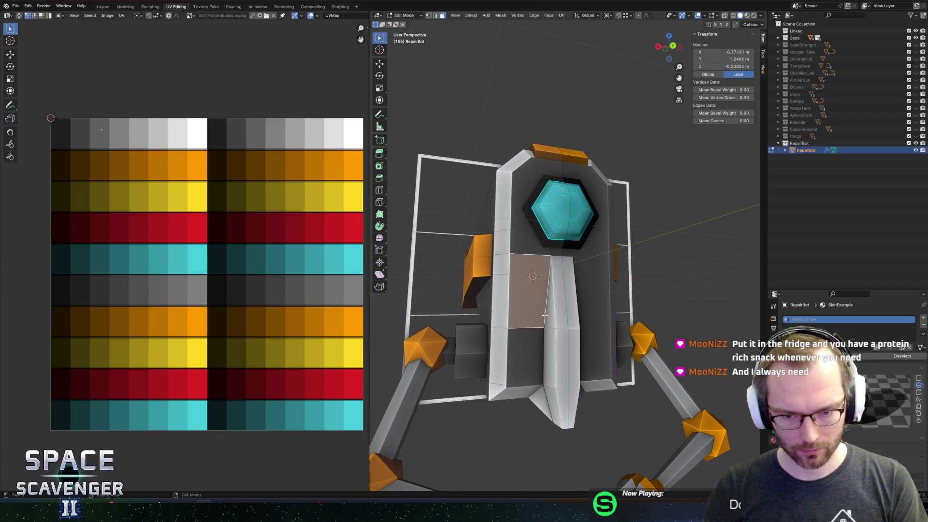
shift+click(543, 372)
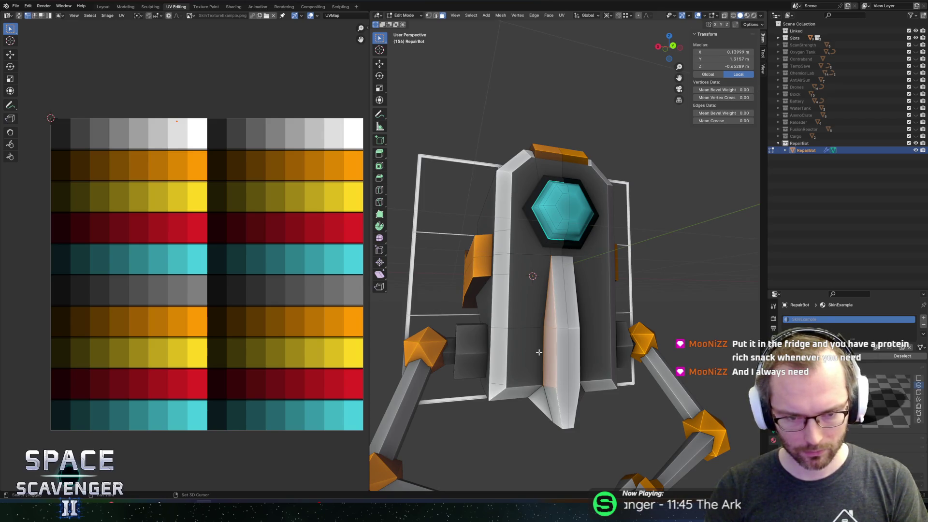
shift+click(526, 357)
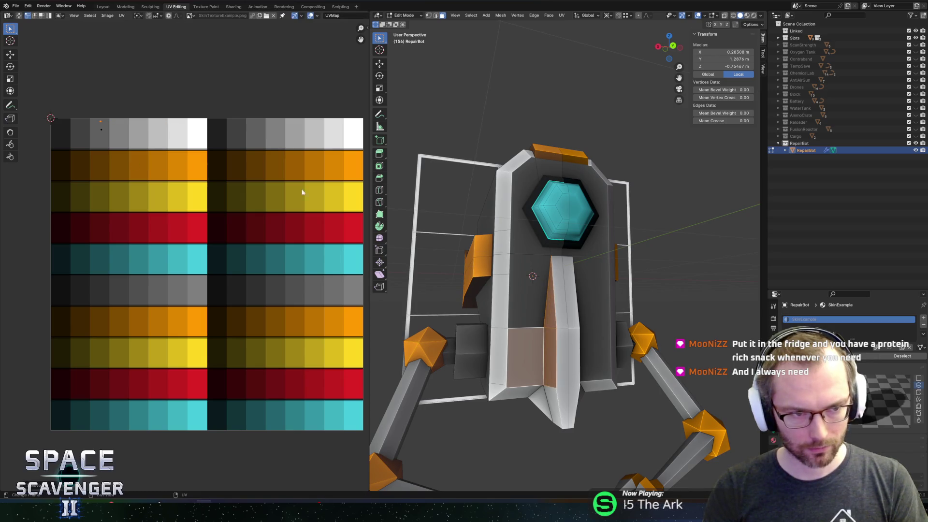
Step: Export the FBX to Modules, check it in Unity, then undo five spine edits
key(ctrl+shift+e)
key(alt+Tab)
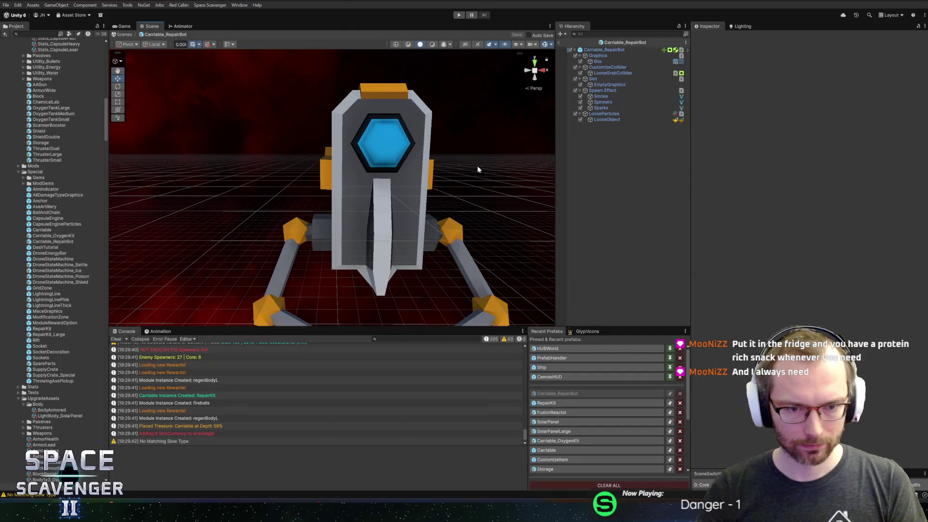
key(alt+Tab)
key(ctrl+z)
key(ctrl+z)
key(ctrl+z)
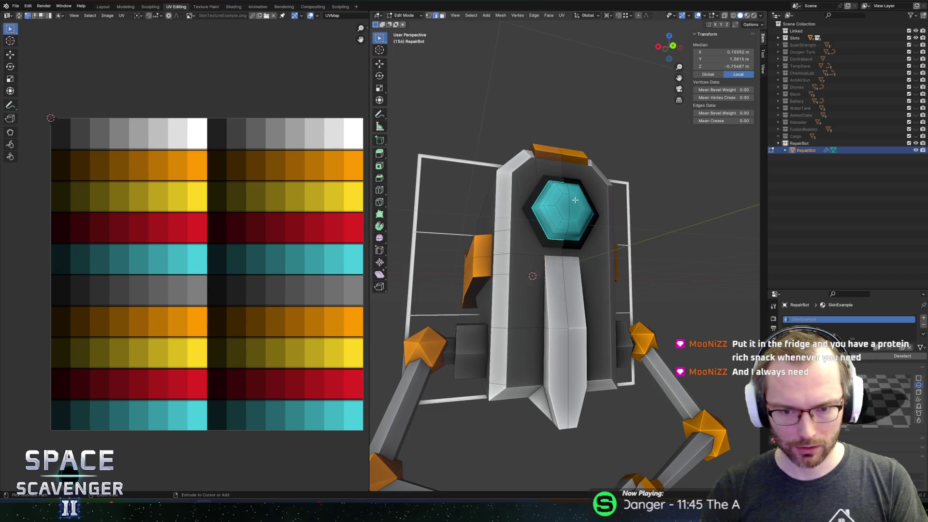
key(ctrl+z)
key(ctrl+z)
key(ctrl+z)
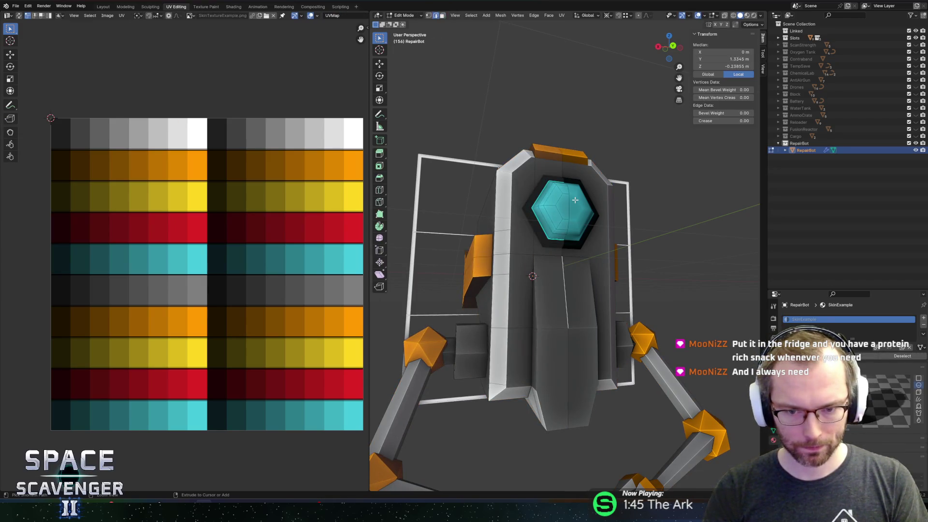
key(ctrl+z)
key(ctrl+z)
key(ctrl+z)
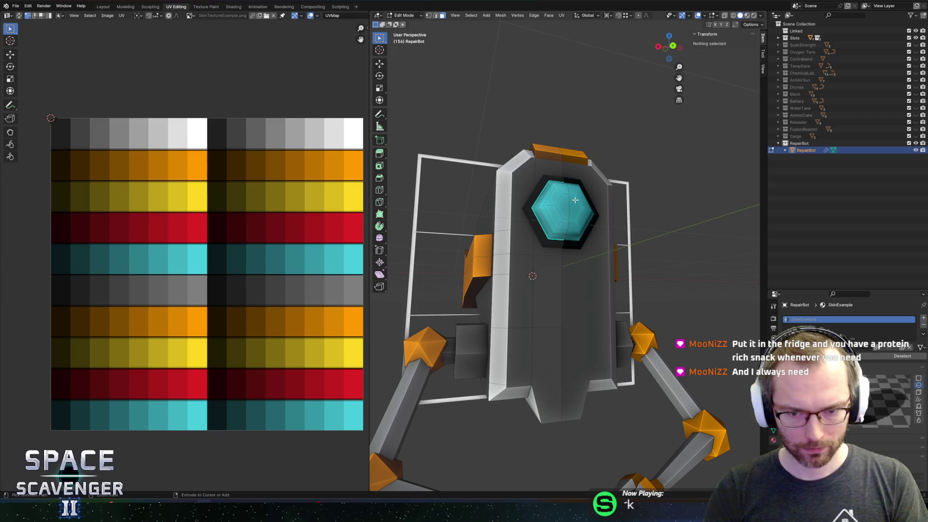
key(ctrl+z)
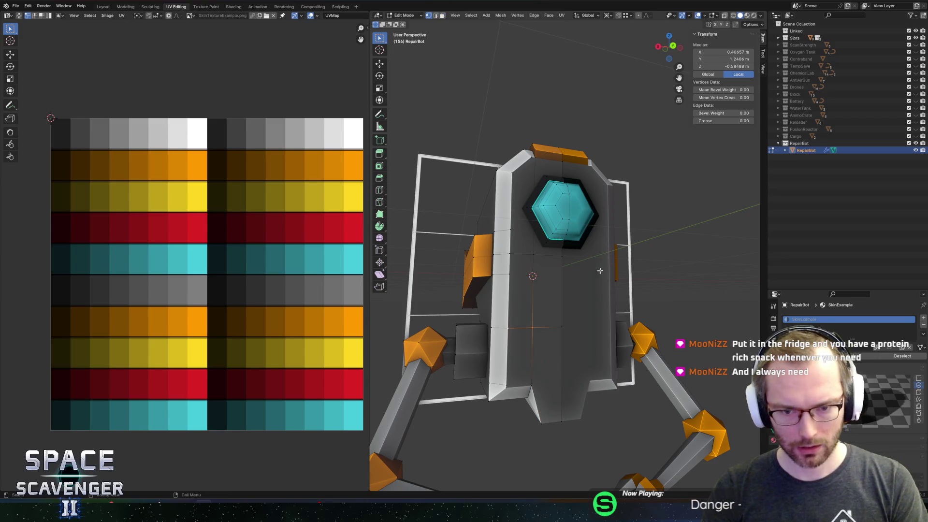
key(ctrl+z)
Step: Save Utilities.blend and re-export the model for Unity
key(ctrl+s)
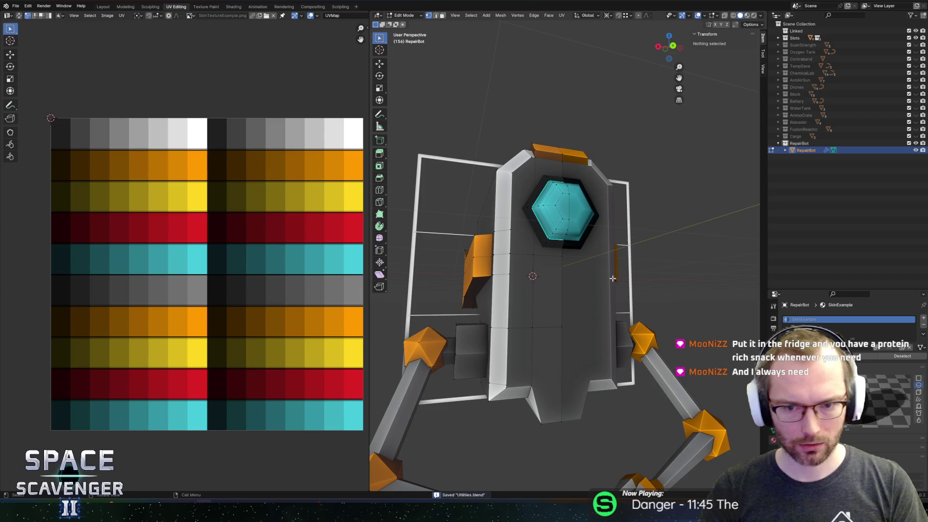
key(ctrl+shift+s)
click(689, 443)
key(alt+Tab)
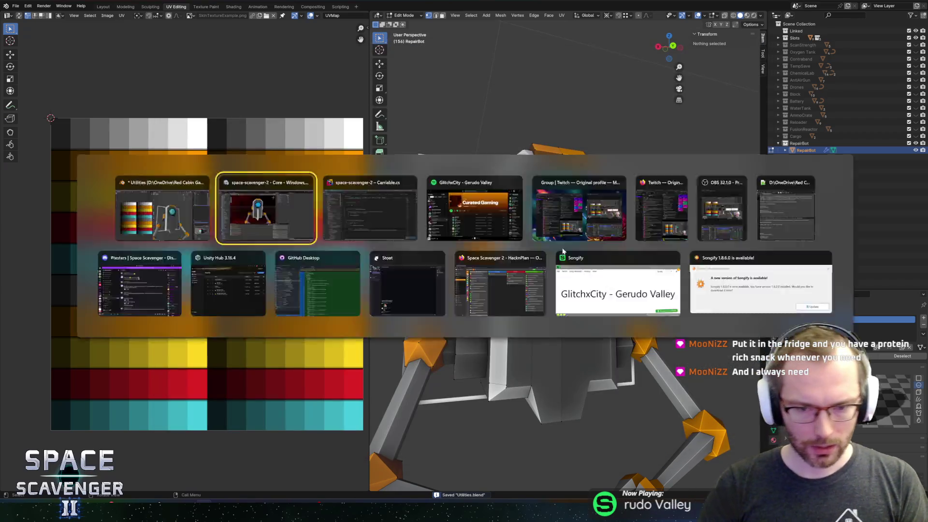
mouse_move(300, 165)
mouse_down()
mouse_move(306, 159)
mouse_move(389, 193)
mouse_move(382, 196)
mouse_move(373, 170)
mouse_move(327, 179)
mouse_move(409, 200)
mouse_move(335, 172)
mouse_move(453, 181)
mouse_move(471, 218)
mouse_up()
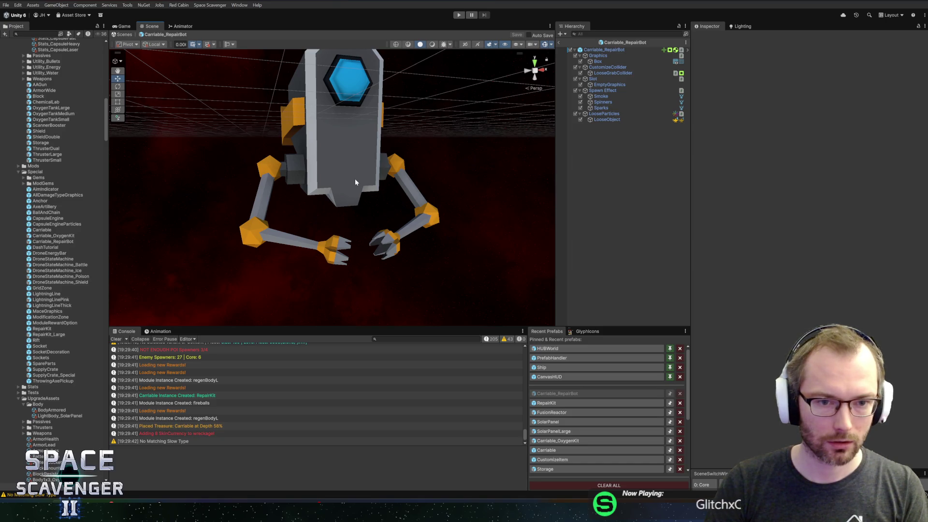
key(alt+Tab)
mouse_move(572, 292)
mouse_down()
mouse_move(655, 181)
mouse_move(650, 199)
mouse_move(526, 186)
mouse_move(569, 215)
mouse_up()
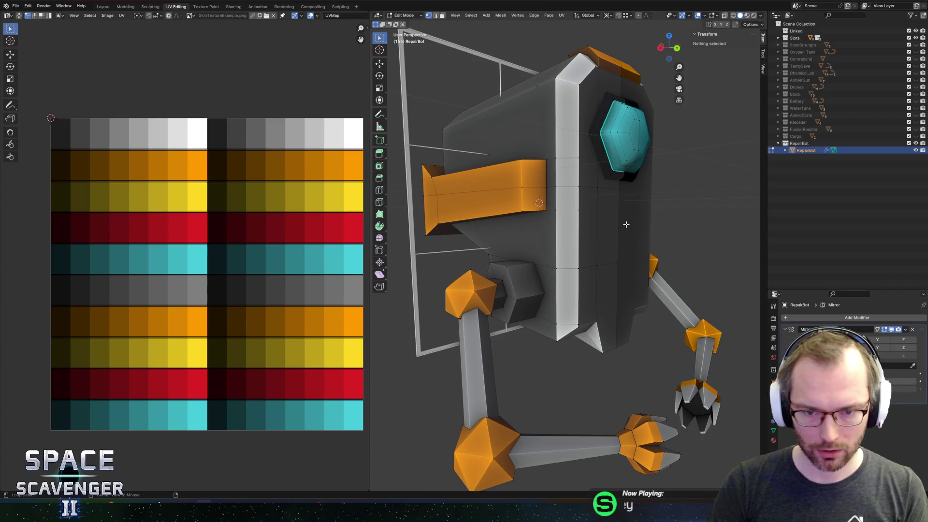
Step: Add an 8-sided cylinder and place it along X at RepairBot's side
drag(626, 224, 606, 232)
key(alt+z)
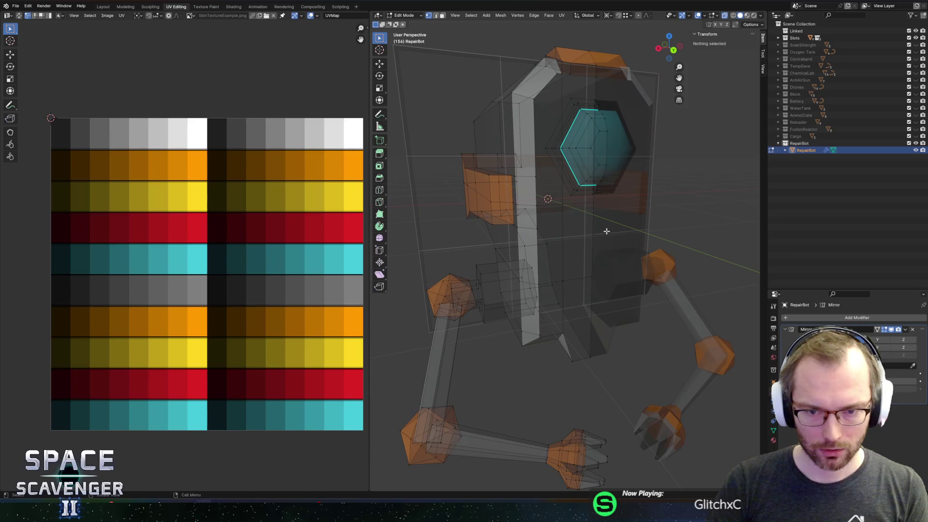
key(shift+a)
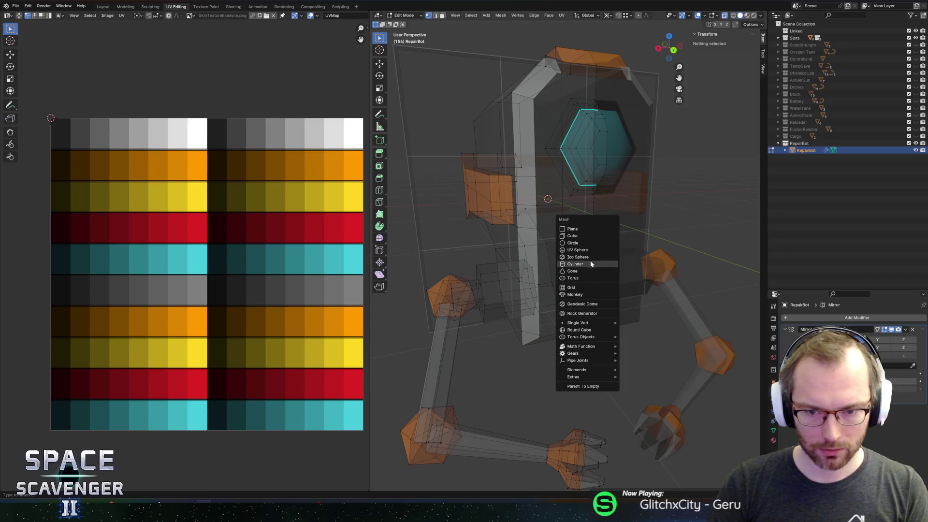
click(591, 263)
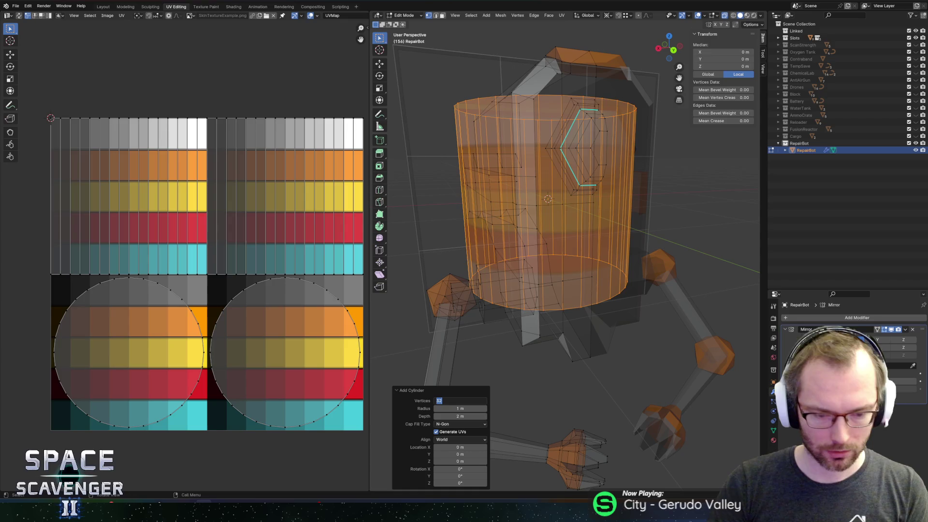
key(Tab)
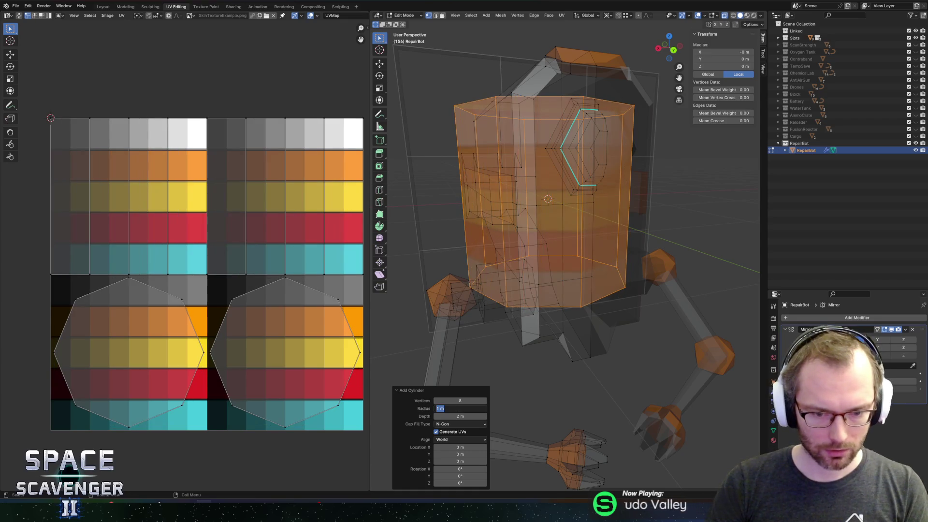
key(Return)
drag(459, 417, 432, 409)
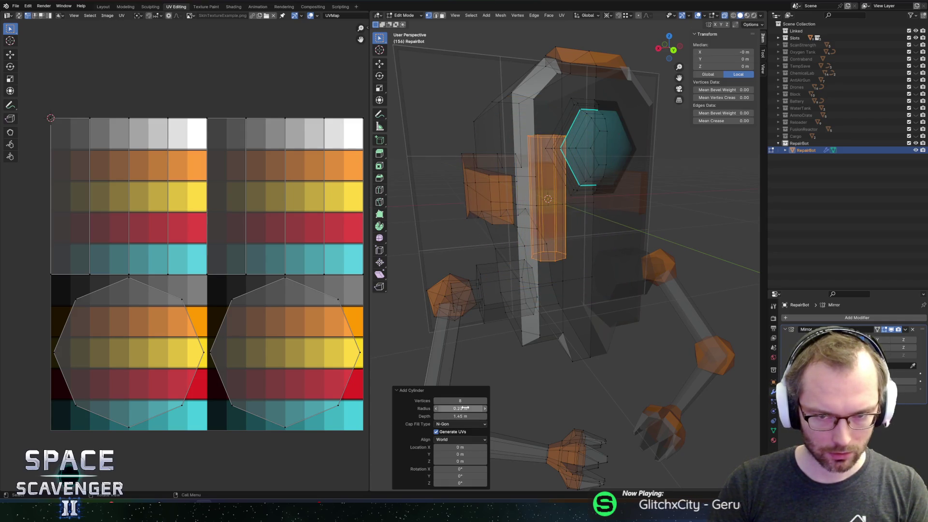
key(g)
key(x)
click(538, 302)
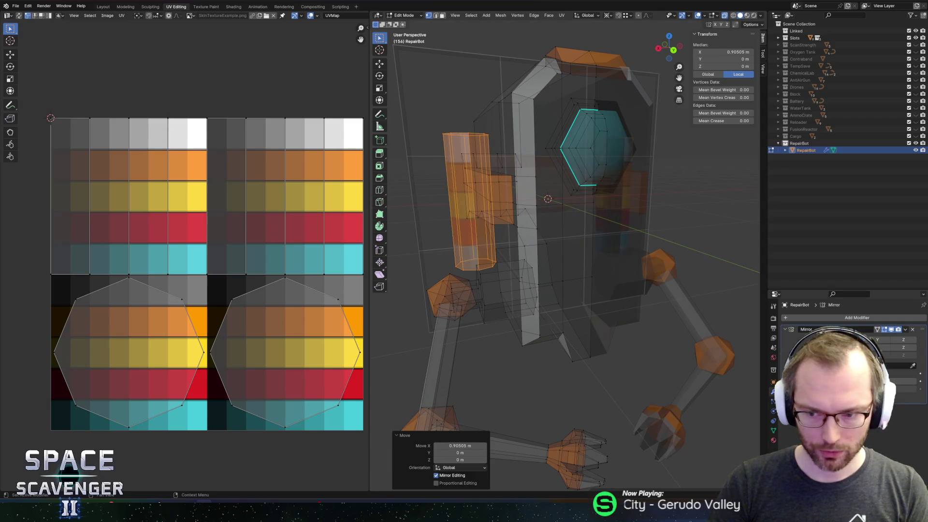
Step: Widen the cylinder to 1.211 and raise it 0.59392 m across the orange bar
key(alt+z)
scroll(588, 247, up, 2)
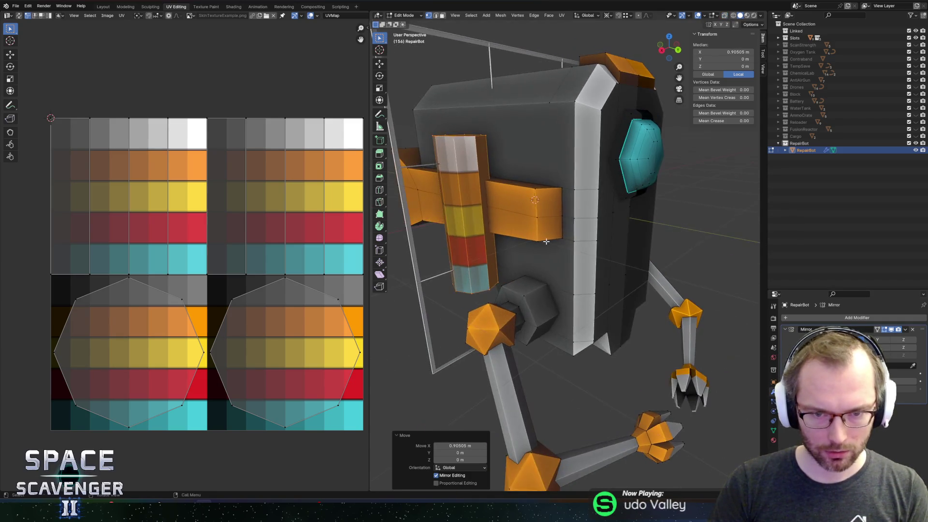
key(s)
key(shift+z)
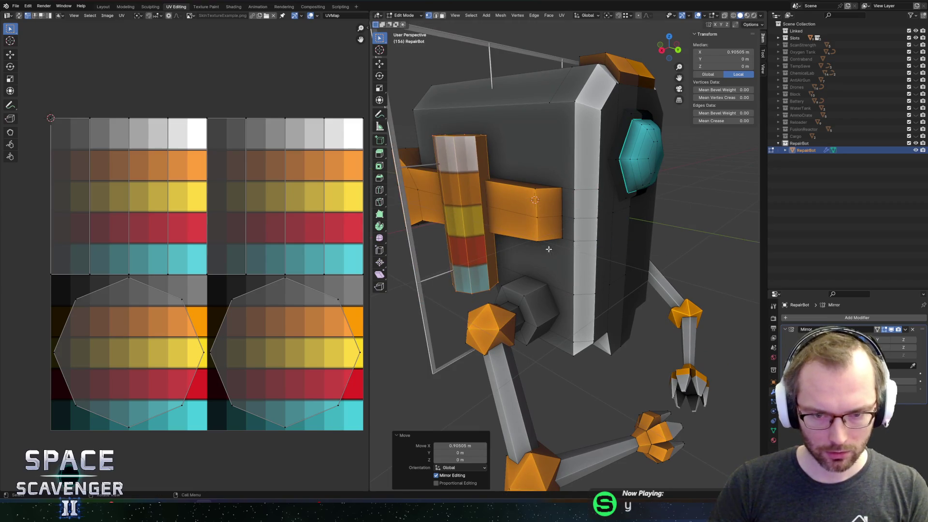
click(639, 290)
key(g)
key(z)
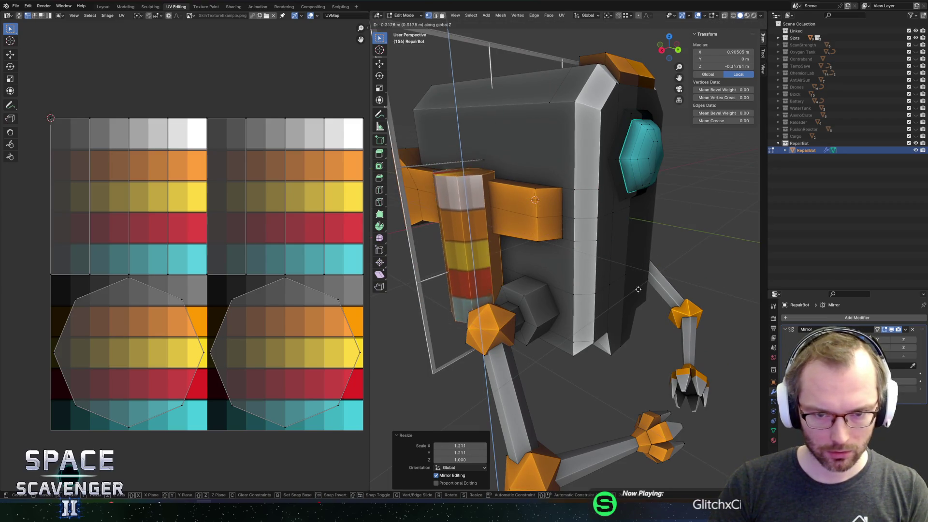
click(646, 333)
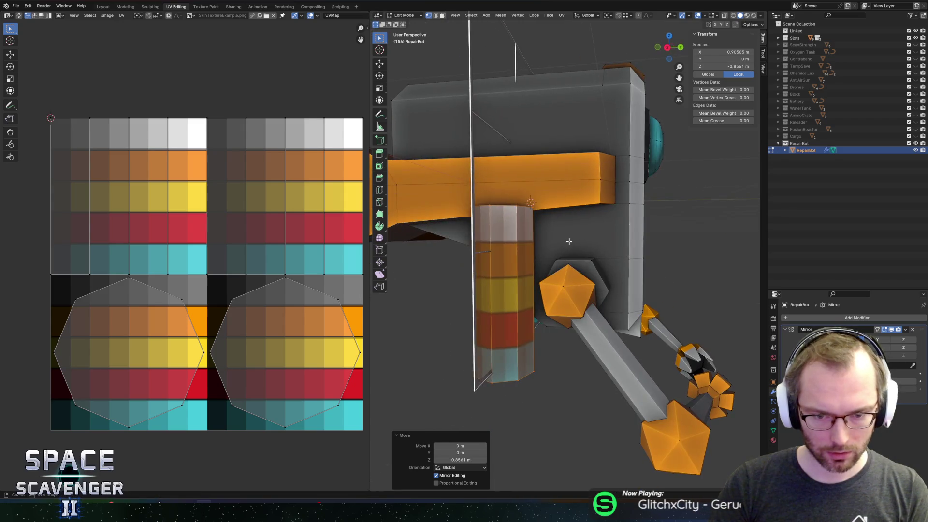
key(g)
key(z)
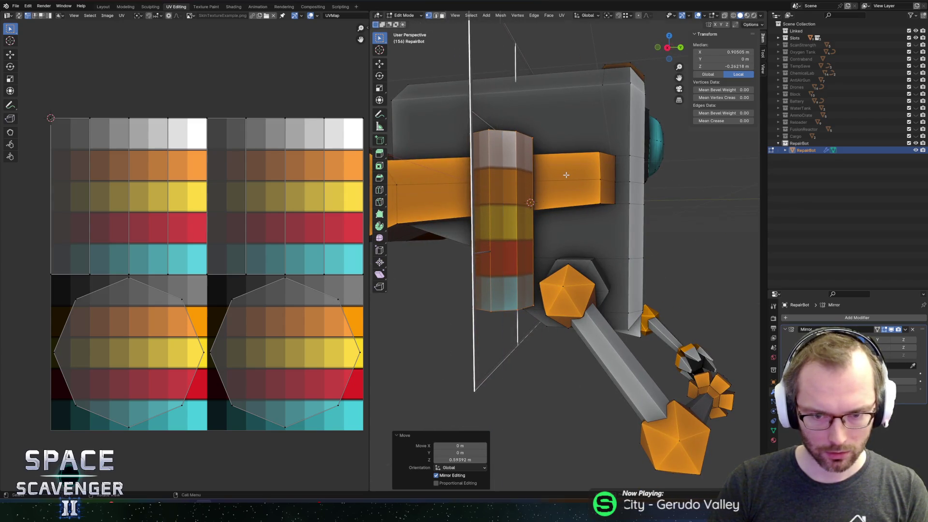
click(566, 175)
Step: Add three evenly spaced loop cuts around the cylinder
key(ctrl+r)
scroll(494, 218, up, 1)
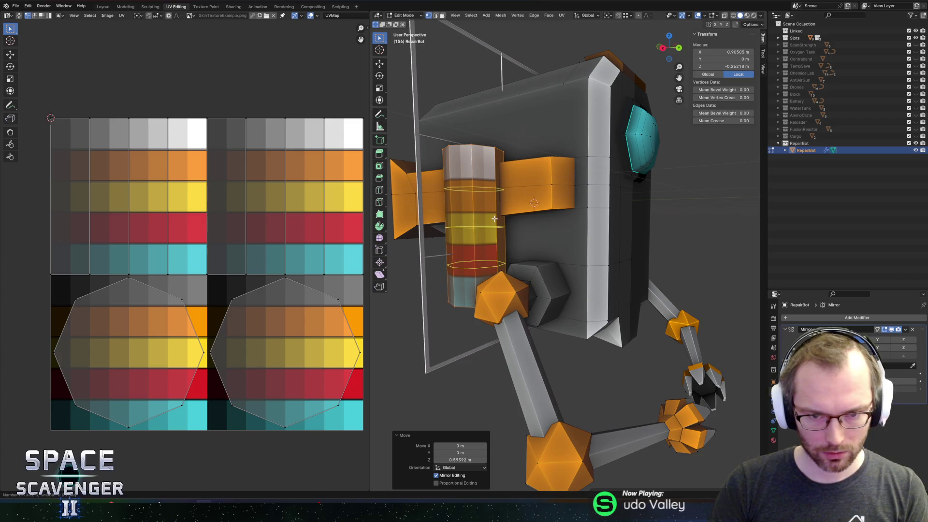
click(494, 219)
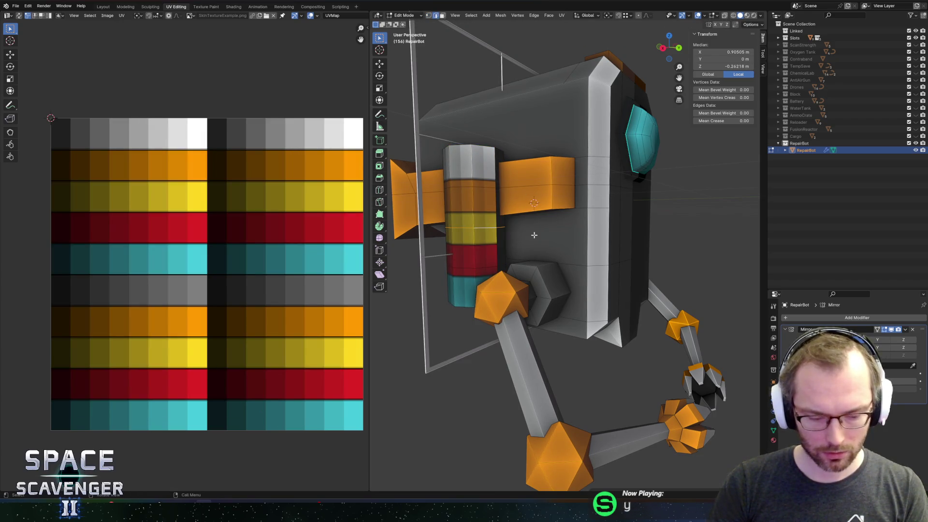
Step: Bulge the cylinder's middle loops outward sideways with proportional editing, keeping the height fixed
key(s)
key(z)
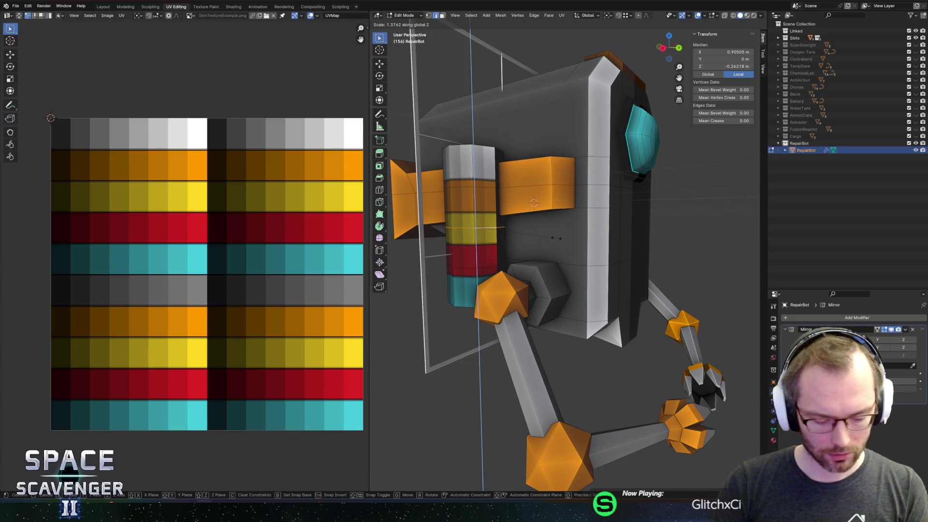
key(shift+z)
key(Escape)
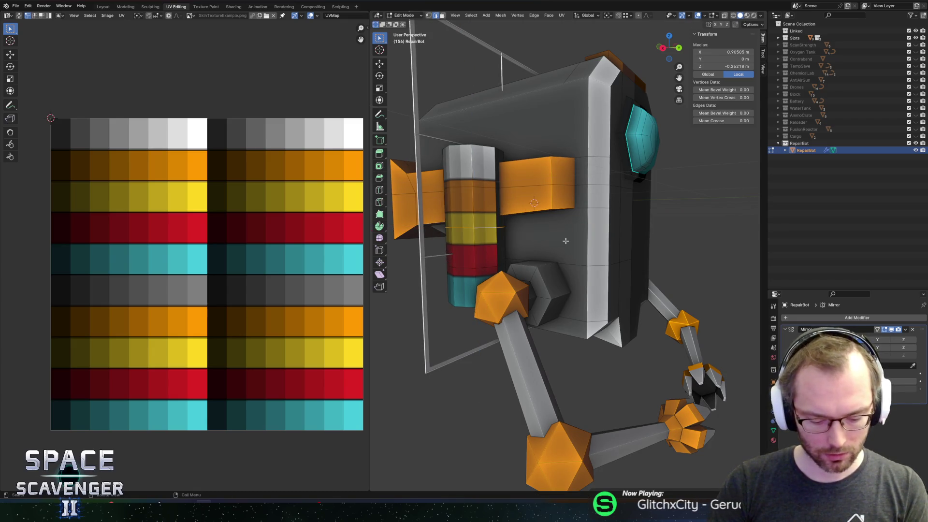
key(s)
key(shift+z)
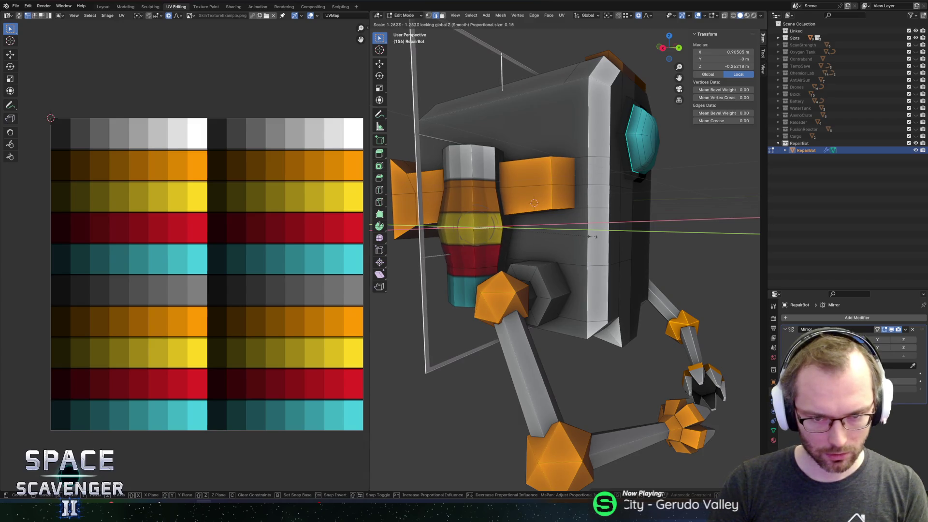
scroll(603, 234, up, 8)
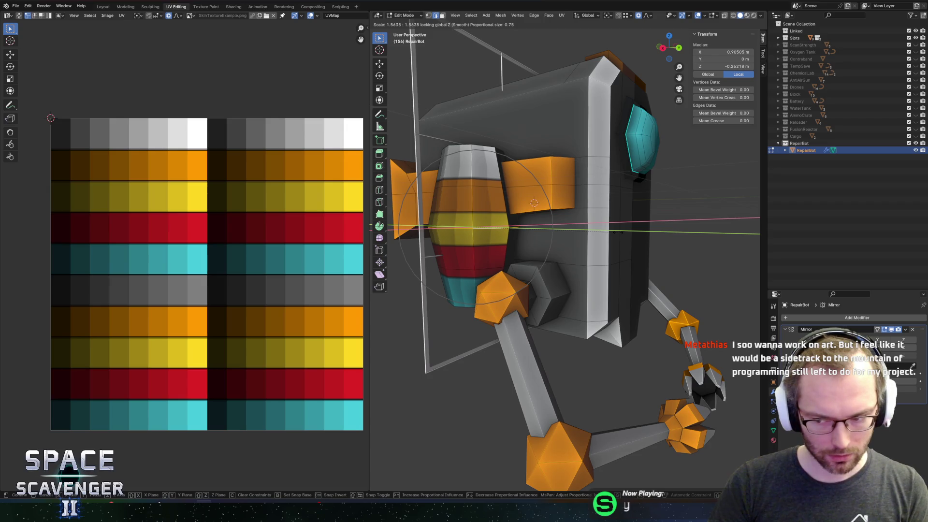
click(616, 233)
Step: Taper the cylinder's top face inward by scaling it sideways to 0.489
click(505, 247)
key(s)
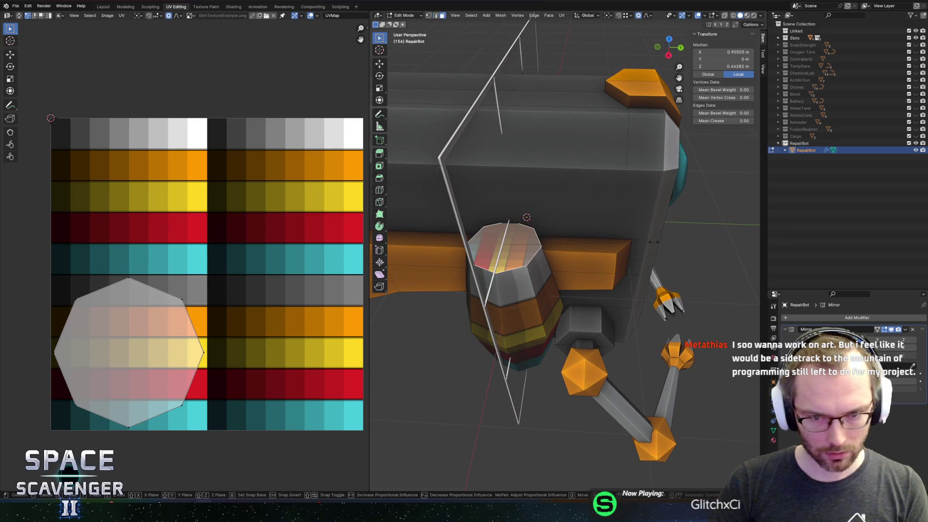
key(shift+z)
scroll(585, 231, down, 5)
click(575, 230)
Step: Shift the whole tank 0.16009 m along Y and lower it below the orange bar
scroll(556, 227, left, 10)
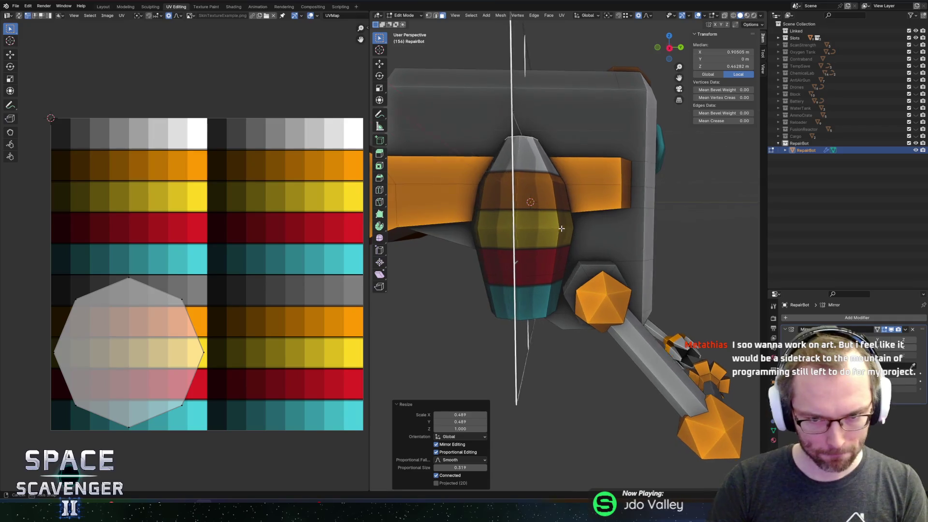
key(l)
key(g)
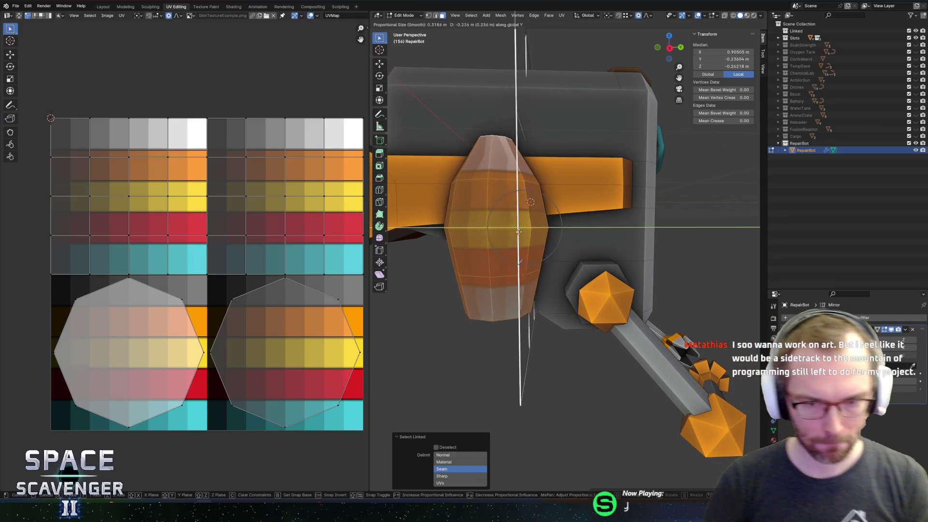
key(y)
click(531, 225)
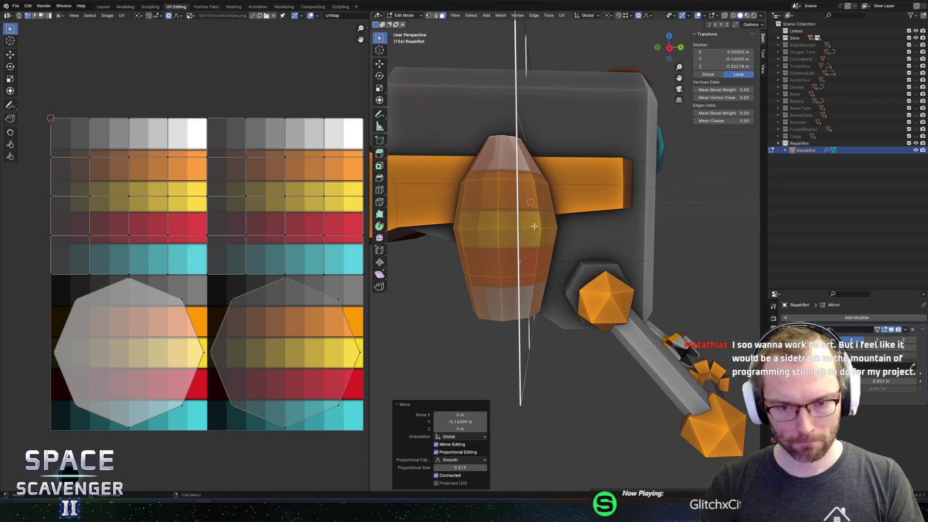
key(g)
key(z)
click(523, 295)
Step: Select all of the tank's UVs and begin shrinking them
mouse_move(523, 295)
mouse_down()
mouse_move(559, 244)
mouse_move(459, 242)
mouse_up()
key(a)
key(s)
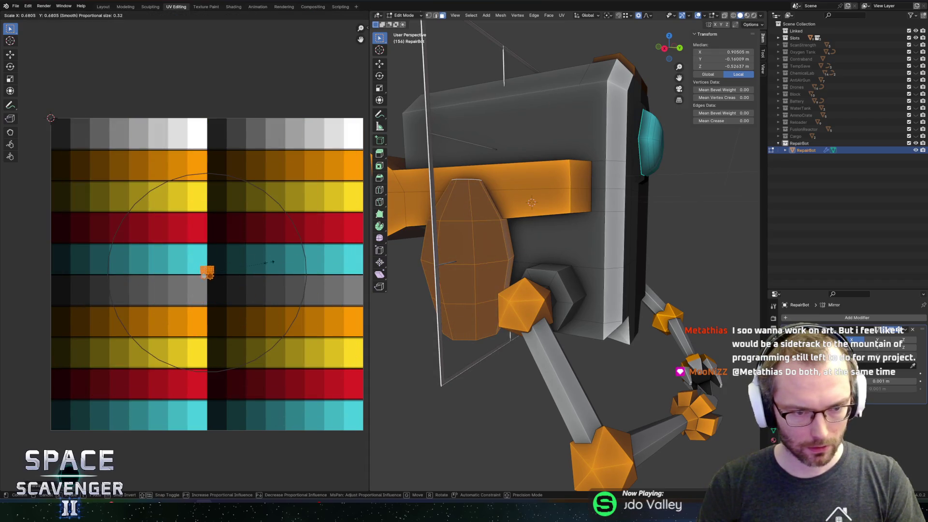
Step: Shrink the tank's UVs and move them onto the red palette swatch to colour it dark red
click(228, 266)
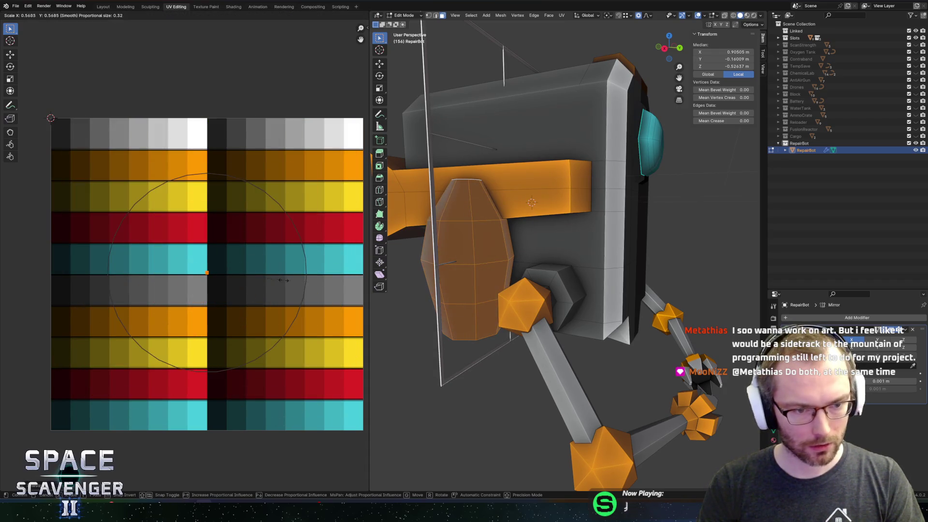
key(g)
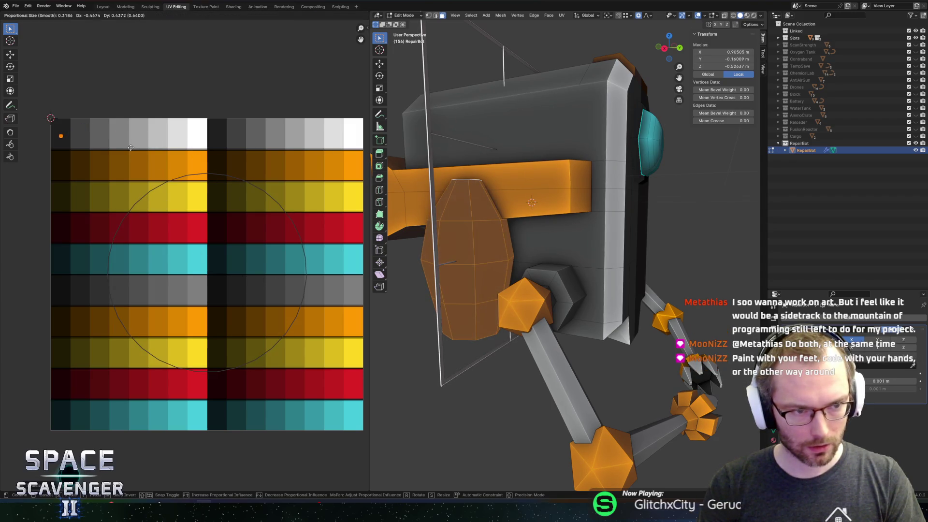
click(130, 147)
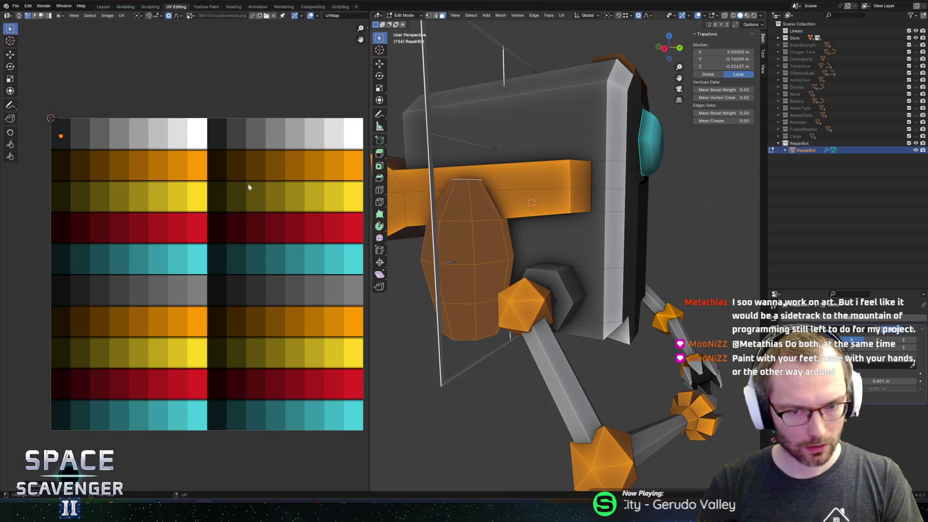
key(g)
key(x)
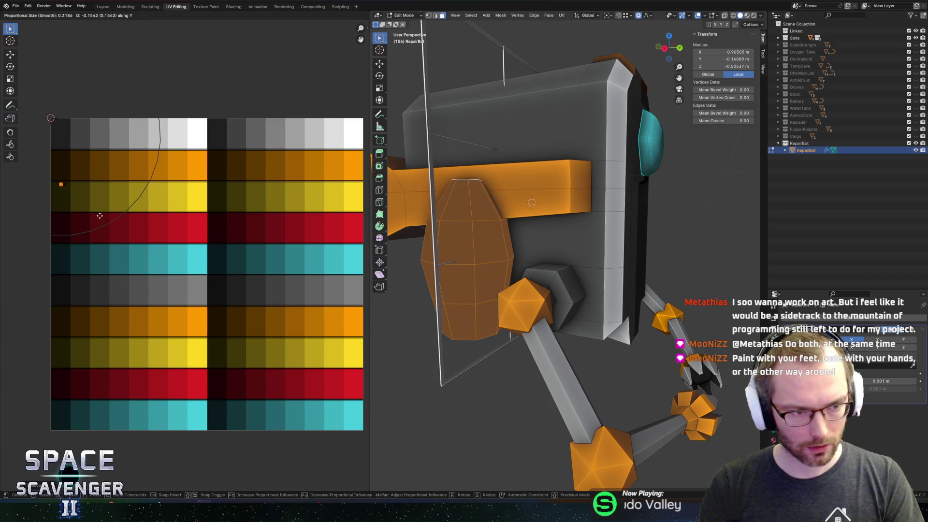
click(100, 252)
Step: Check the tank's new dark red colour and select its end face
key(Tab)
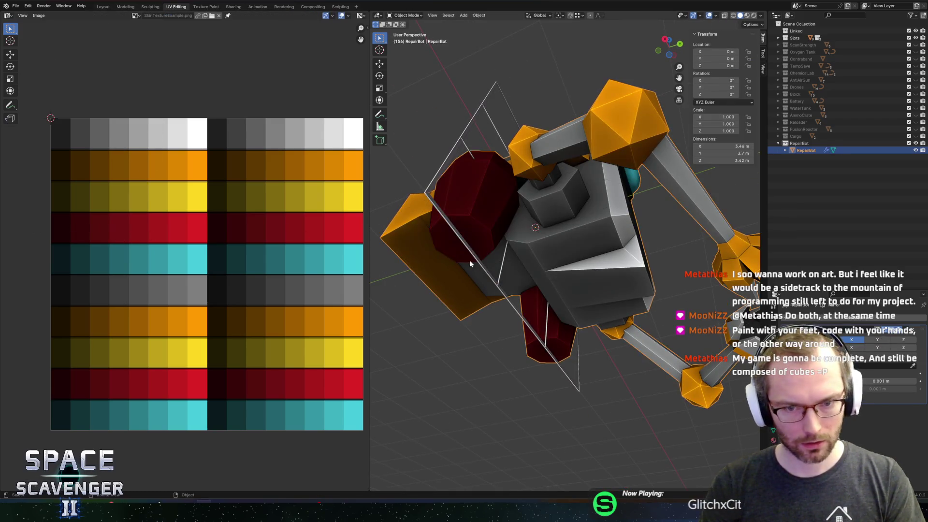
key(Tab)
click(466, 235)
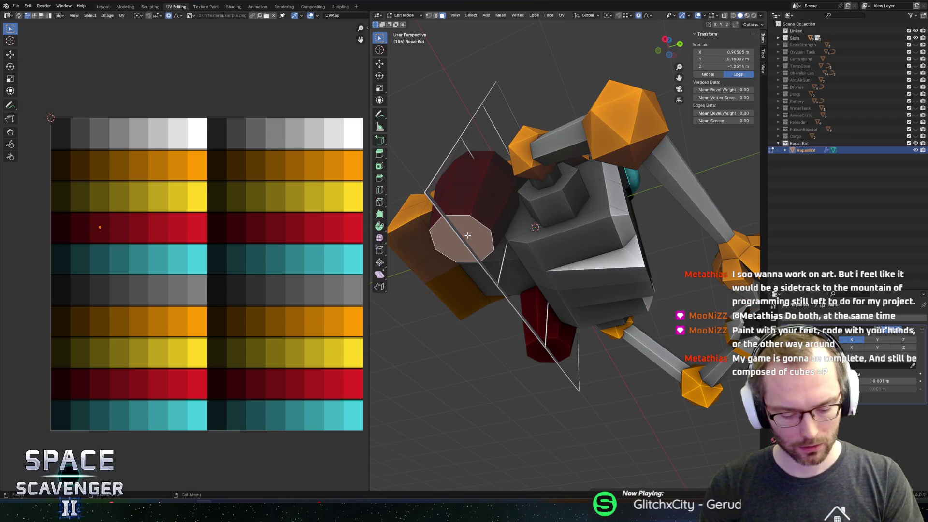
mouse_move(509, 235)
mouse_down()
mouse_move(667, 233)
mouse_move(557, 255)
mouse_up()
scroll(556, 255, down, 6)
Step: Select the RepairBot's connected side-panel faces and apply a face operation from the context menu
key(Tab)
mouse_move(493, 282)
mouse_down()
mouse_move(482, 291)
mouse_move(549, 240)
mouse_up()
click(550, 240)
key(Tab)
click(549, 239)
key(l)
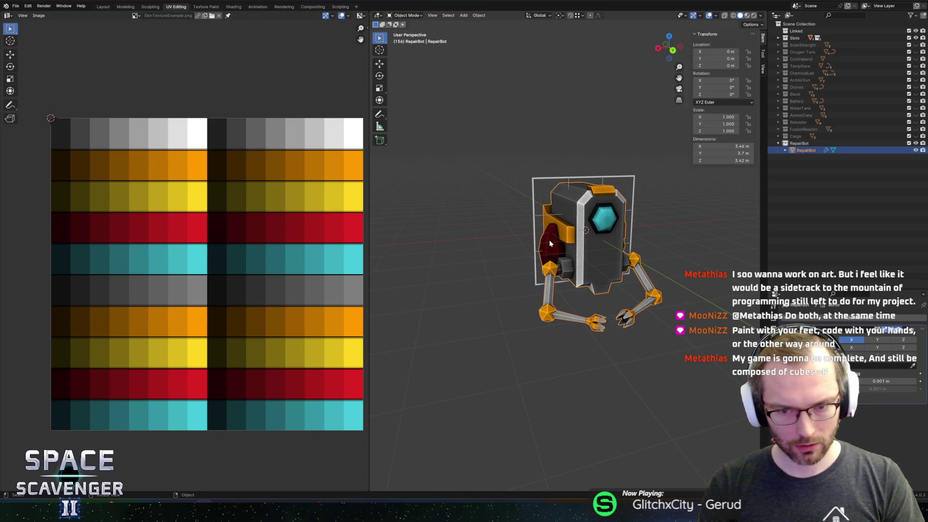
right_click(549, 240)
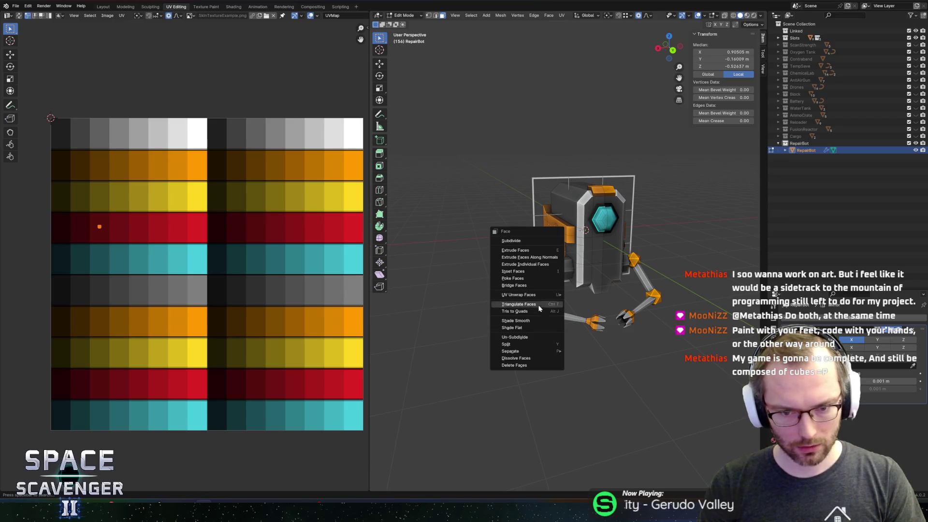
click(534, 323)
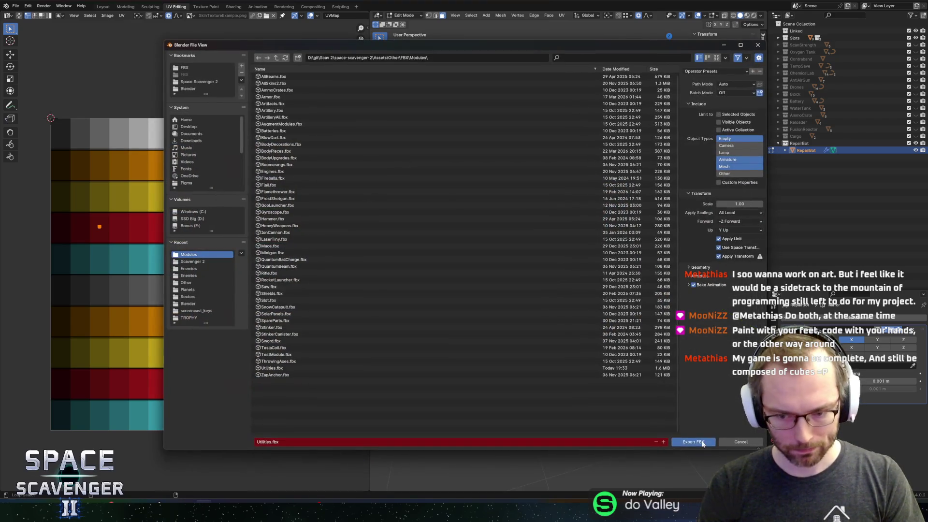
Step: Export the FBX, view the new tapered tank in Unity's Scene, and search the Project for 'th'
click(703, 443)
key(alt+Tab)
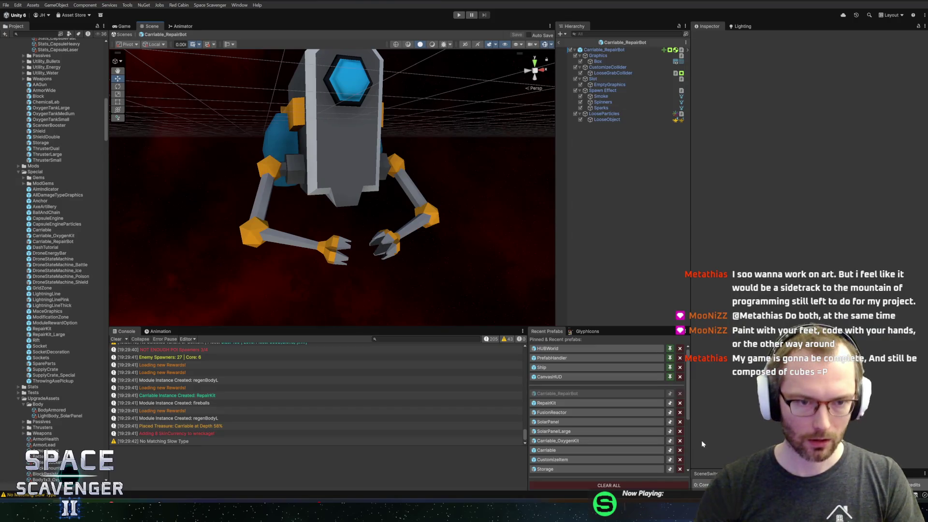
mouse_move(497, 216)
mouse_down()
mouse_move(375, 213)
mouse_move(466, 155)
mouse_move(445, 195)
mouse_up()
scroll(434, 219, up, 5)
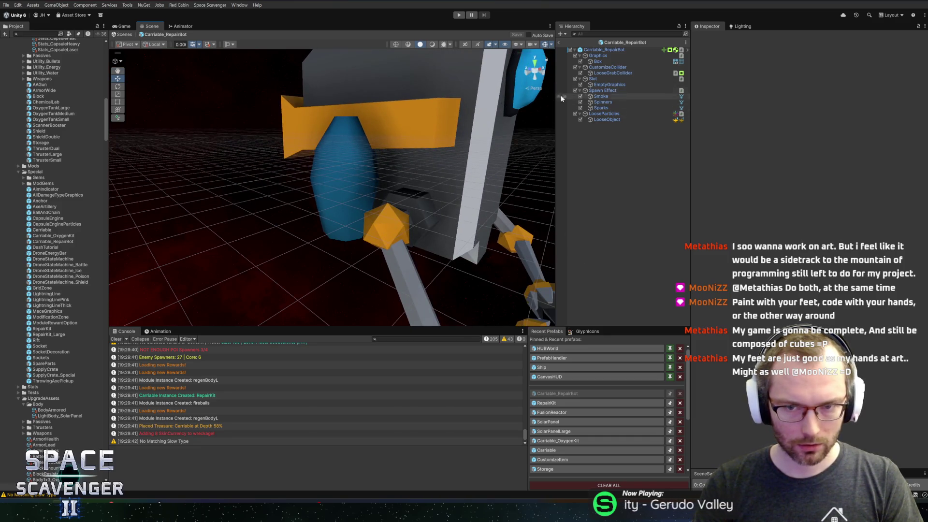
text(thrust)
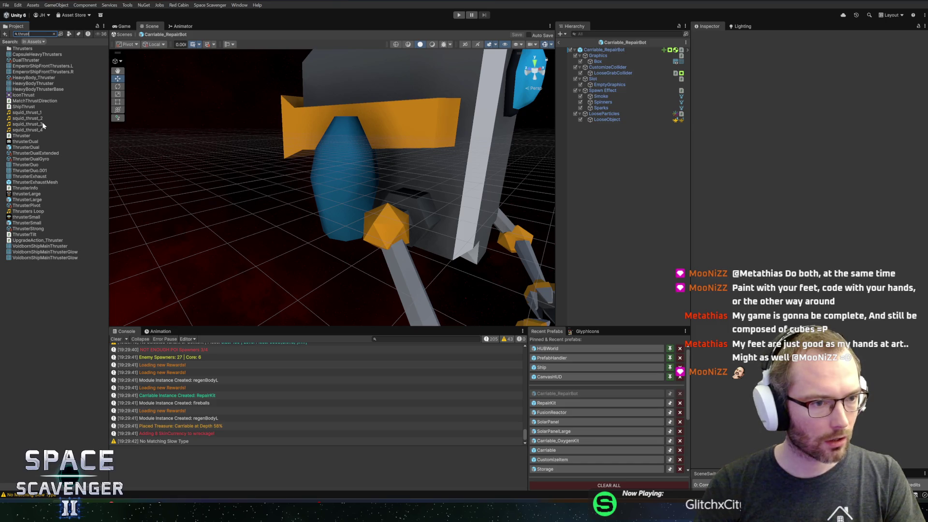
Step: Add ThrusterExhaustMesh under Graphics after Box, flip it to point downward and shrink it
mouse_move(14, 184)
mouse_down()
mouse_move(508, 145)
mouse_move(607, 156)
mouse_up()
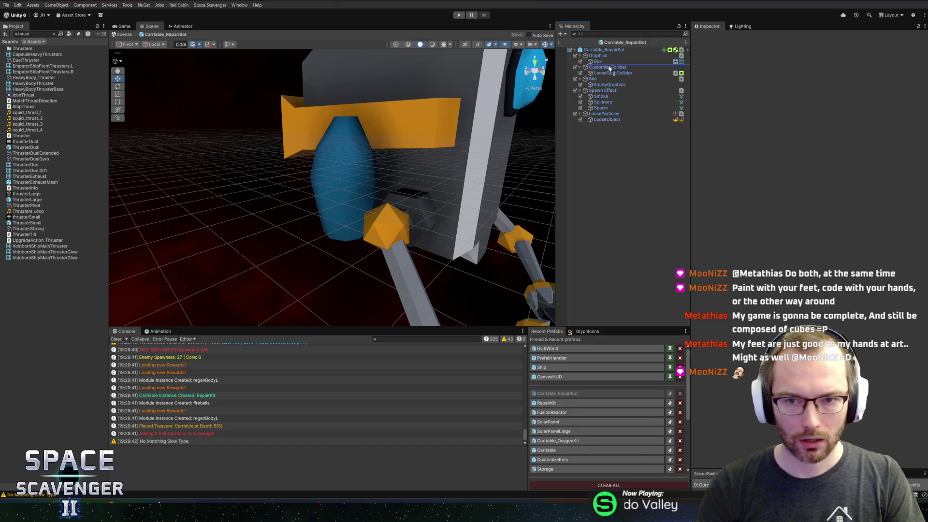
drag(609, 68, 610, 68)
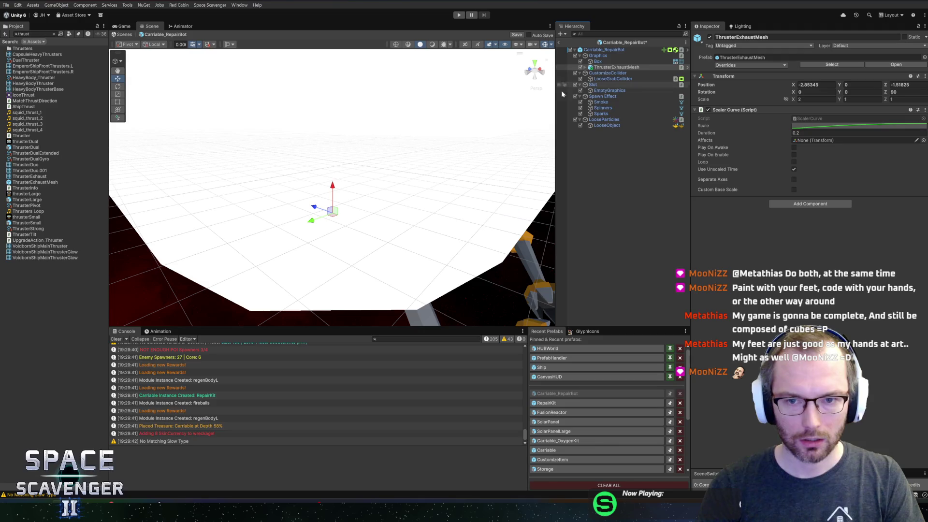
key(f)
key(e)
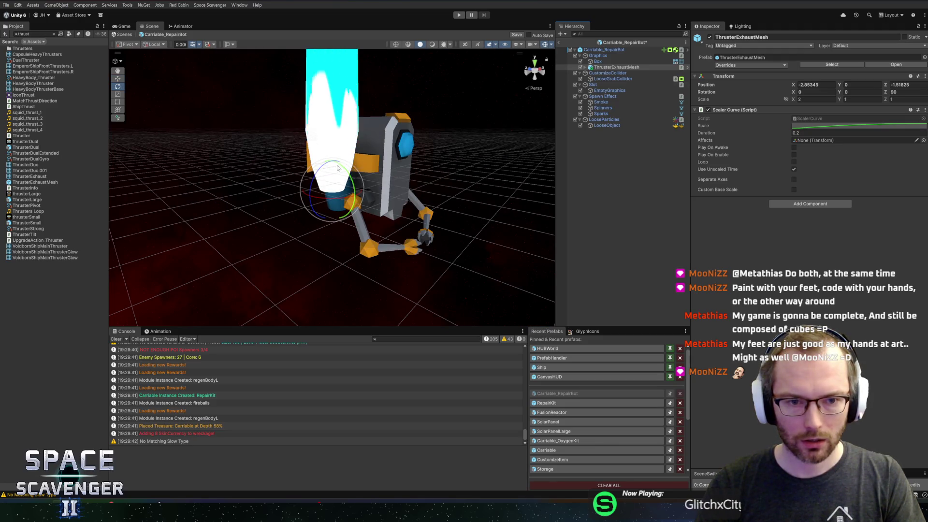
drag(342, 170, 480, 237)
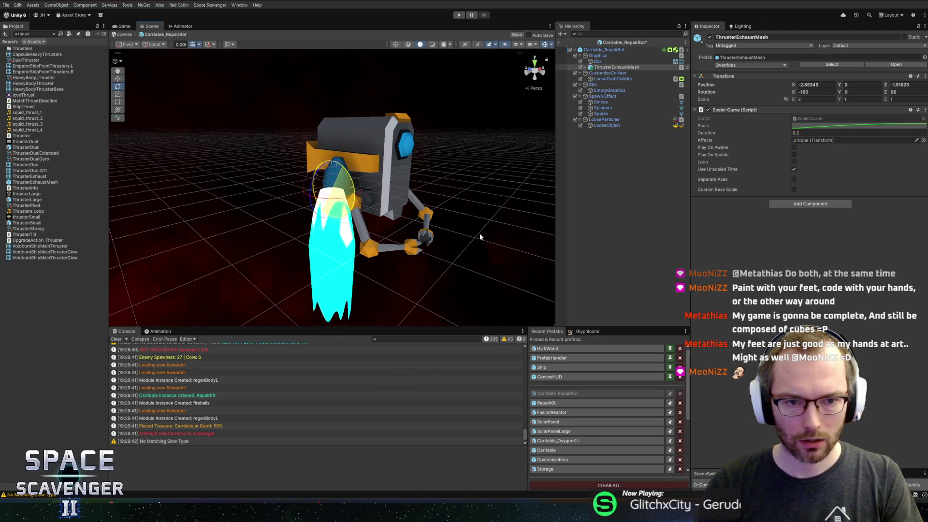
key(r)
drag(332, 192, 313, 190)
Step: Centre the thruster exhaust by setting its X position to 0
scroll(400, 128, up, 5)
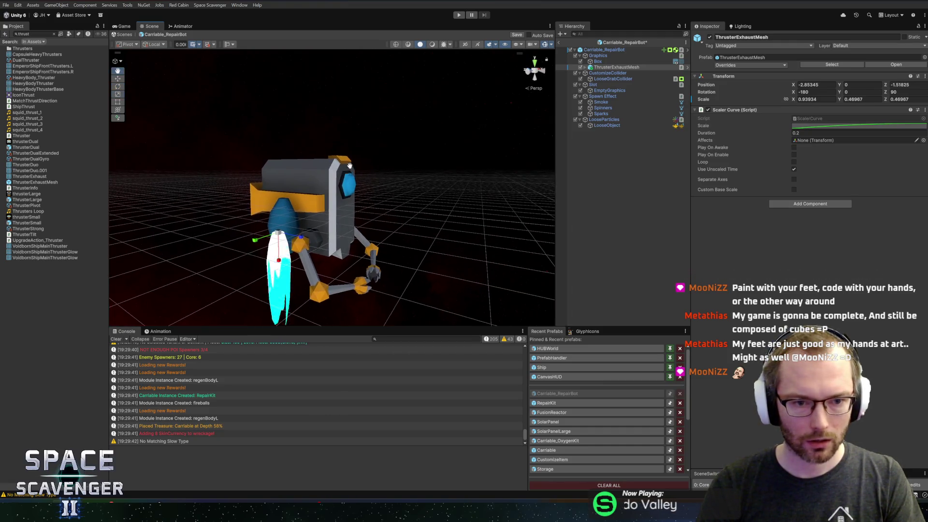
mouse_move(399, 128)
mouse_down()
mouse_move(379, 149)
mouse_move(311, 149)
mouse_move(344, 145)
mouse_move(296, 166)
mouse_up()
scroll(297, 166, up, 2)
click(816, 85)
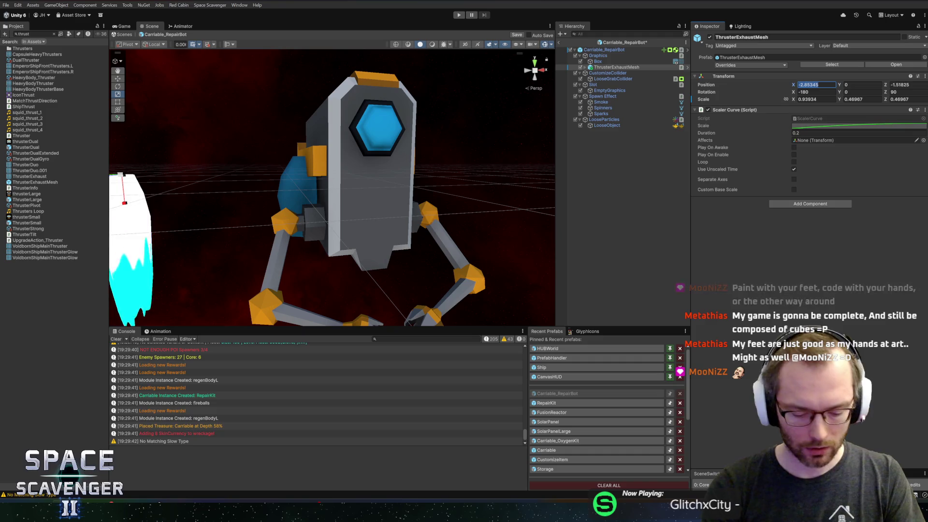
text(0)
key(Tab)
key(Tab)
text(0)
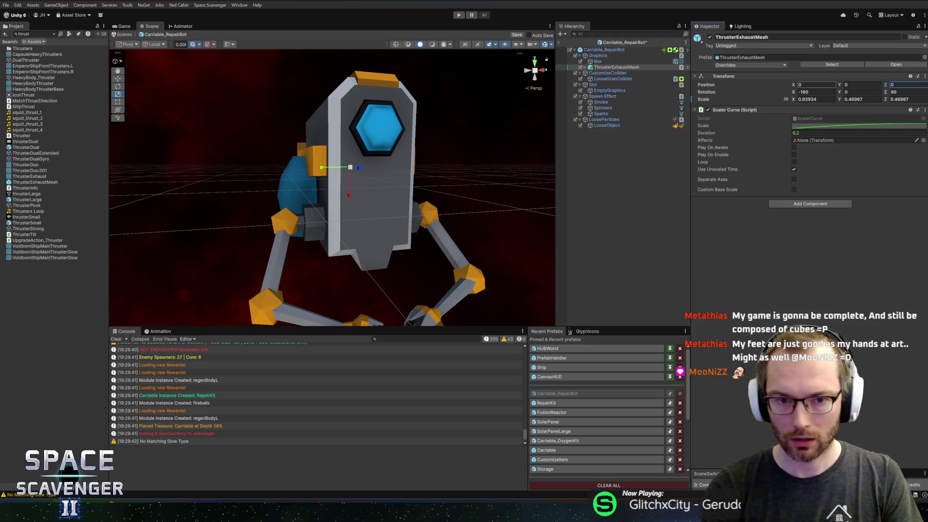
text(w)
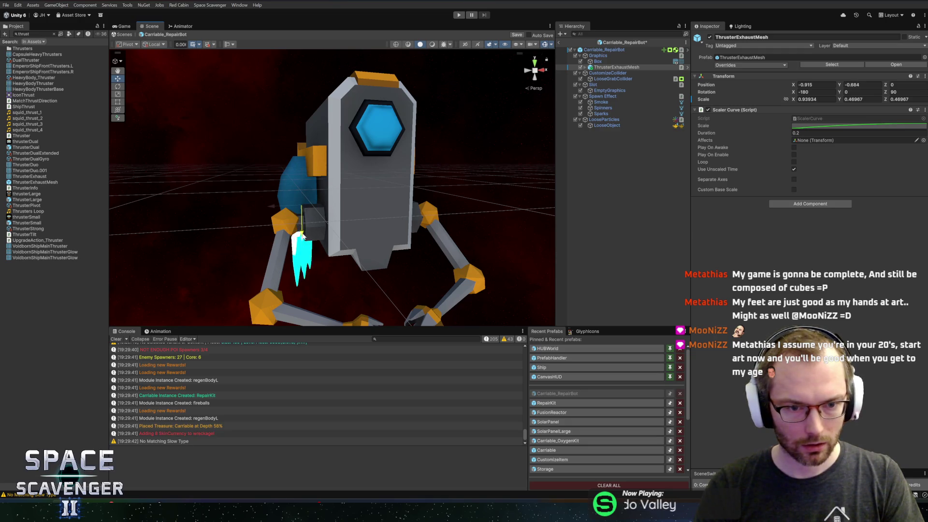
text(f)
Step: Nudge the cyan flame's depth and height with the Move gizmo, settling at Y -1.419
mouse_move(290, 213)
mouse_down()
mouse_move(373, 201)
mouse_move(364, 209)
mouse_up()
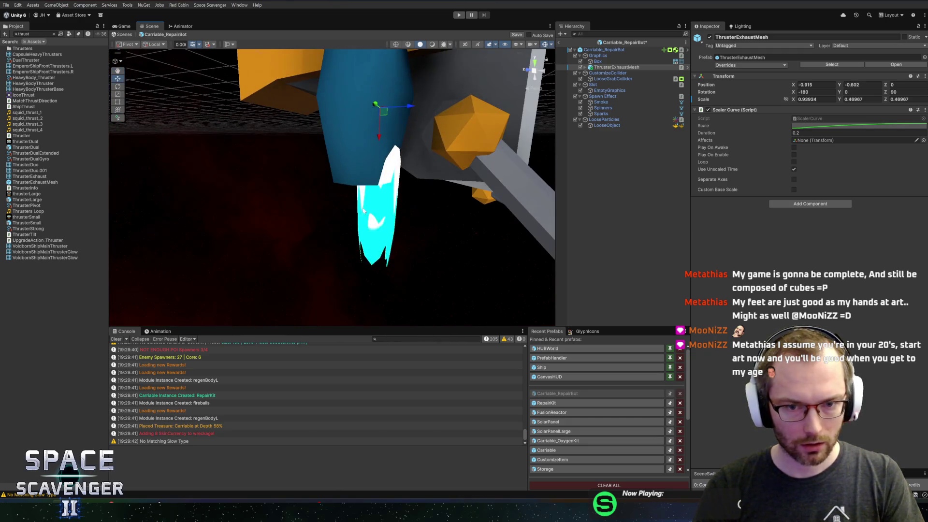
drag(409, 105, 391, 106)
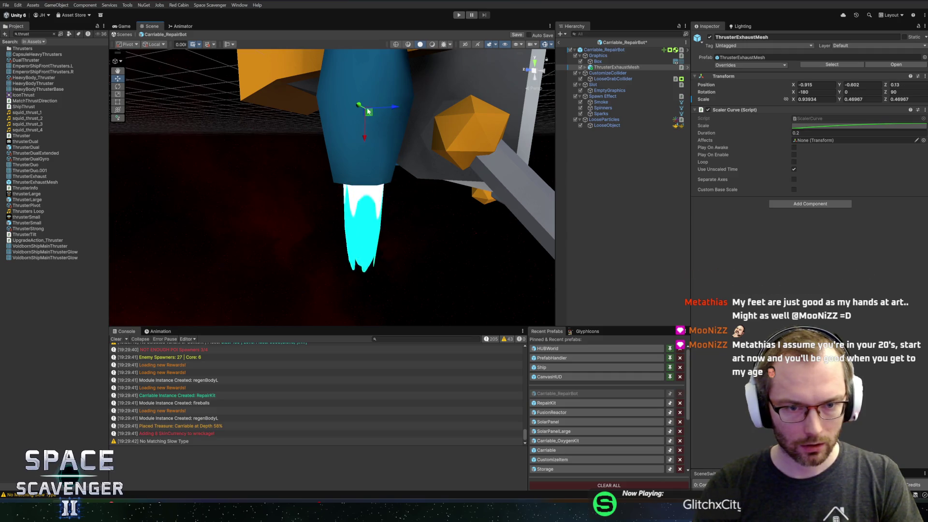
drag(375, 171, 376, 168)
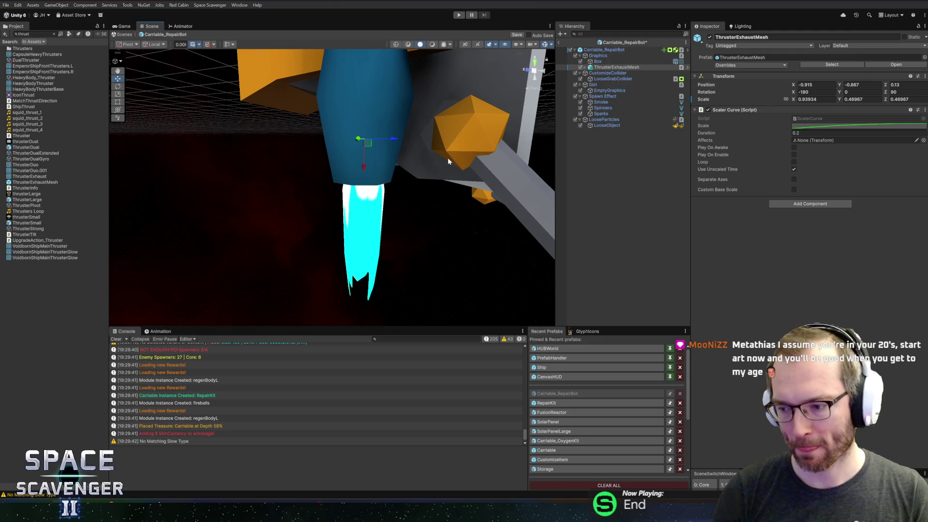
scroll(445, 119, down, 5)
drag(452, 155, 303, 167)
scroll(379, 174, up, 5)
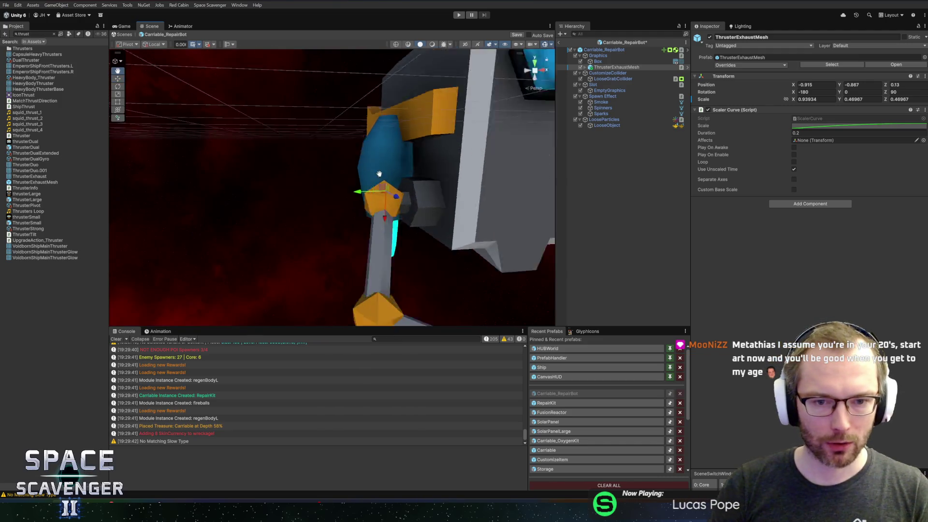
scroll(310, 149, up, 5)
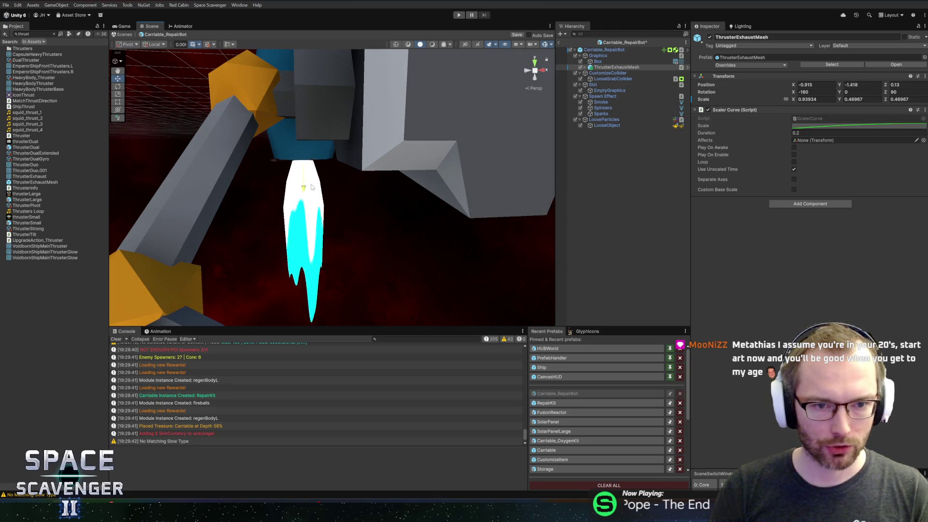
Step: Duplicate the thruster exhaust and move the copy to X 0.929 on the bot's other side
key(ctrl+d)
scroll(398, 141, down, 5)
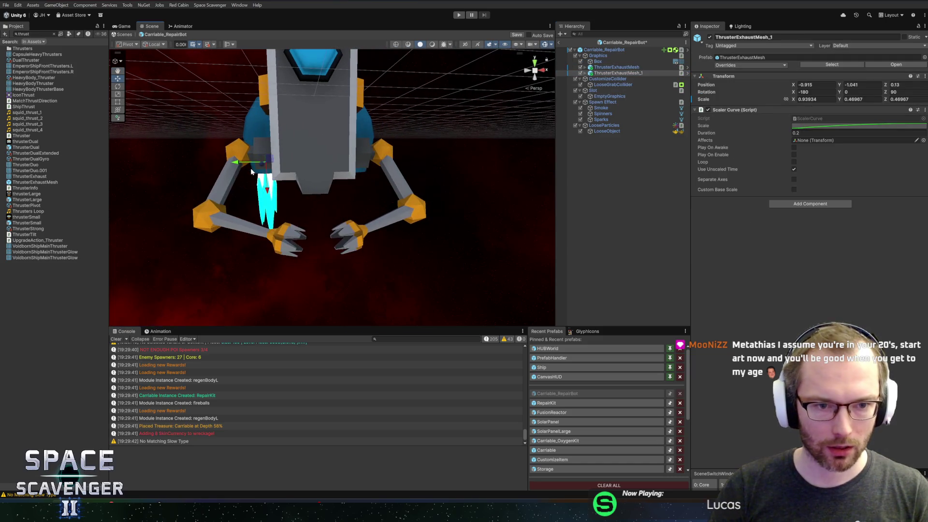
drag(238, 167, 326, 163)
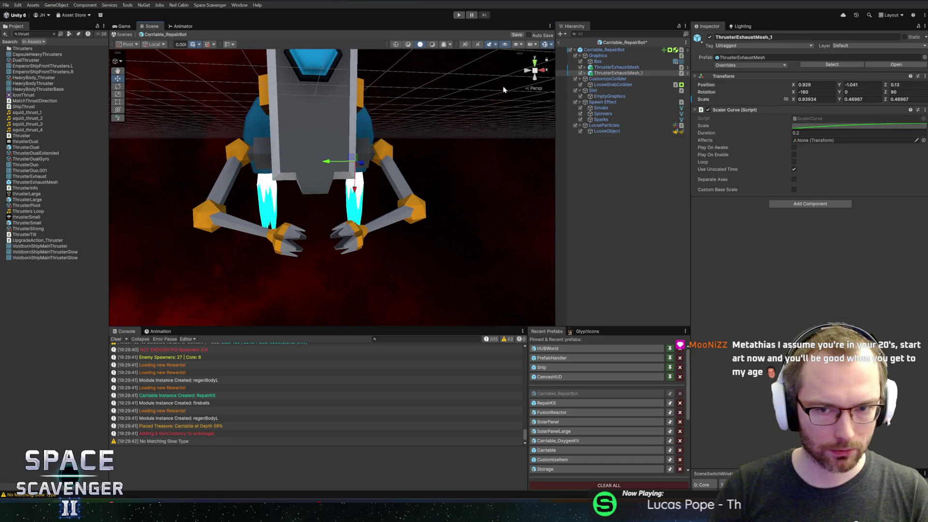
Step: Check the twin flames from an orthographic back view, save the prefab and start Play mode
click(533, 71)
click(530, 72)
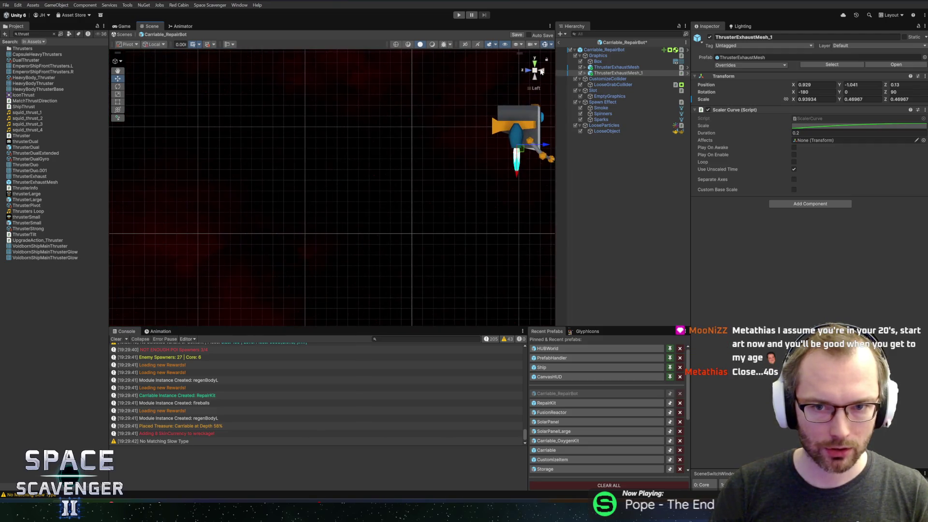
click(531, 71)
scroll(312, 125, up, 8)
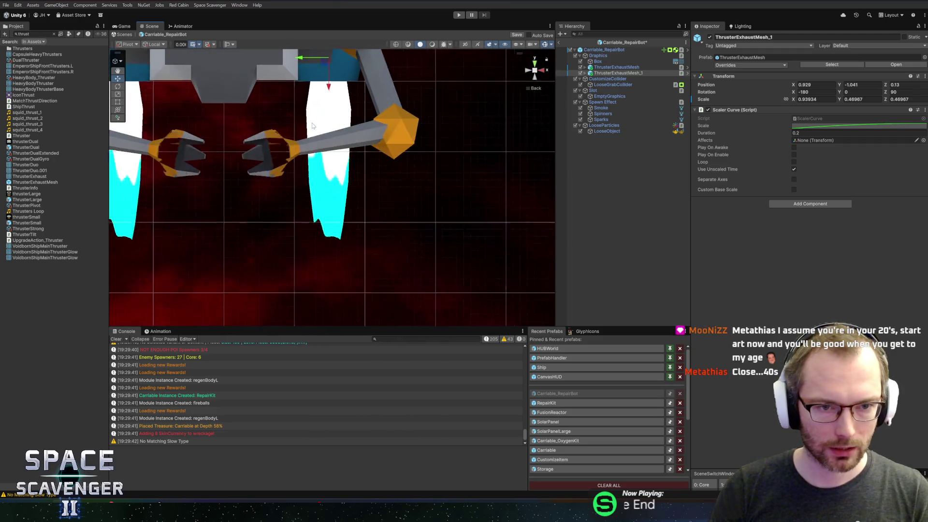
drag(317, 127, 340, 147)
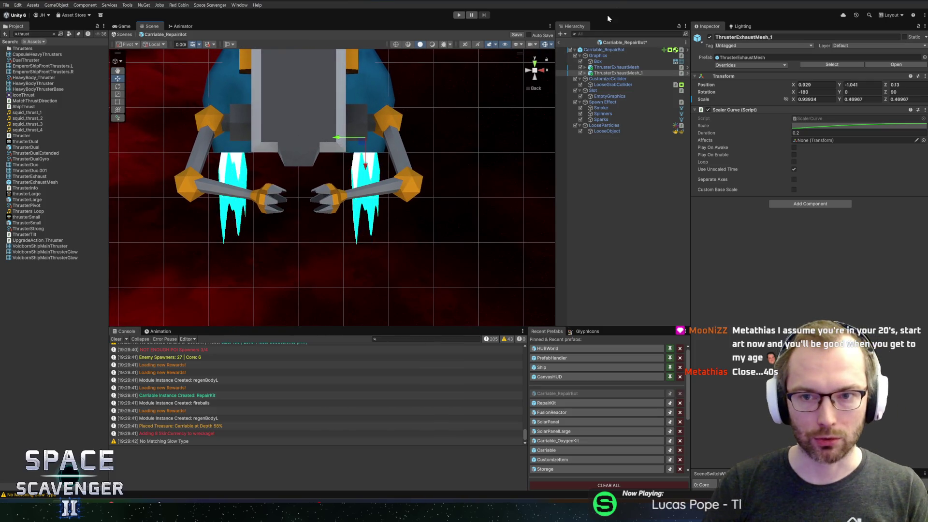
key(ctrl+s)
click(458, 16)
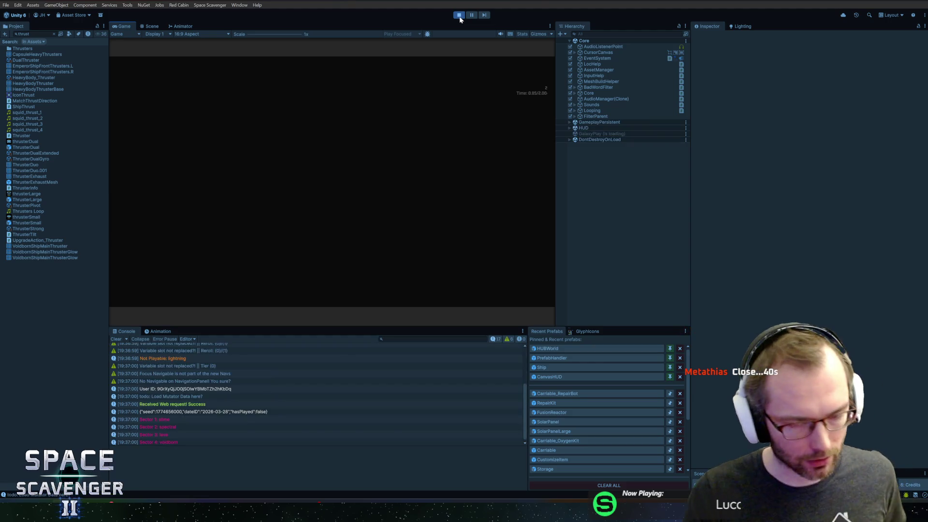
Step: Maximize the Game view and fly the ship up and to the right
double_click(121, 26)
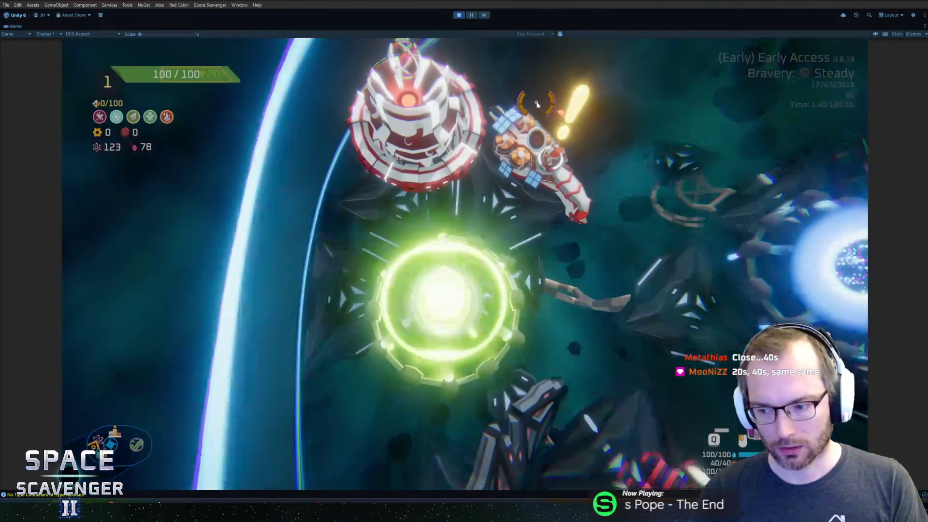
key(d)
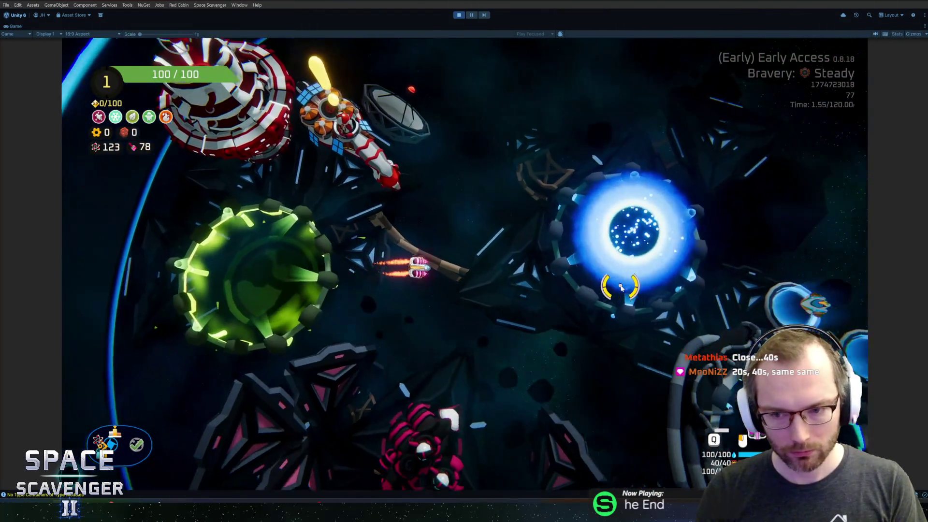
key(w)
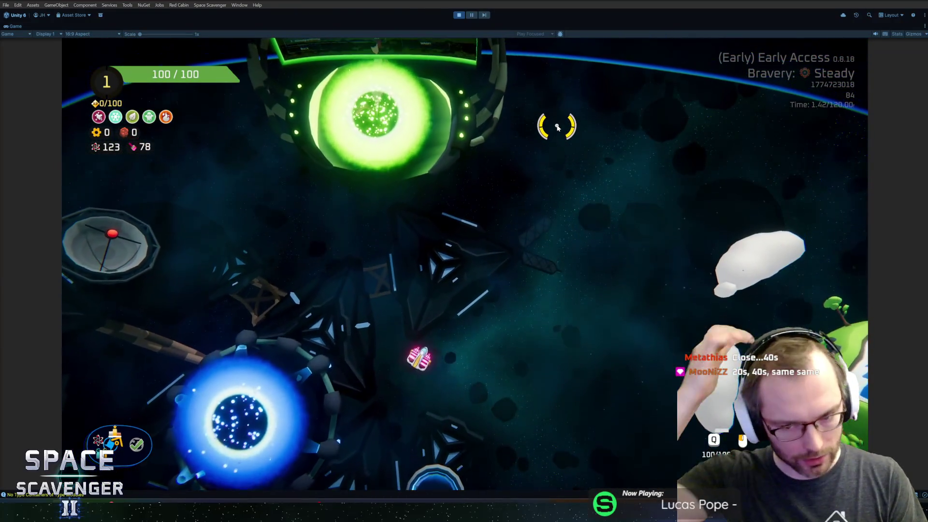
key(alt+Tab)
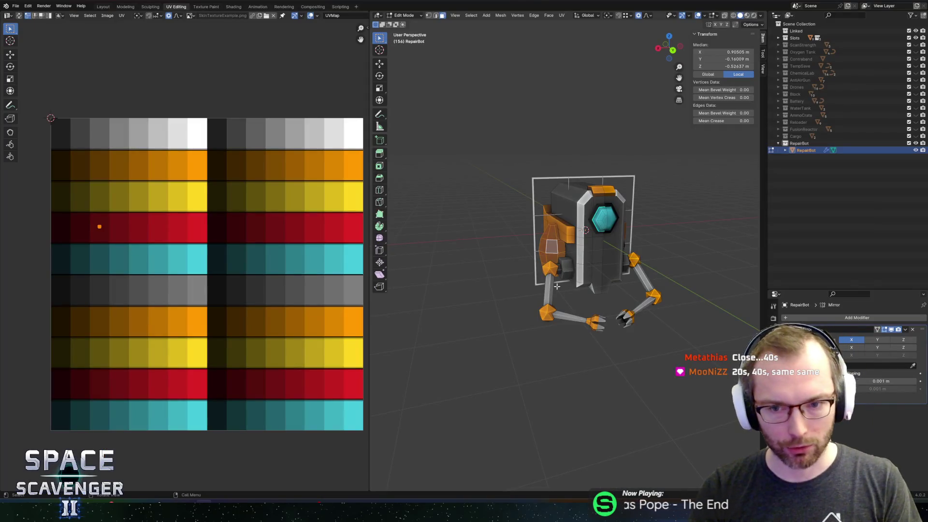
key(alt+Tab)
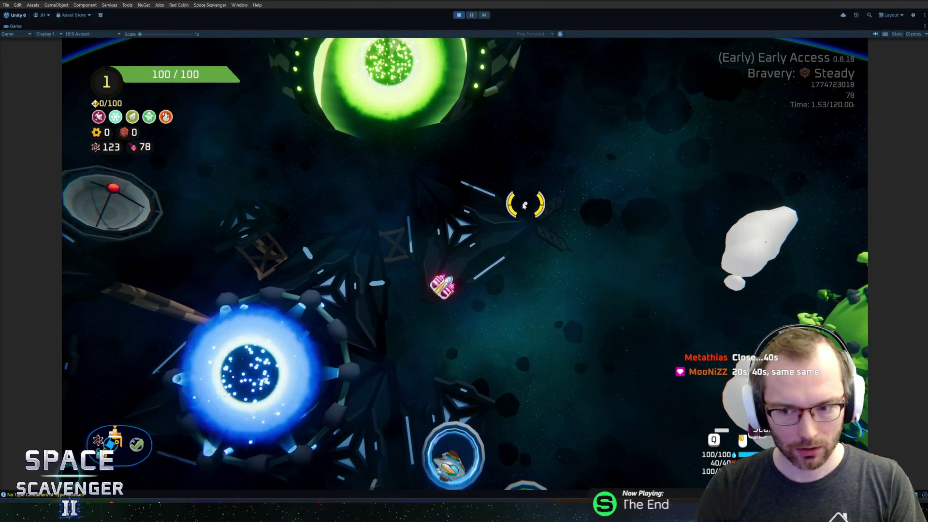
key(w)
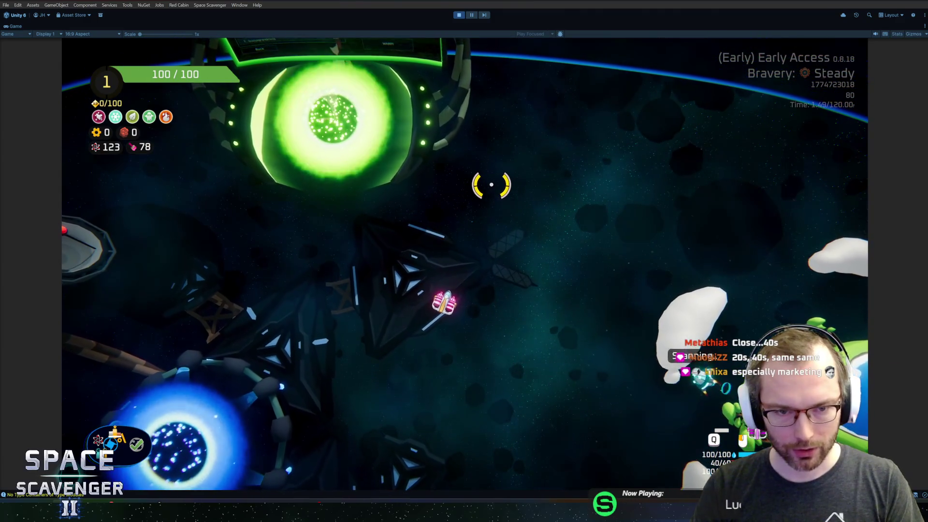
Step: Spawn a repair bot with the console command 'spawn repbot', fly over to it, then stop Play
key(grave)
text(spawn repair)
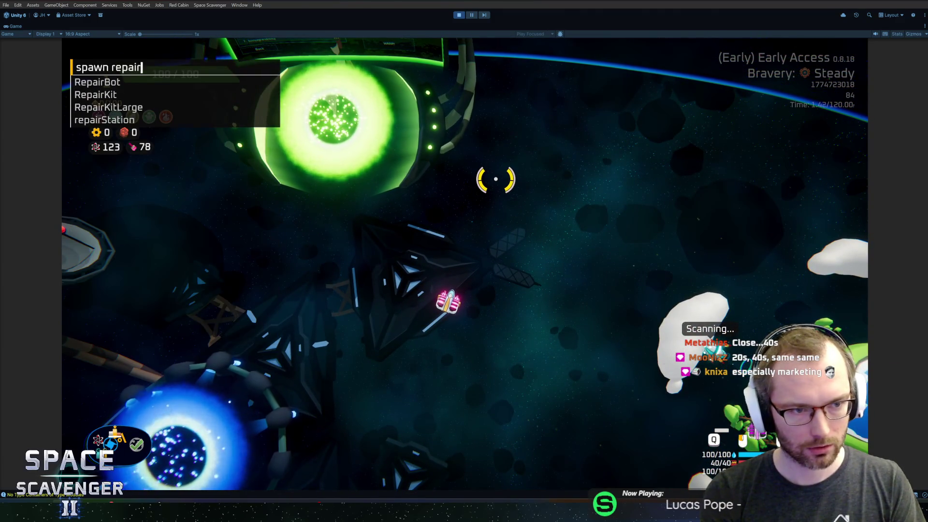
text(bot)
key(Return)
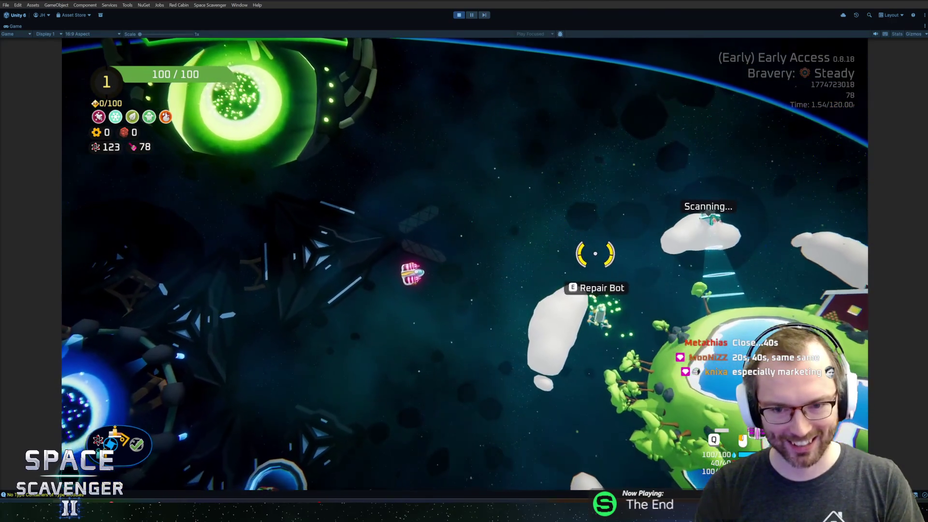
key(e)
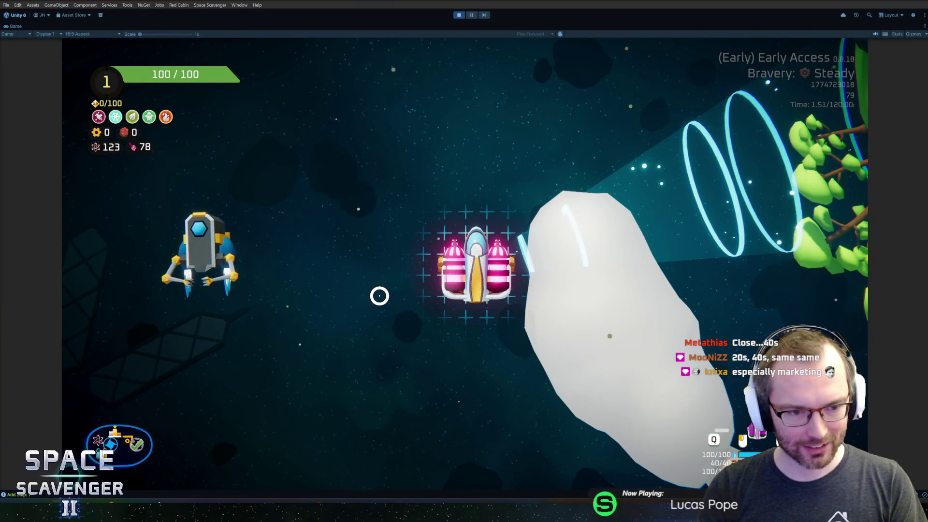
key(alt+Tab)
key(alt+Tab)
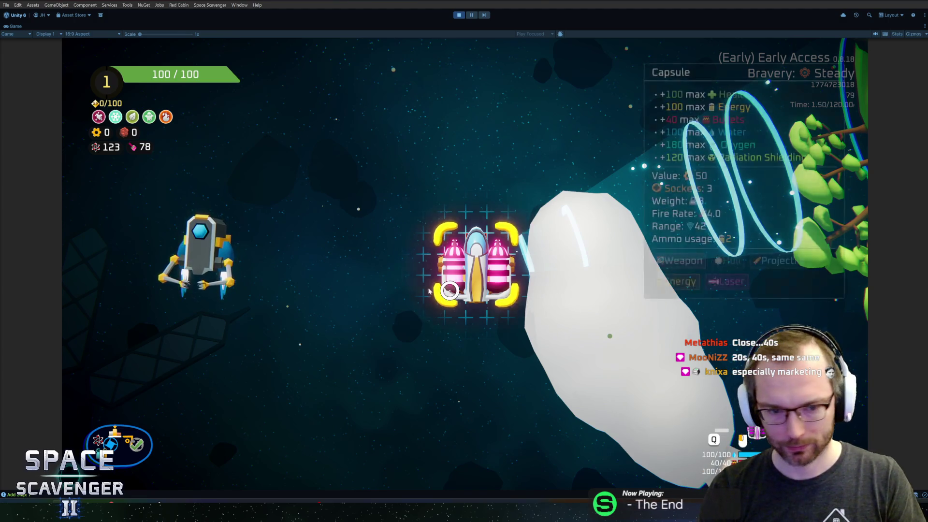
mouse_move(241, 232)
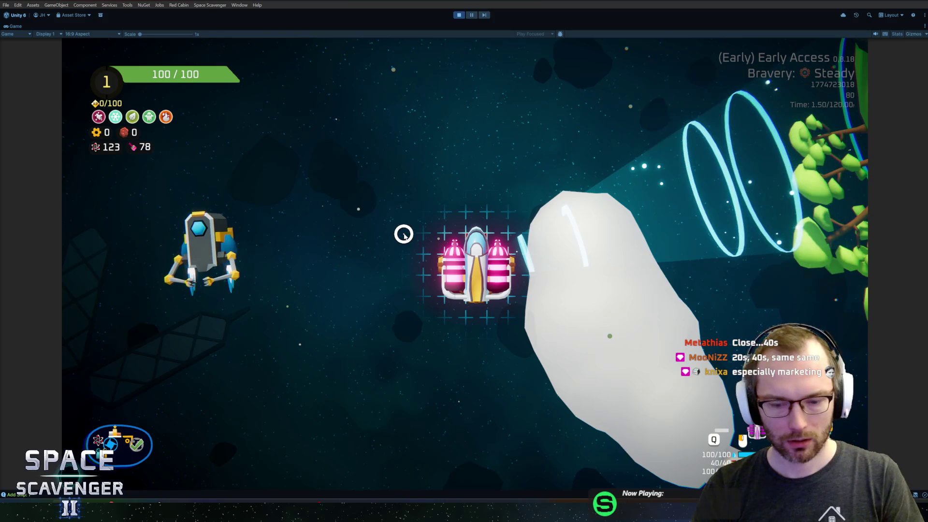
key(ctrl+p)
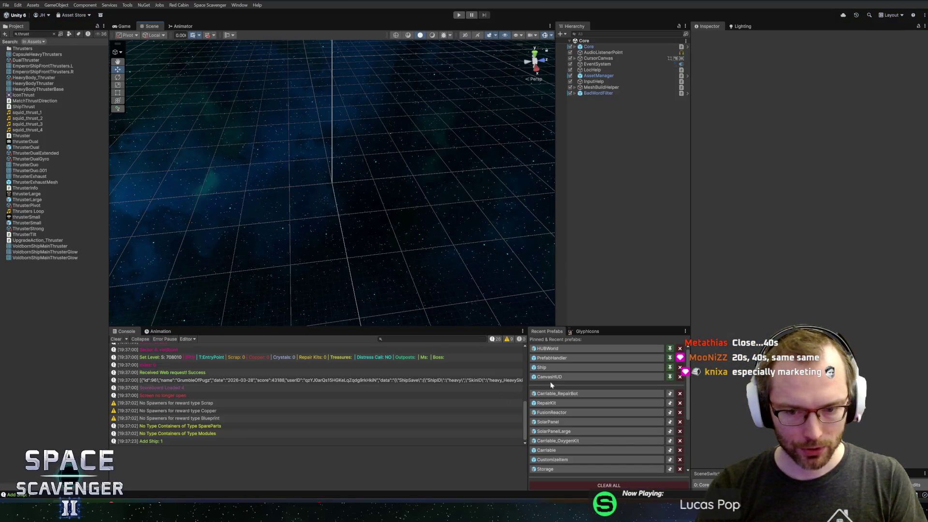
Step: Reopen Carriable_RepairBot and show a ThrusterExhaustMesh's ExhaustFlameBlue material in the Inspector
click(556, 393)
click(613, 73)
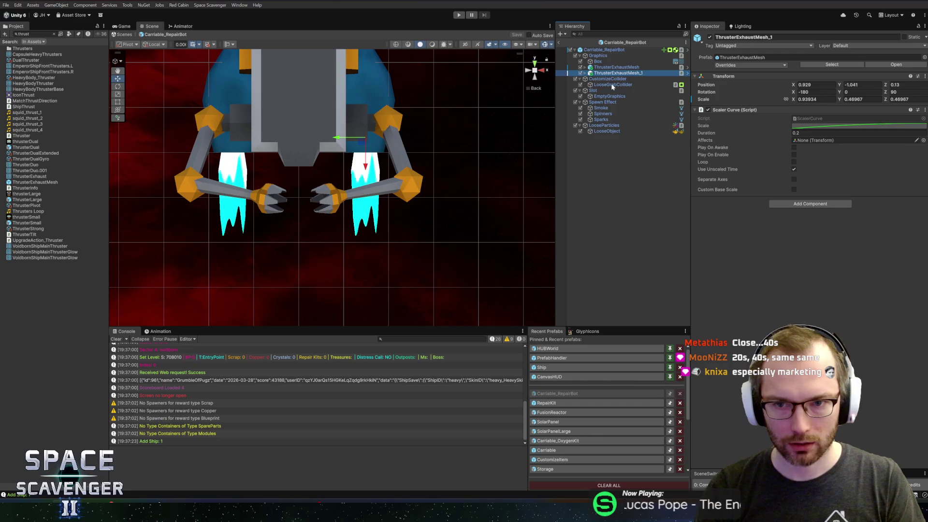
key(Right)
key(Right)
click(610, 83)
key(Up)
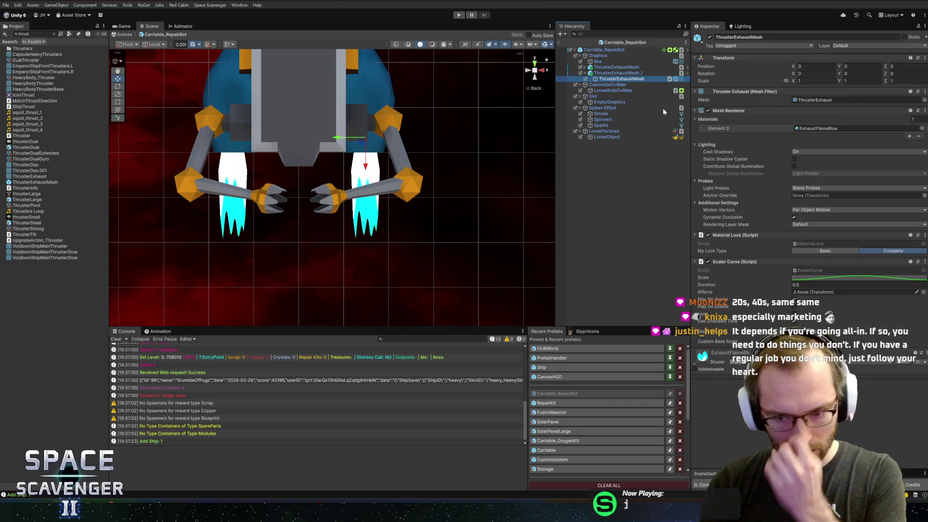
scroll(808, 193, down, 5)
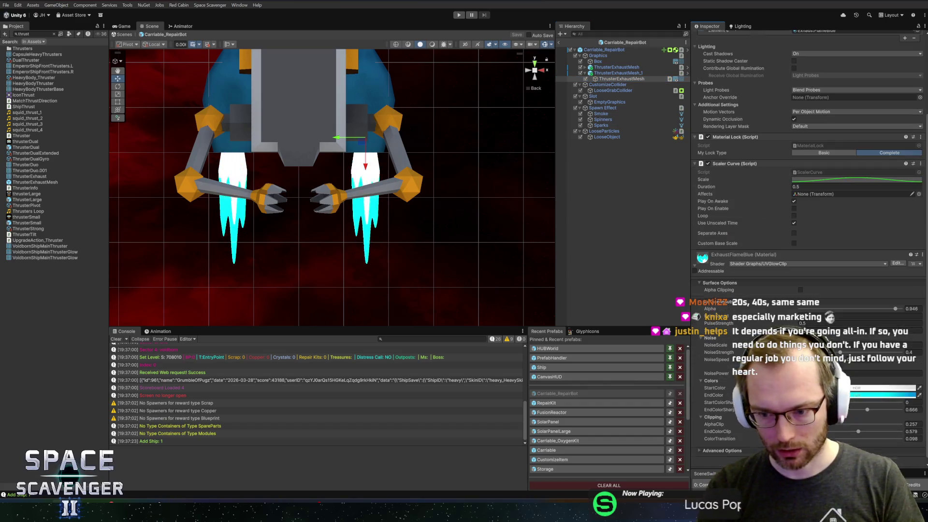
scroll(754, 290, down, 1)
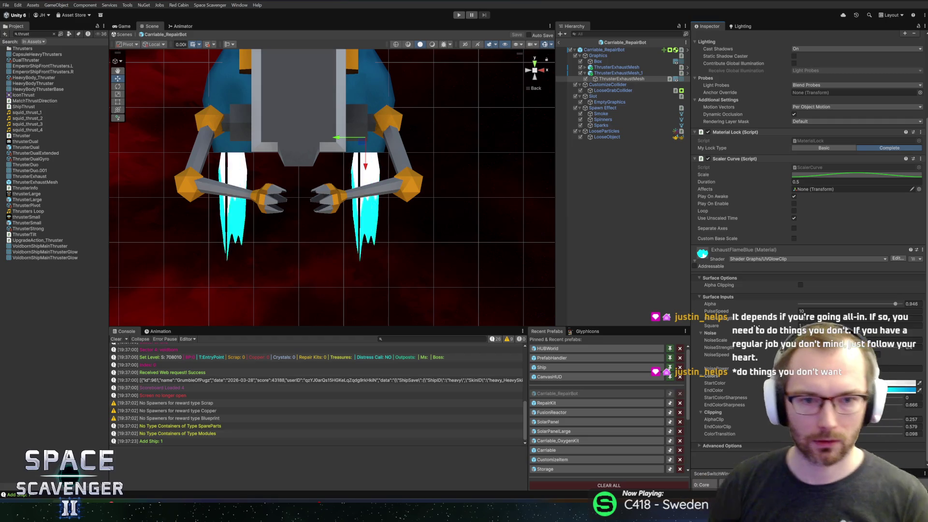
key(alt+Tab)
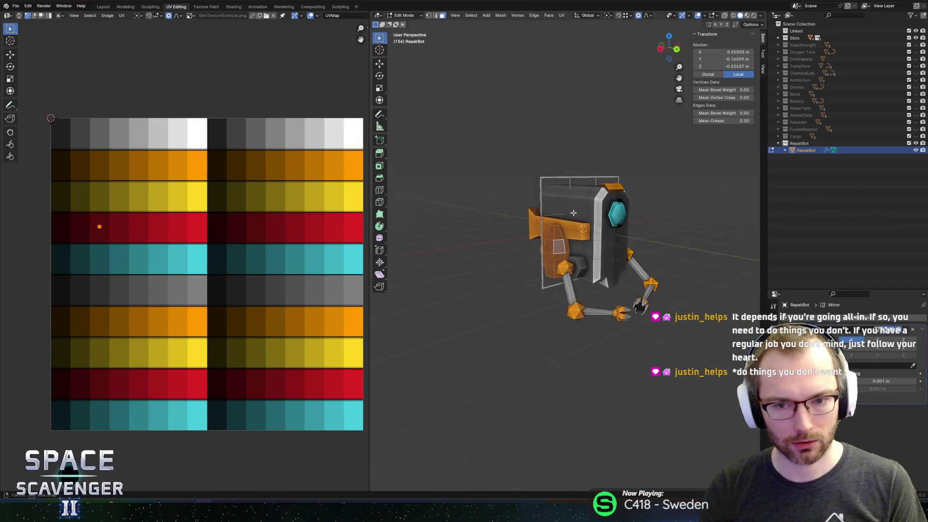
Step: Select the thruster's lower face ring, undo a trial colour change, and slide its edge loop
scroll(582, 243, up, 5)
scroll(582, 243, up, 2)
alt+click(581, 301)
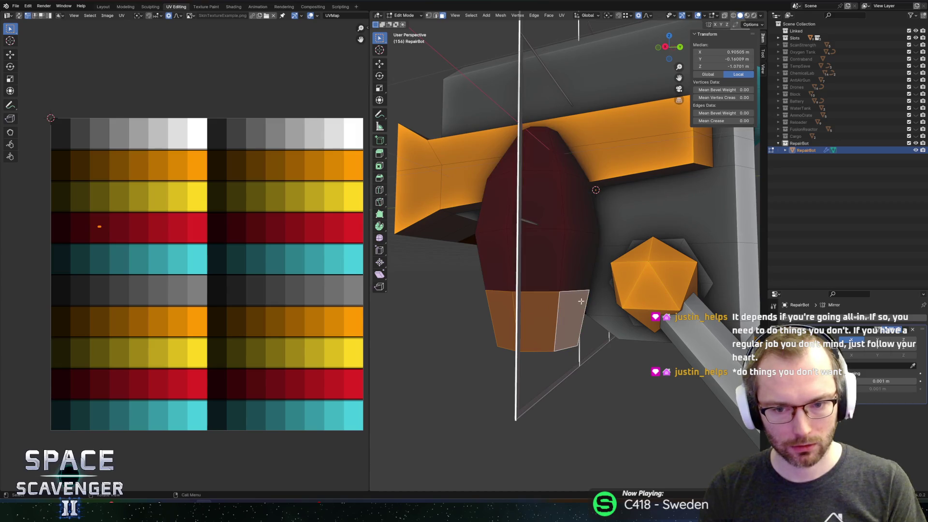
key(g)
click(242, 289)
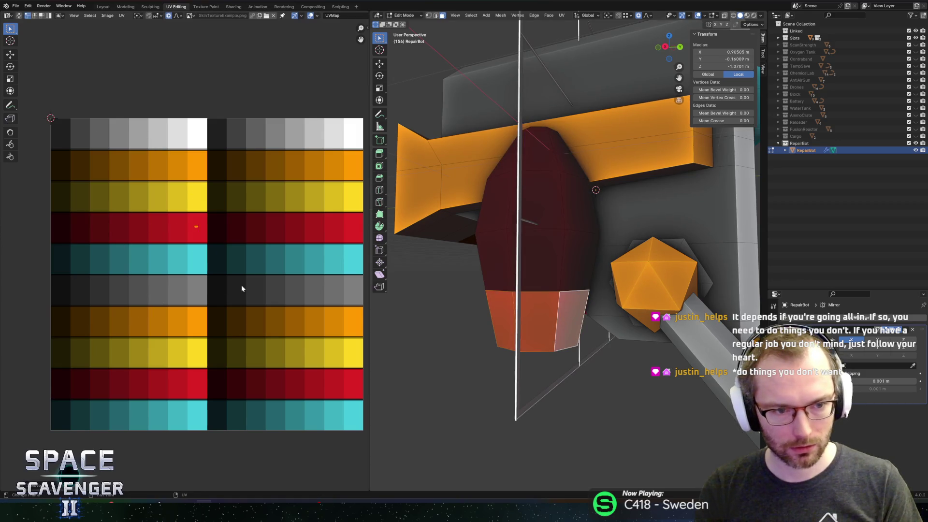
key(ctrl+z)
key(g)
key(g)
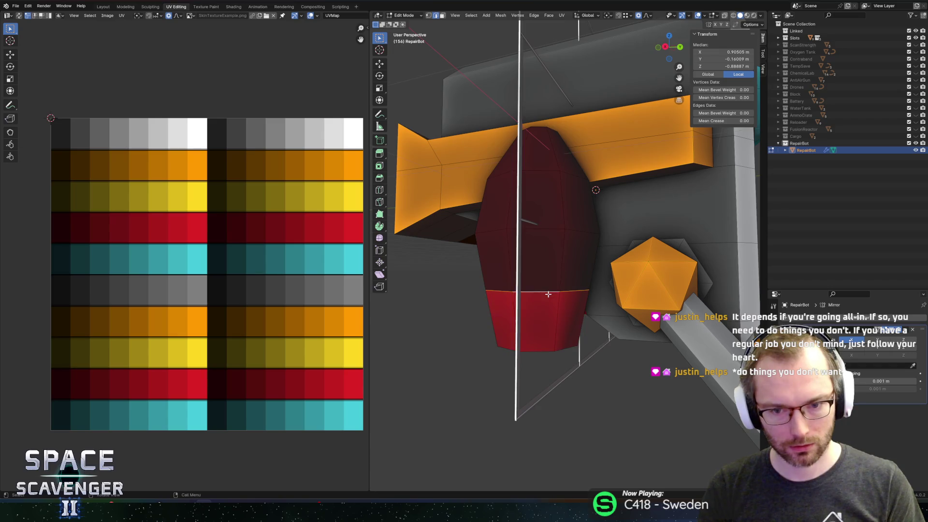
click(553, 319)
Step: Narrow the red body's edge loops sideways with proportional editing, the first to 0.882
key(shift+s)
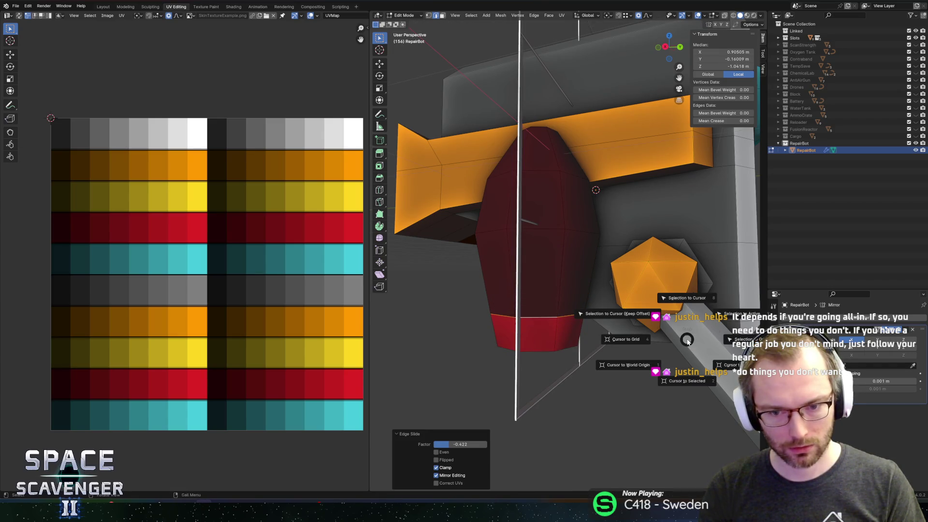
key(Escape)
key(s)
key(shift+z)
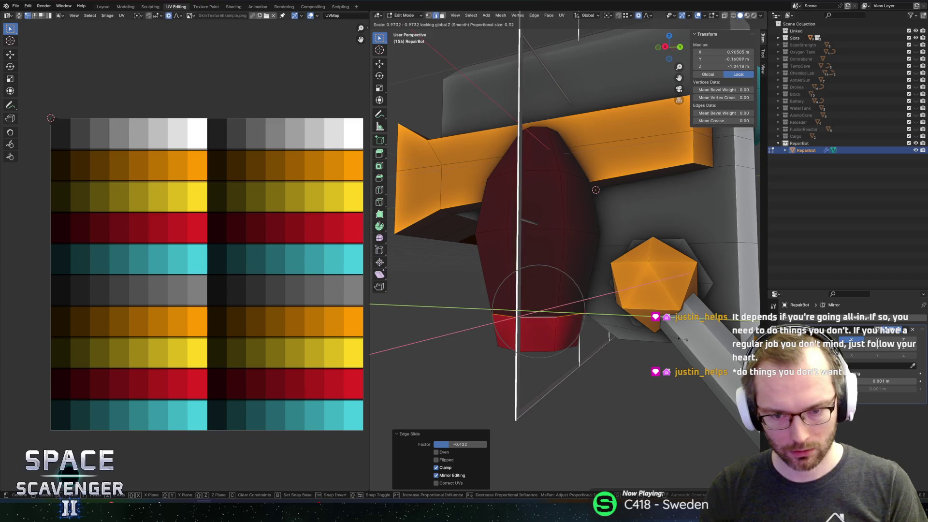
click(611, 293)
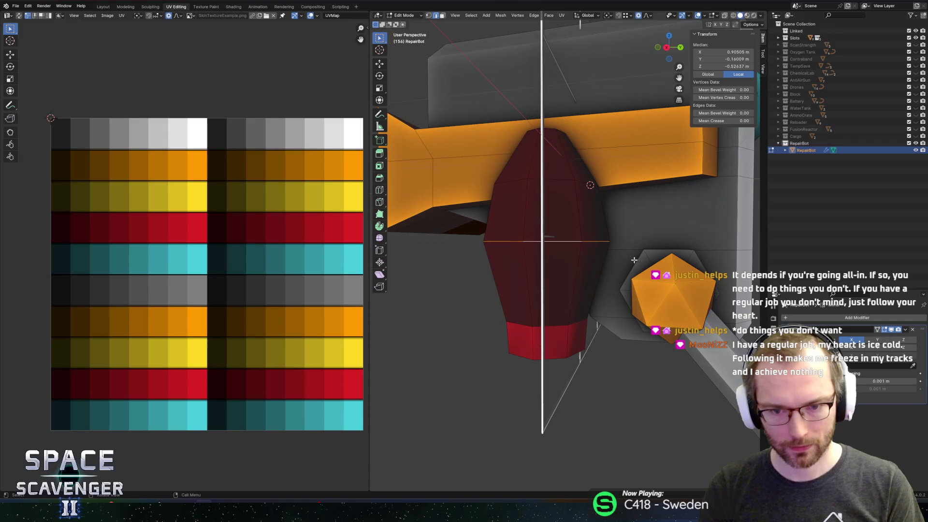
key(s)
key(shift+z)
click(647, 258)
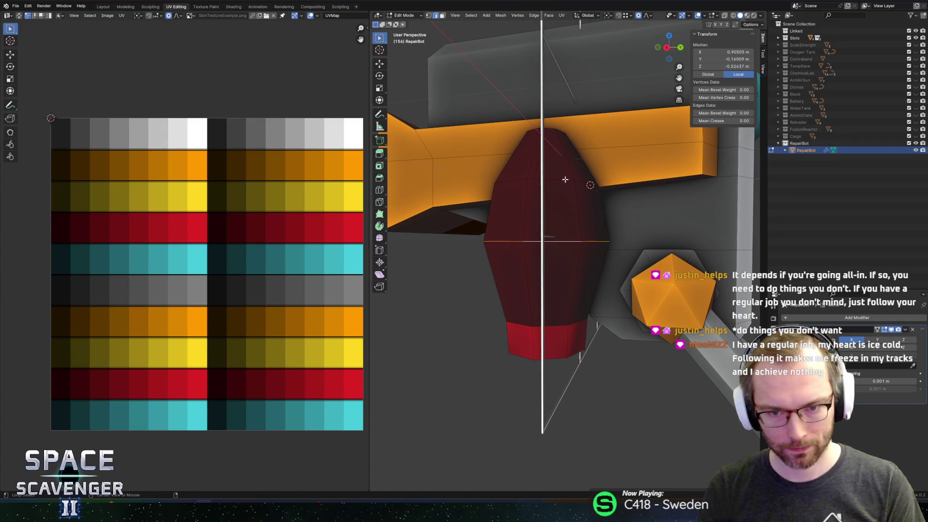
key(s)
key(shift+z)
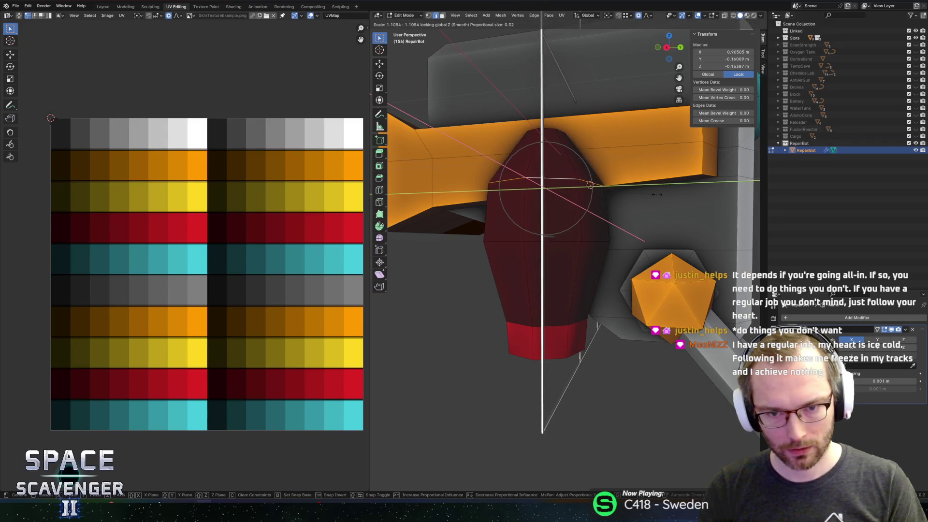
click(590, 186)
Step: Move a loop vertically to a new height, then select the whole red part without lifting it
key(g)
key(z)
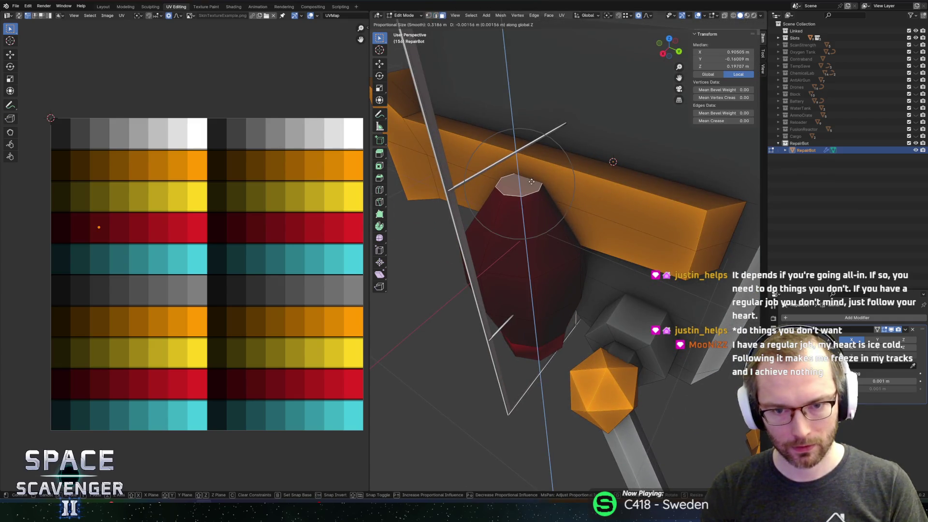
click(531, 192)
drag(532, 193, 548, 208)
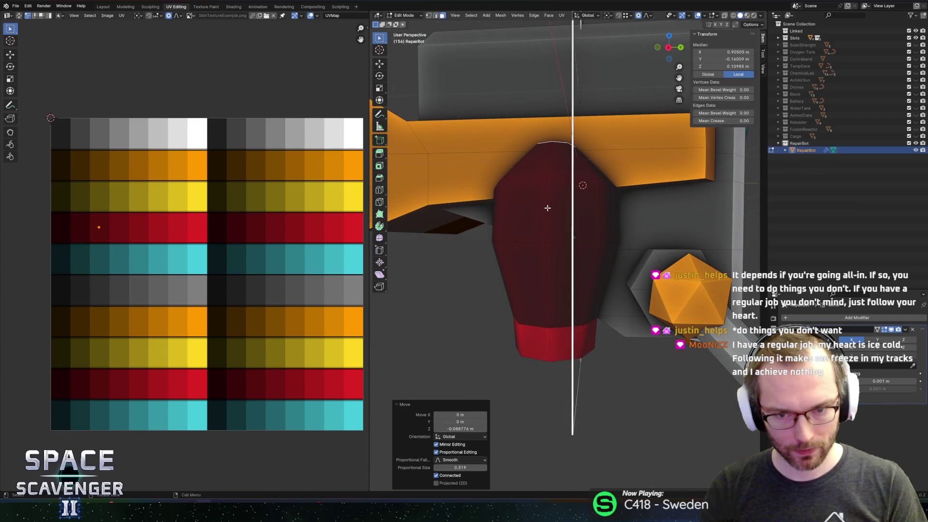
key(l)
key(g)
key(z)
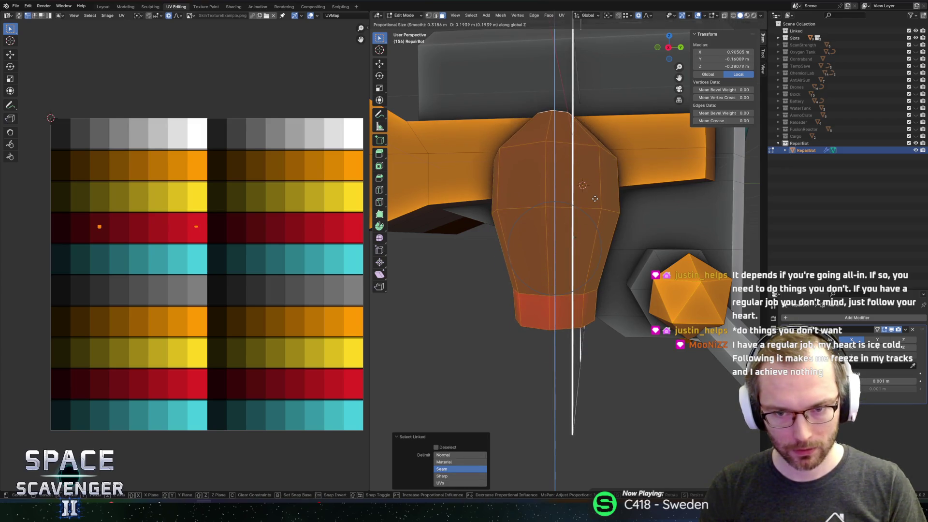
key(Escape)
Step: Re-export the model over Utilities.fbx and view it in Unity
key(Tab)
key(ctrl+shift+e)
click(698, 443)
key(alt+Tab)
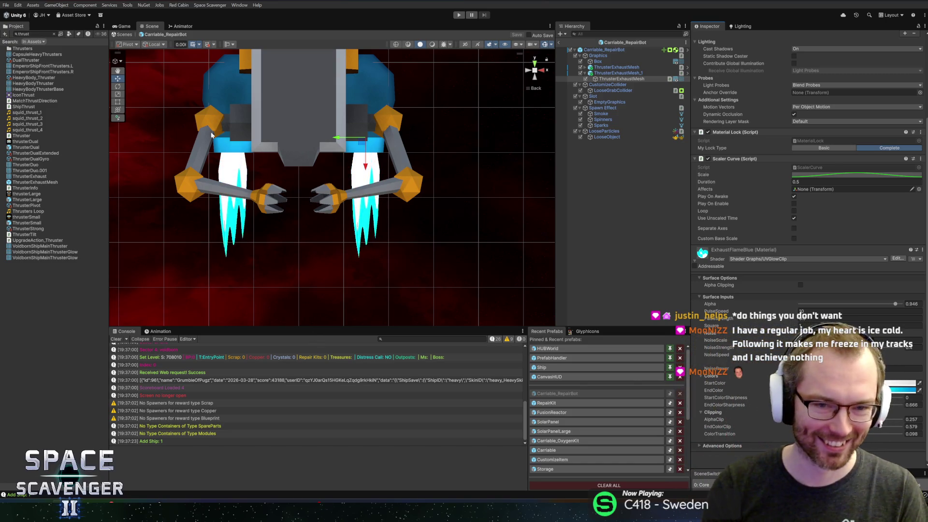
Step: Select the lower face band of the red body, re-export the RepairBot FBX and check it in Unity
scroll(312, 178, up, 3)
key(alt+Tab)
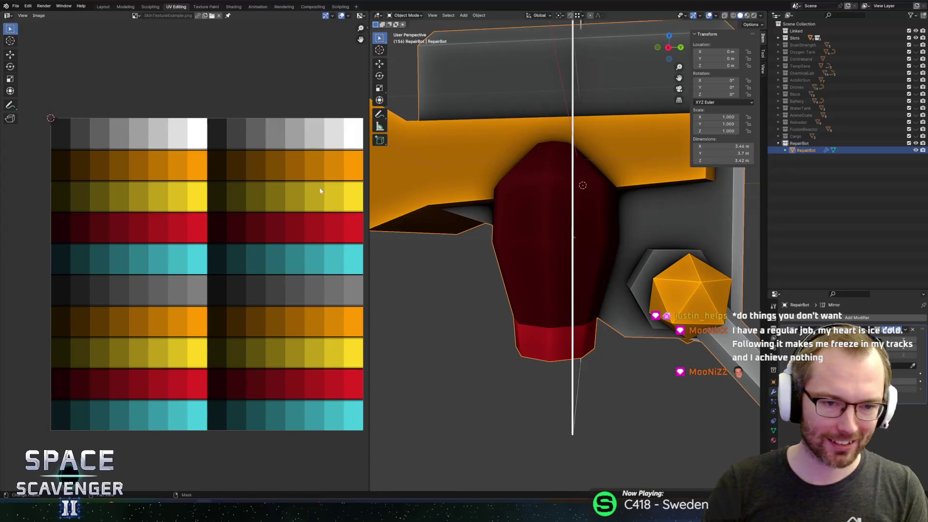
key(Tab)
alt+click(546, 296)
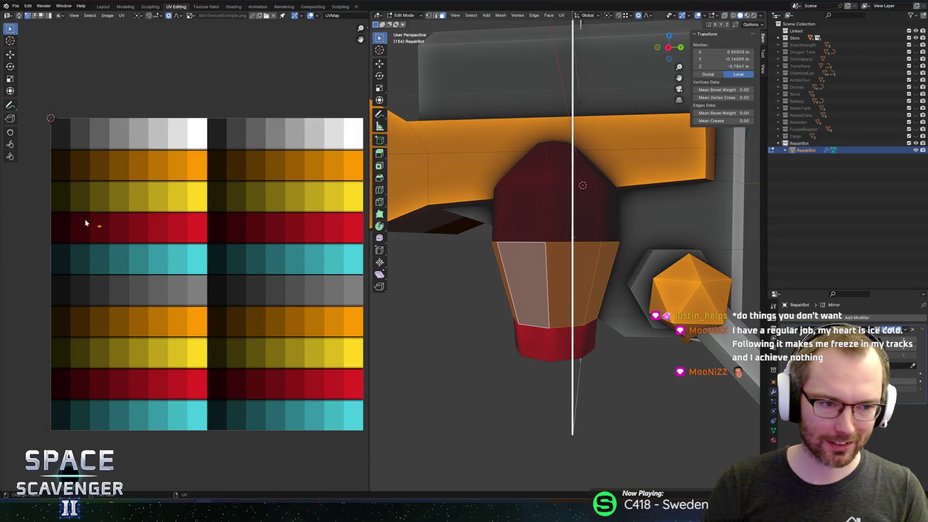
key(ctrl+shift+e)
click(689, 440)
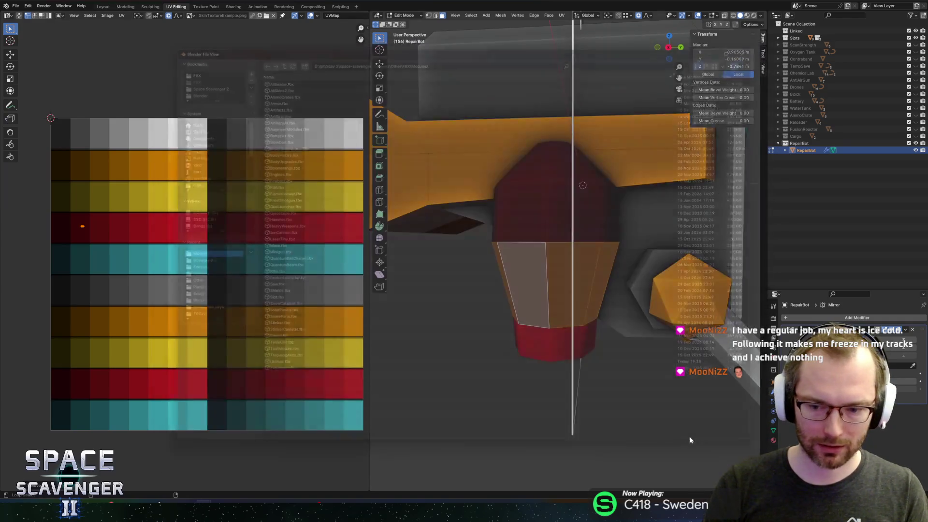
key(alt+Tab)
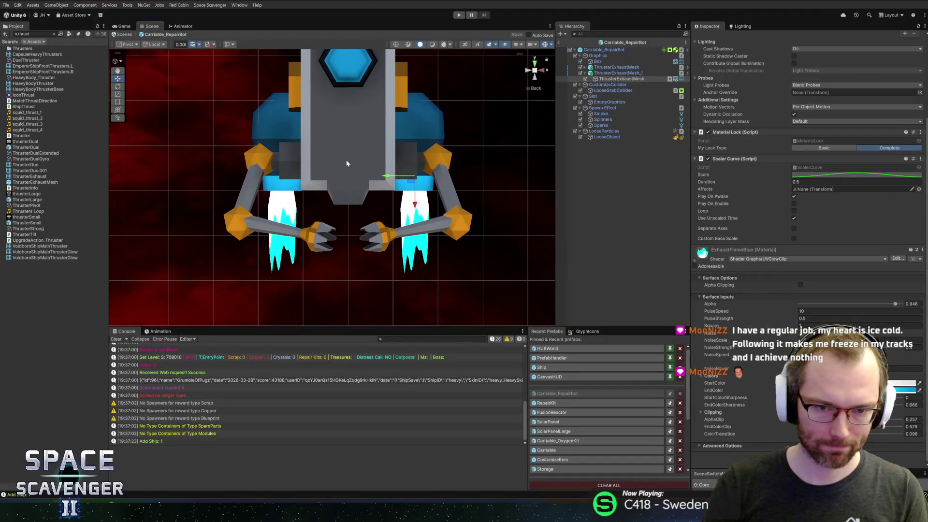
Step: Shift the red body's top cap ring UVs slightly right, then re-export and review in Unity
key(alt+Tab)
click(536, 160)
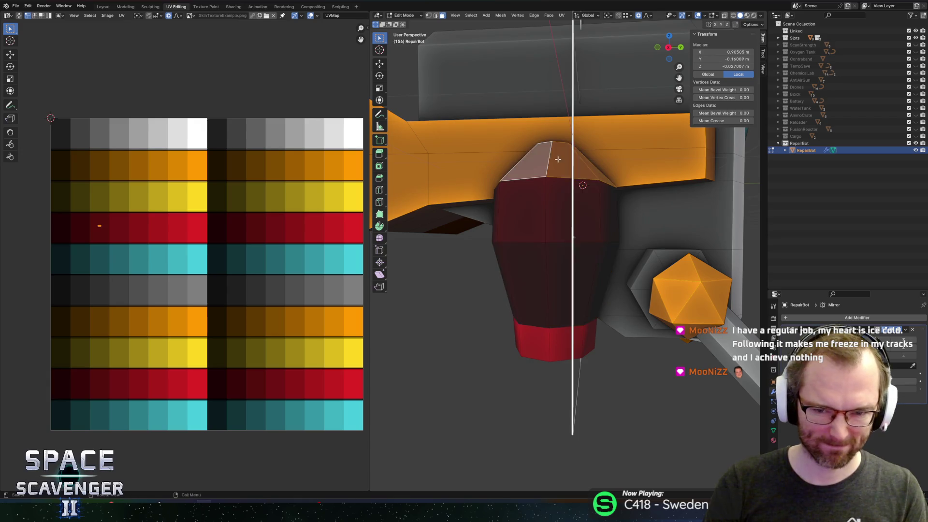
key(g)
key(x)
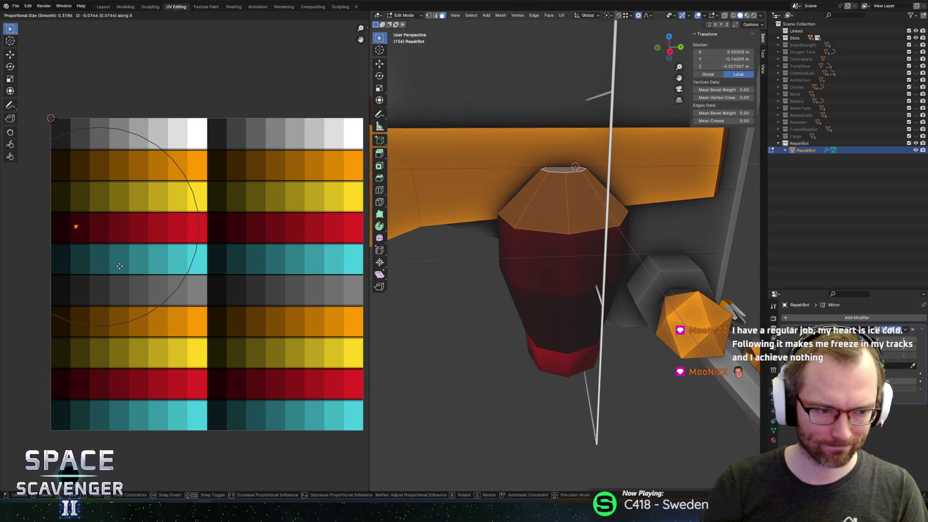
key(Escape)
key(ctrl+z)
drag(66, 183, 108, 228)
key(g)
key(x)
click(164, 266)
key(shift+alt+s)
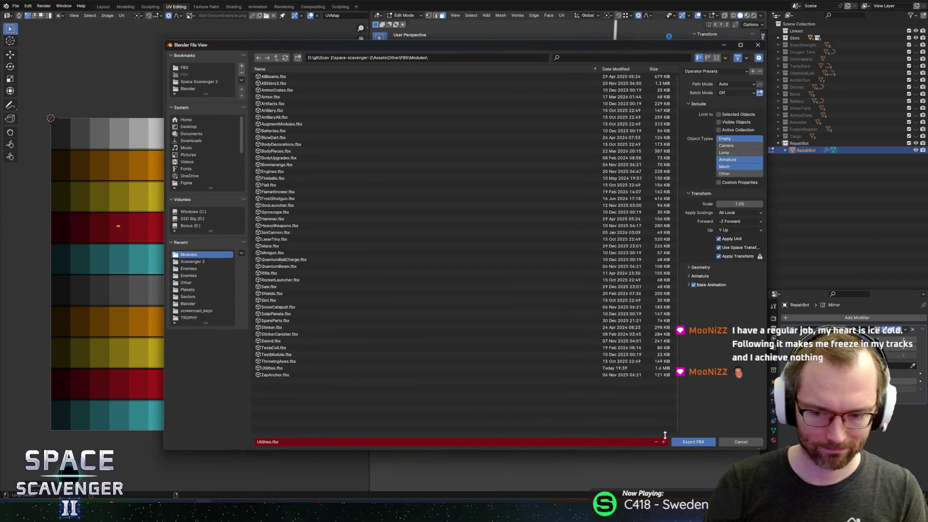
key(Return)
key(alt+Tab)
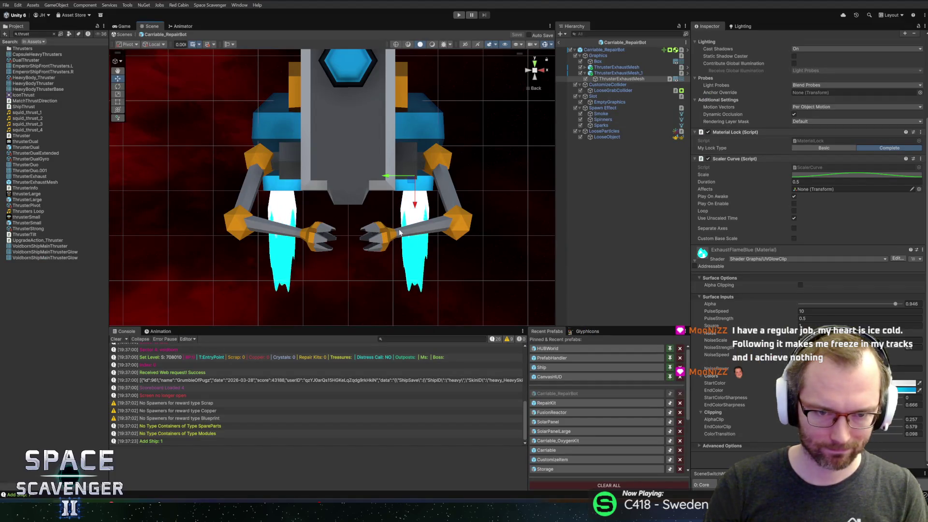
Step: Select the connected red cylinder faces, shrink them horizontally to 0.725, and re-export
key(alt+Tab)
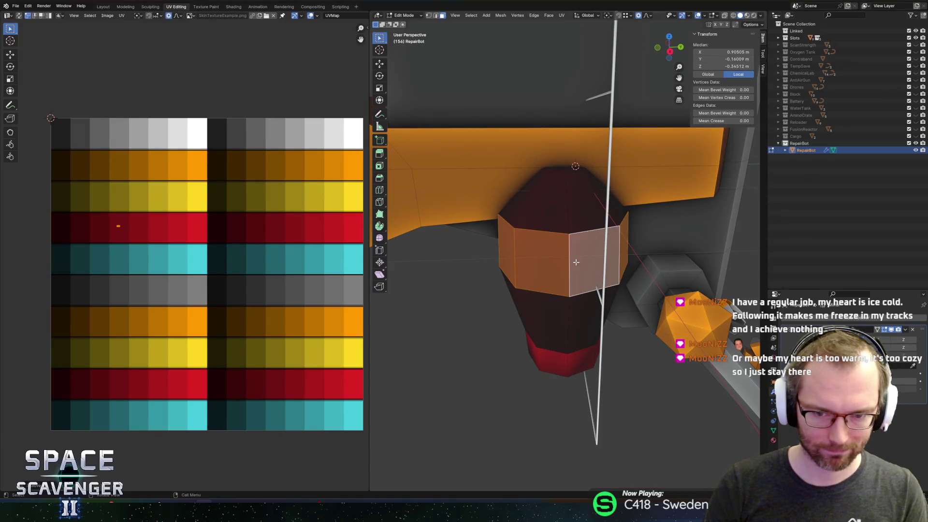
key(ctrl+l)
key(a)
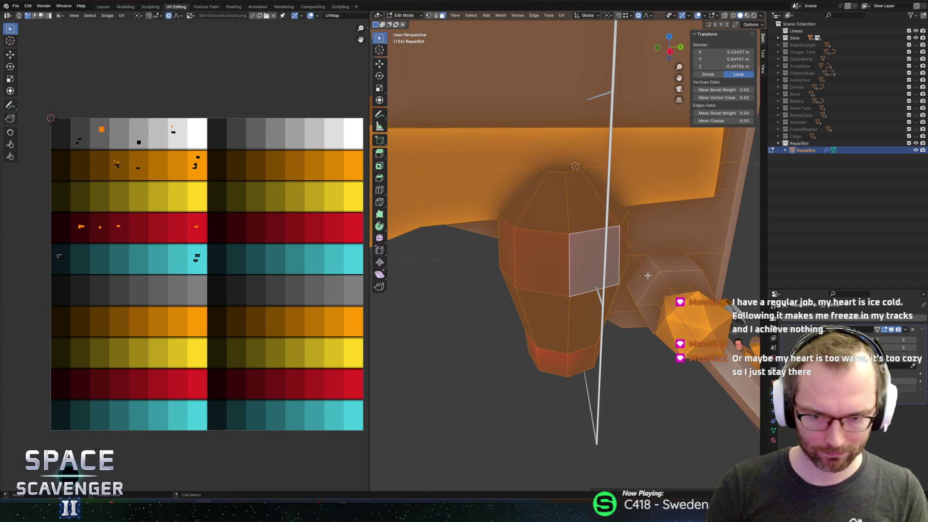
key(alt+a)
click(544, 251)
key(ctrl+l)
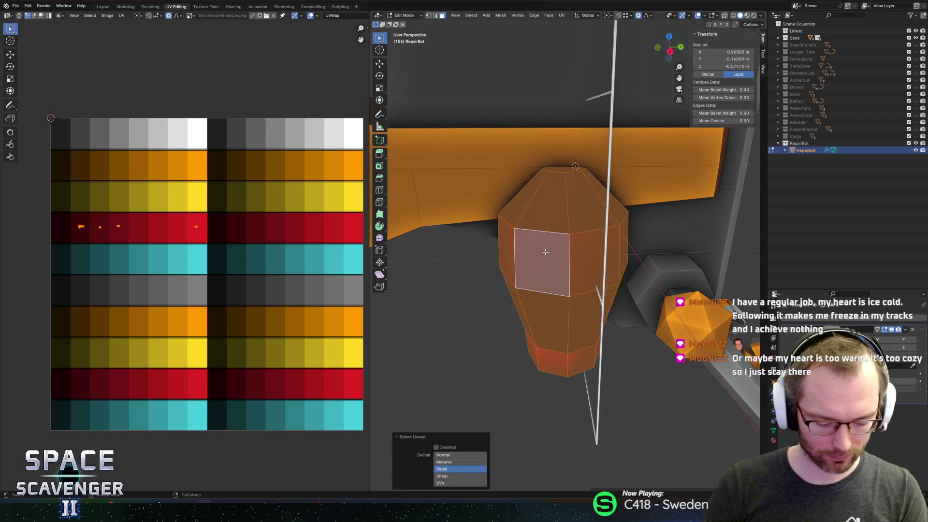
key(s)
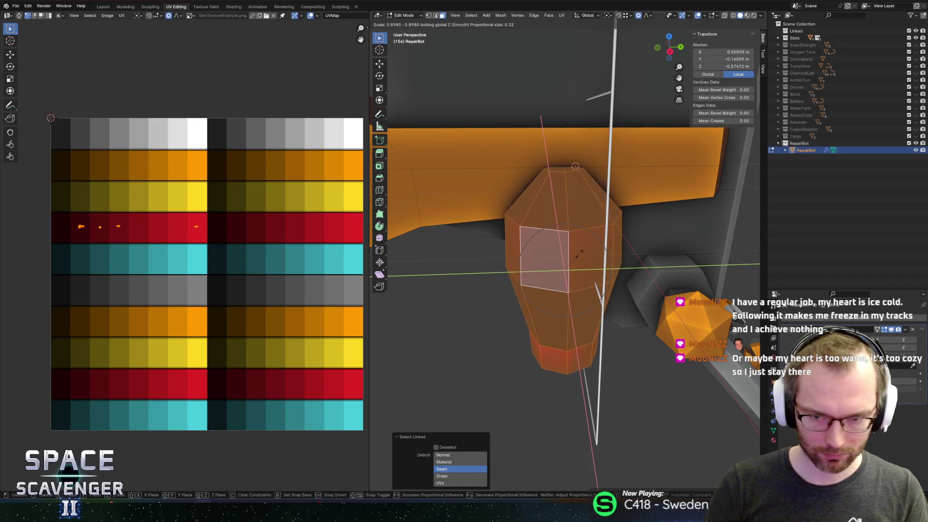
right_click(679, 174)
key(s)
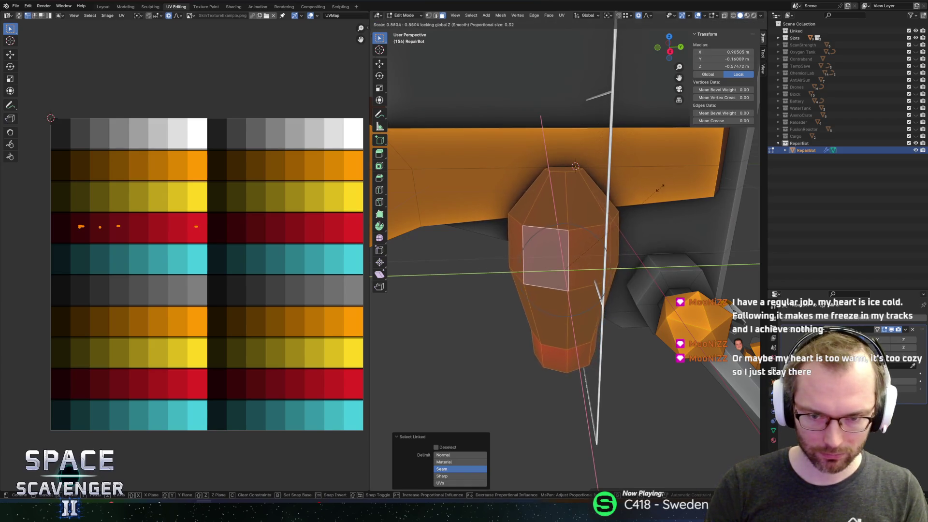
click(645, 199)
key(ctrl+shift+s)
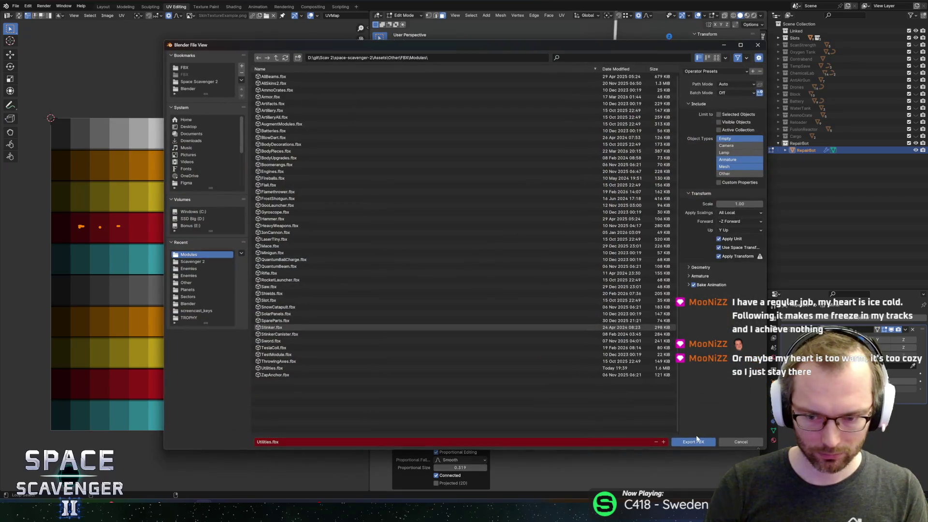
key(Escape)
key(alt+Tab)
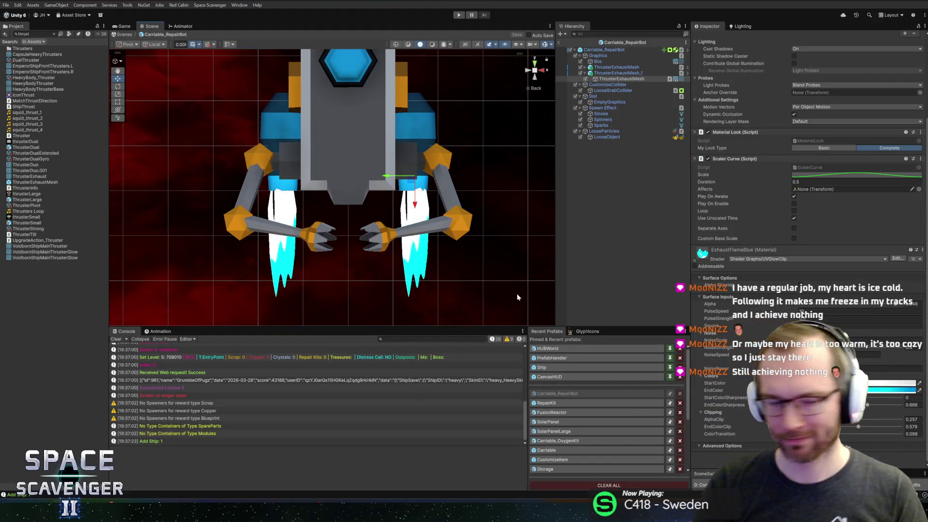
Step: View the robot from the left and select both ThrusterExhaustMesh objects
drag(357, 161, 354, 167)
scroll(354, 168, up, 2)
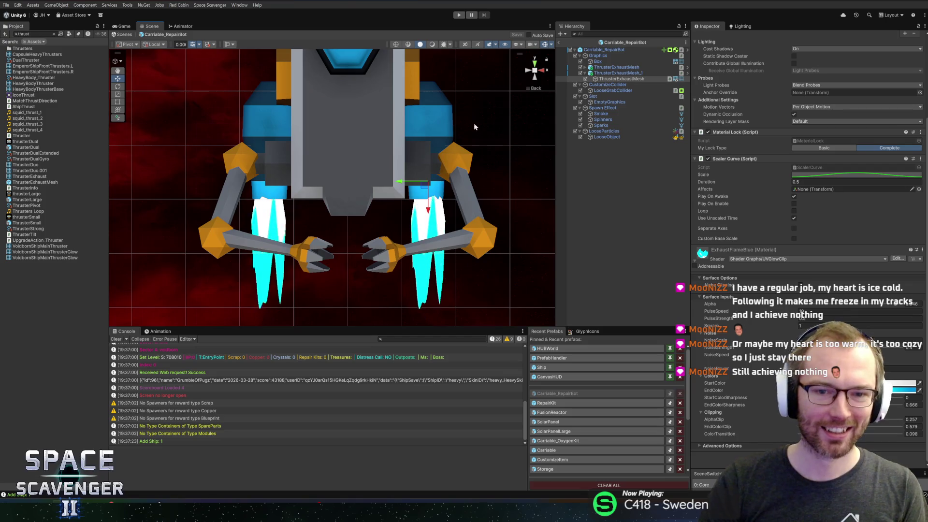
click(528, 72)
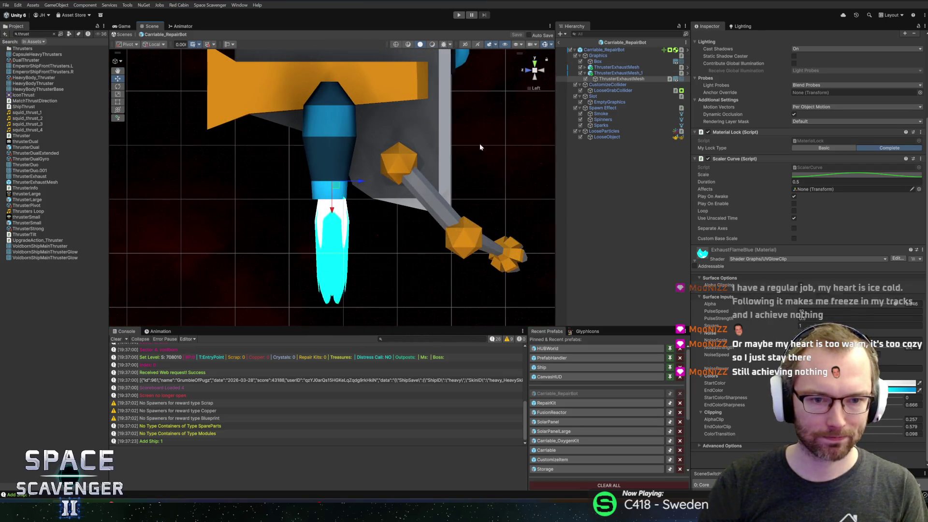
click(614, 74)
ctrl+click(615, 67)
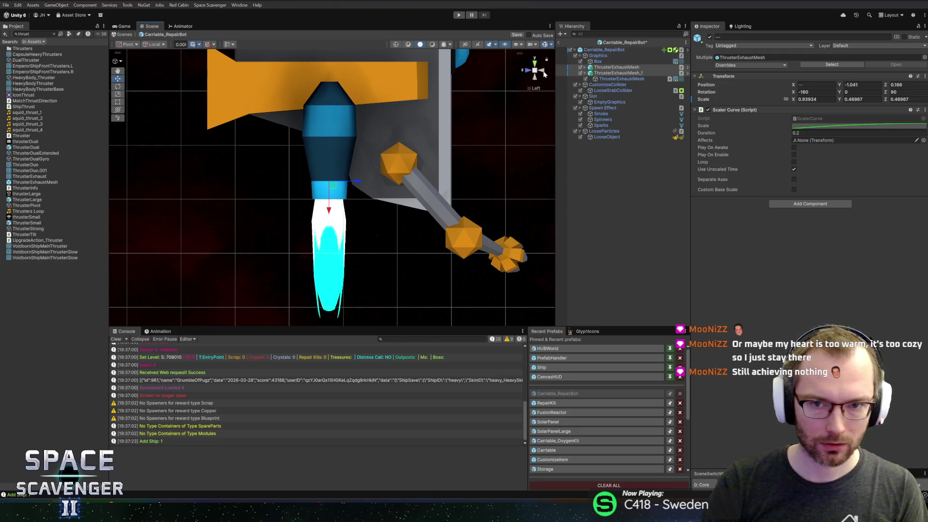
Step: Check the exhausts from the back, save the Carriable_RepairBot prefab and collapse the flame material
click(545, 72)
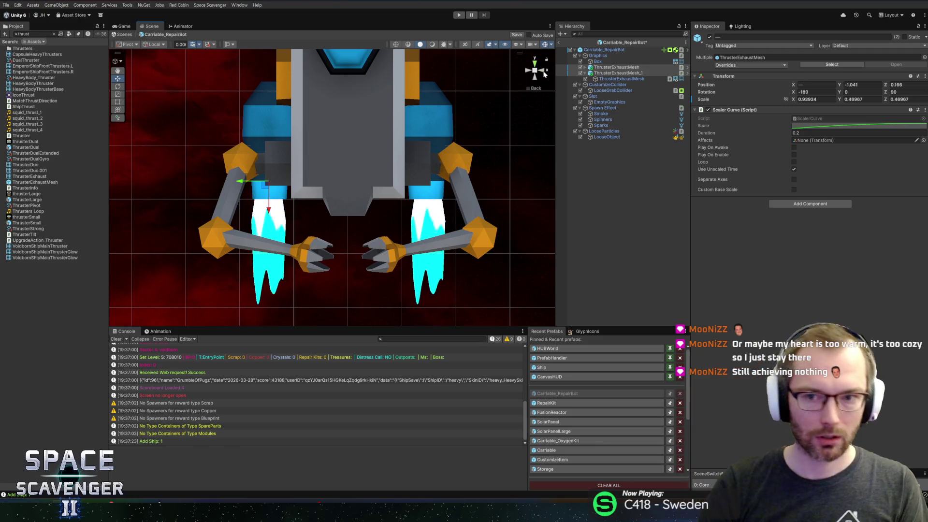
key(ctrl+s)
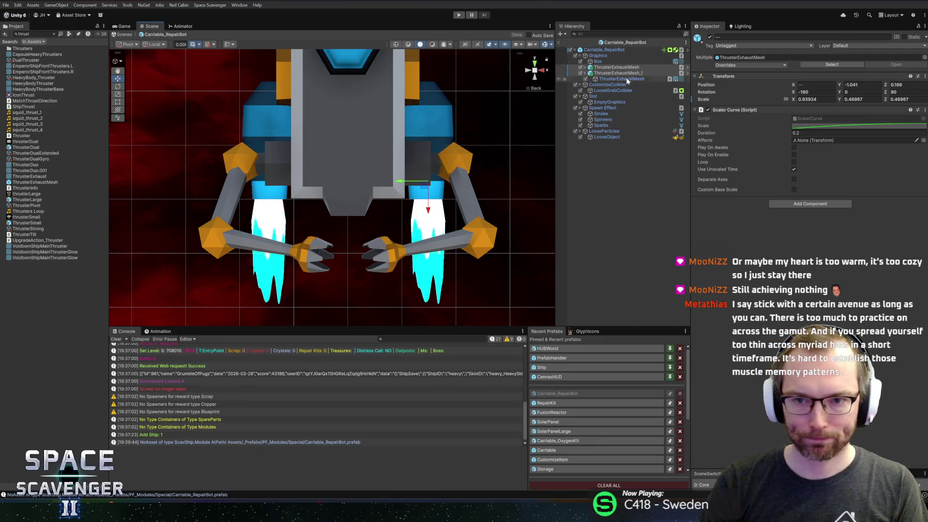
click(629, 79)
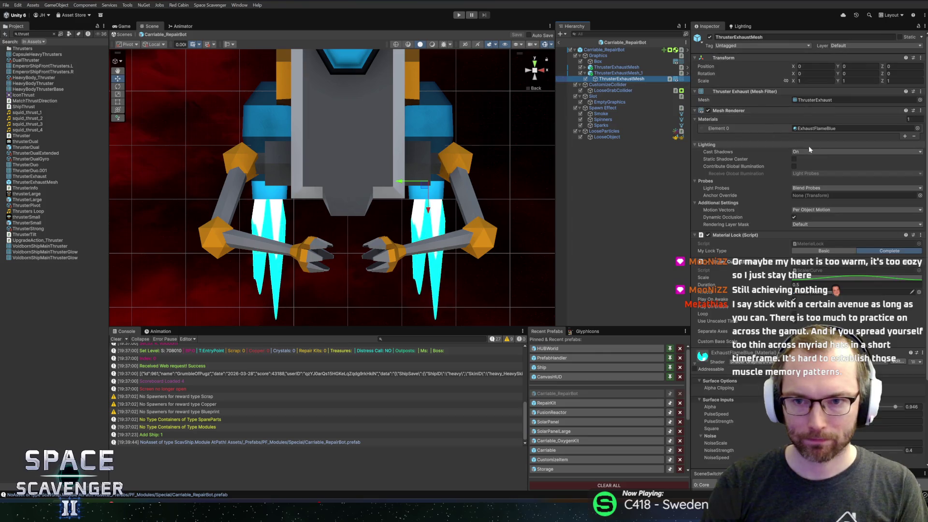
click(899, 363)
Step: Open the UVGlowClip shader graph, widen it and bring the Multiply and Add nodes into view
click(899, 361)
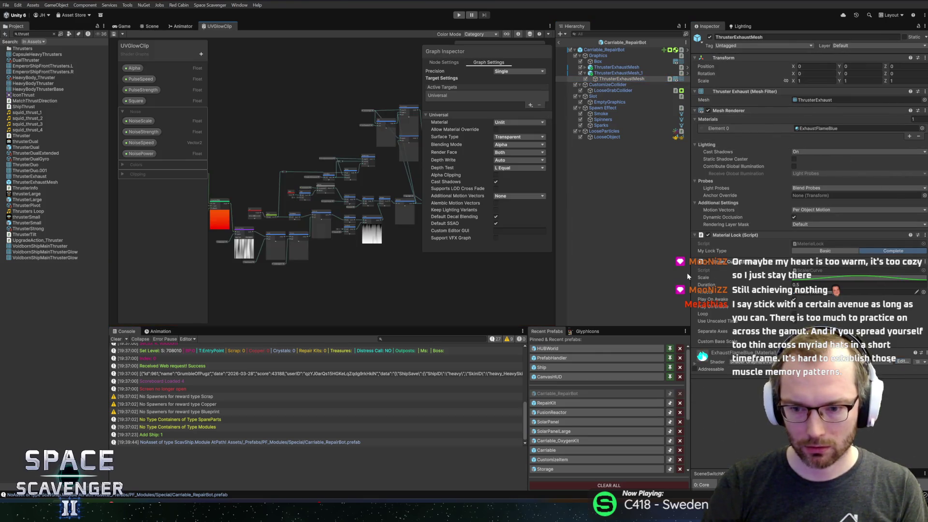
scroll(334, 276, up, 5)
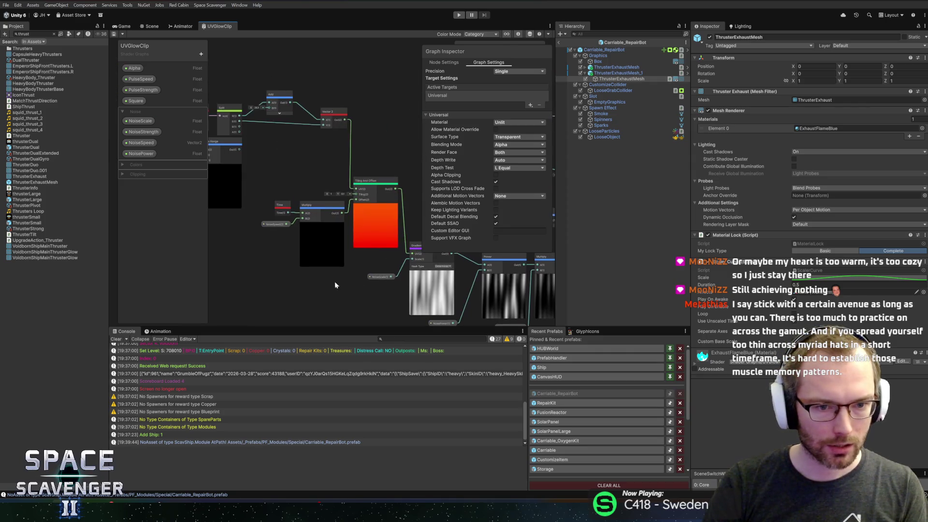
drag(692, 290, 772, 290)
drag(283, 253, 352, 302)
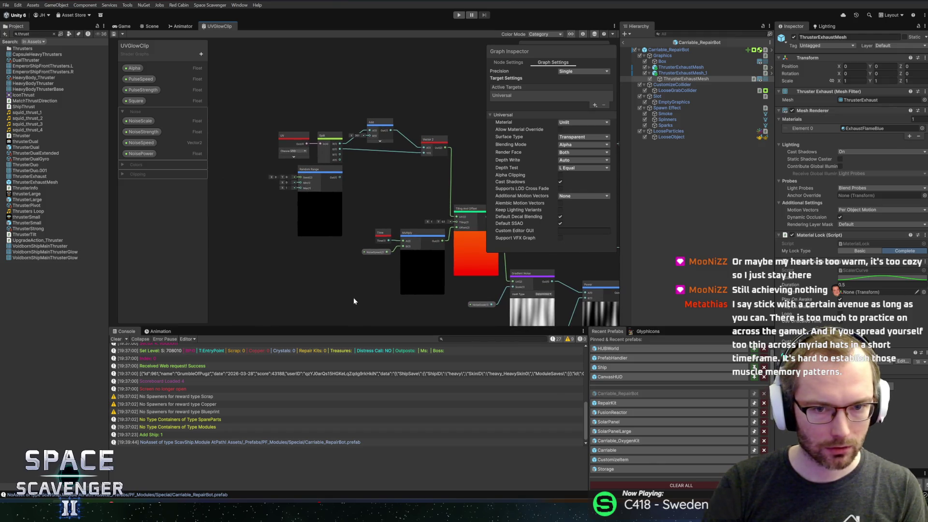
scroll(353, 298, down, 6)
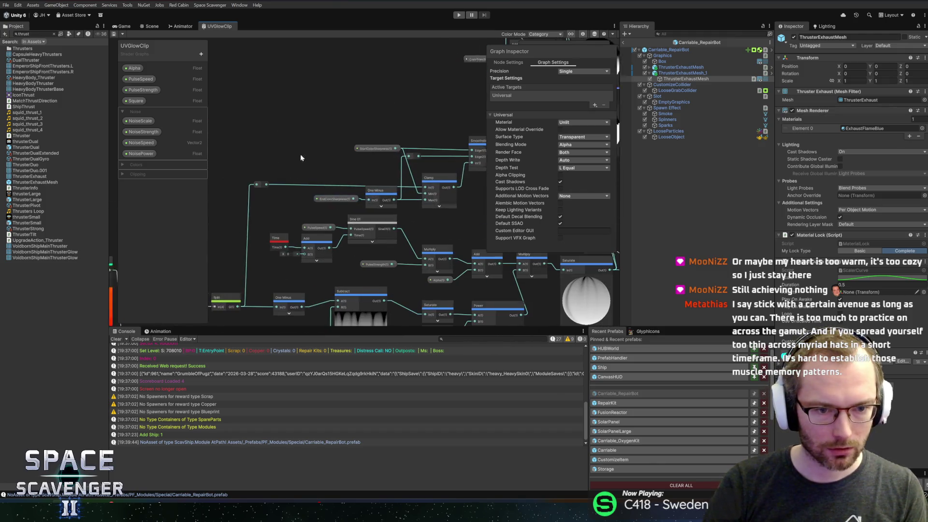
scroll(385, 149, up, 2)
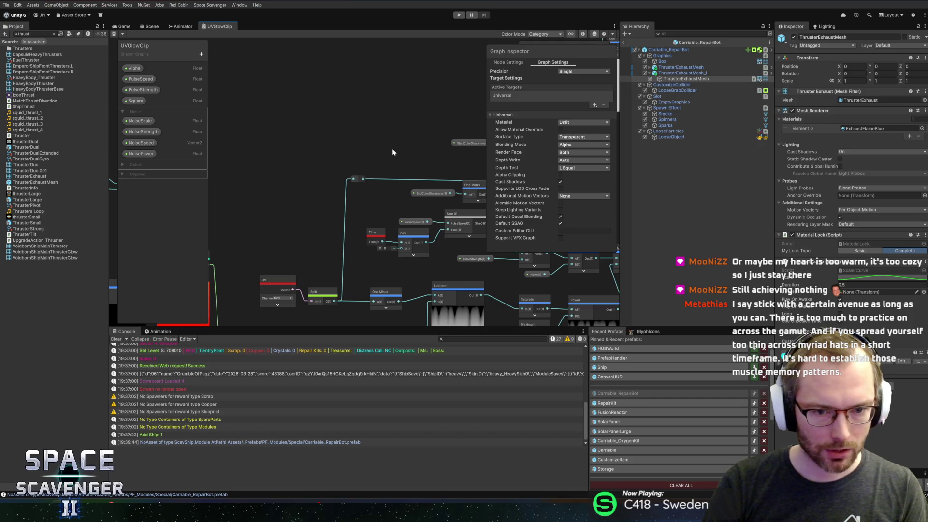
mouse_move(427, 149)
mouse_down()
mouse_move(406, 141)
mouse_move(297, 159)
mouse_move(199, 118)
mouse_up()
scroll(381, 153, up, 2)
mouse_move(271, 174)
mouse_down()
mouse_move(96, 155)
mouse_move(78, 144)
mouse_move(457, 298)
mouse_move(330, 286)
mouse_move(369, 254)
mouse_move(370, 226)
mouse_move(438, 139)
mouse_up()
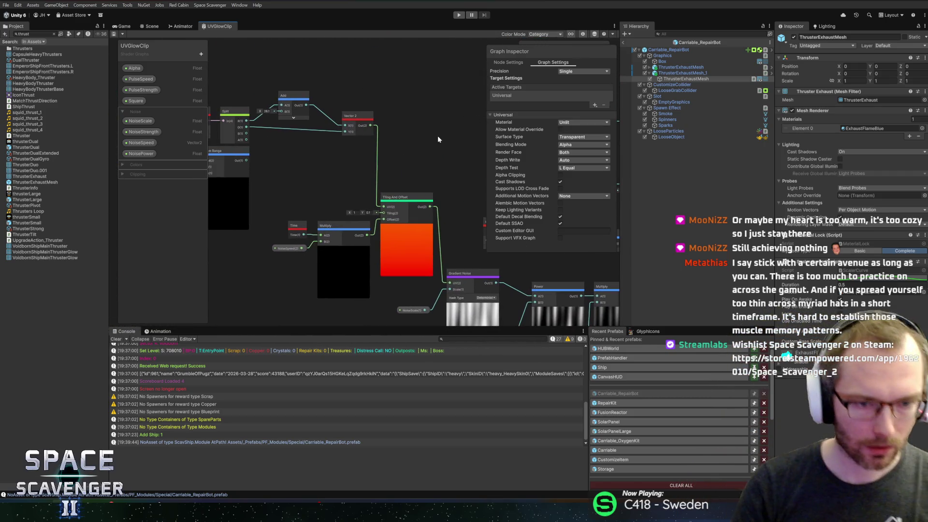
Step: Add a Float property named UnscaledTime to the Blackboard and set its Scope to Global
click(201, 54)
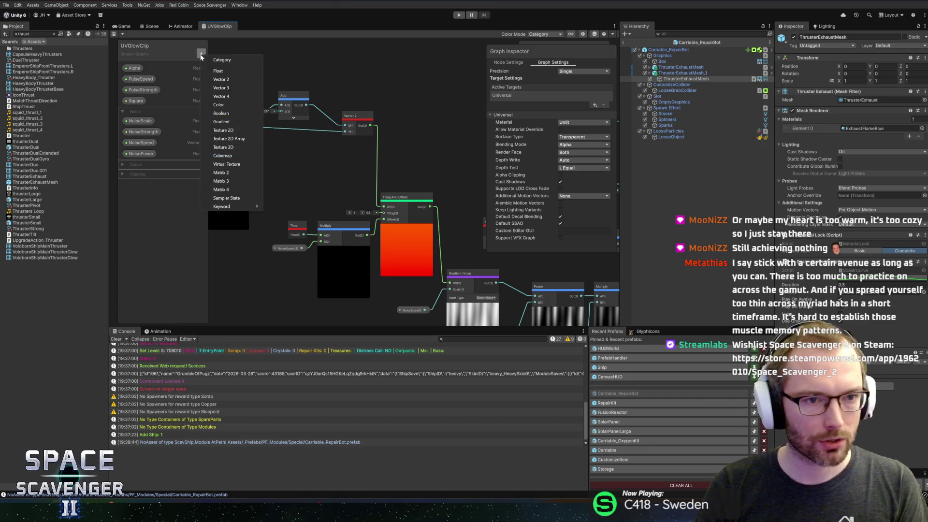
click(214, 71)
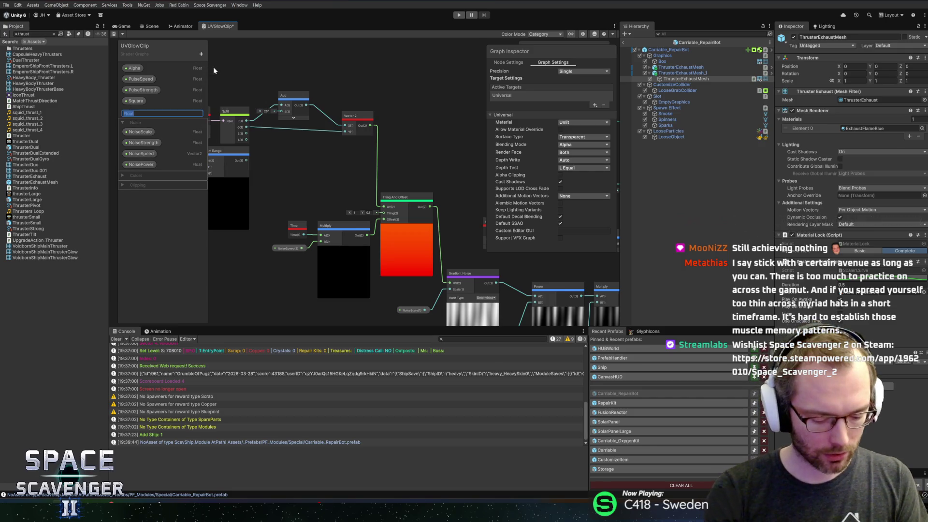
text(UnscaledTime)
key(Return)
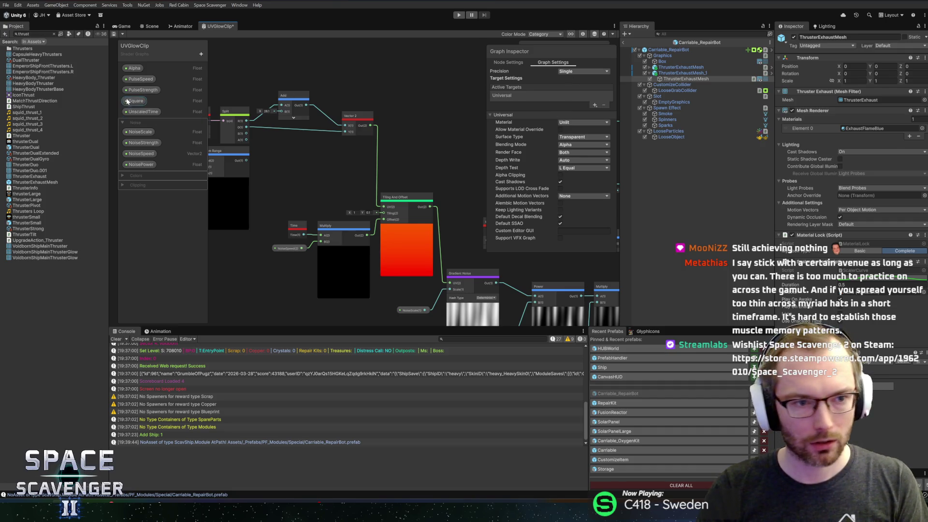
click(133, 112)
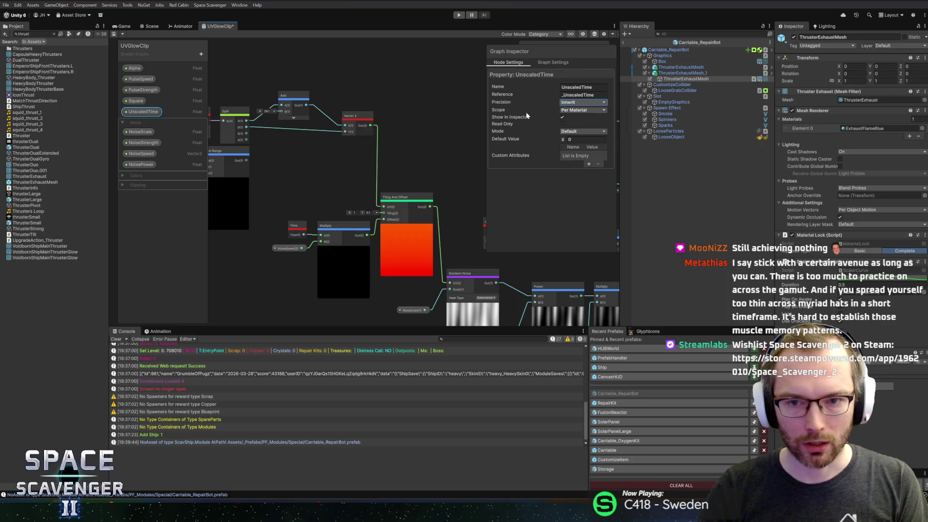
click(583, 119)
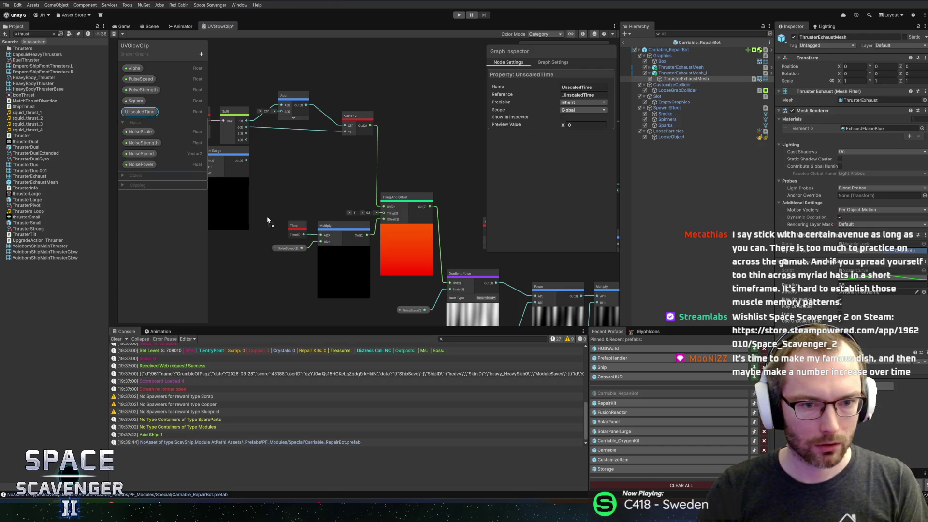
Step: Place the UnscaledTime node beside the Time node, then return to the Scene view
drag(321, 236, 295, 224)
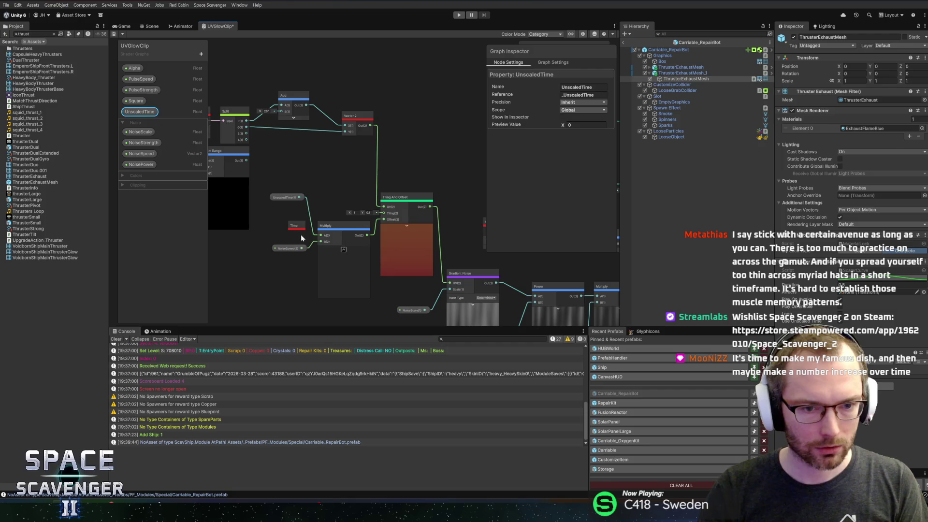
key(ctrl+z)
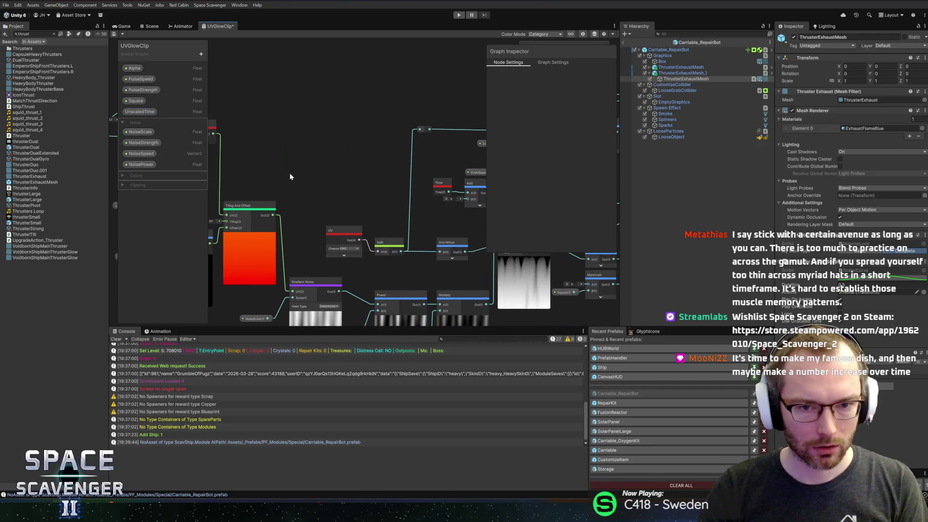
click(440, 184)
drag(439, 170, 436, 180)
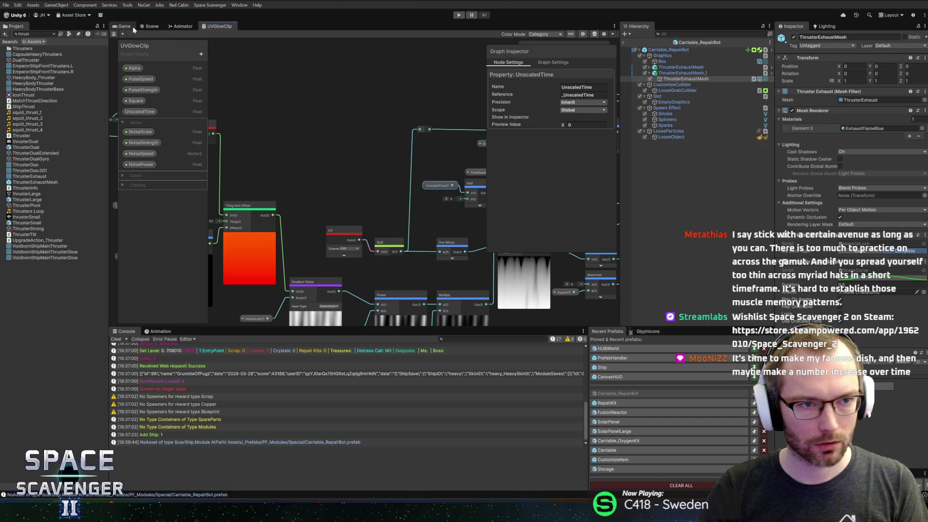
click(150, 27)
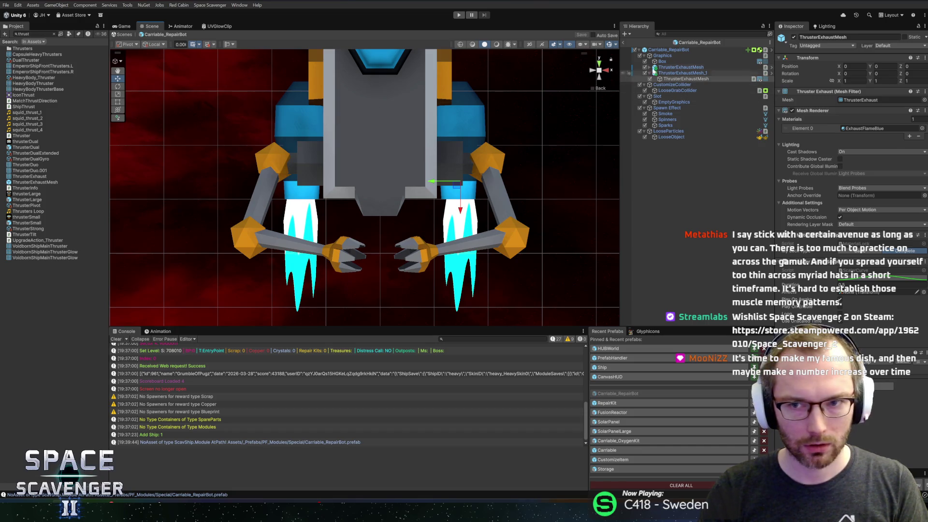
Step: Leave prefab mode, start Play mode and maximize the Game view
click(625, 43)
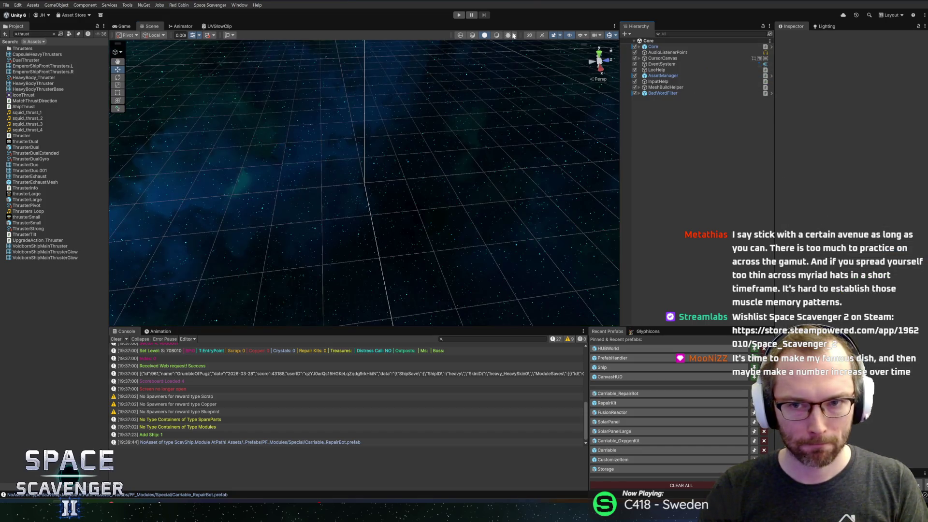
click(459, 16)
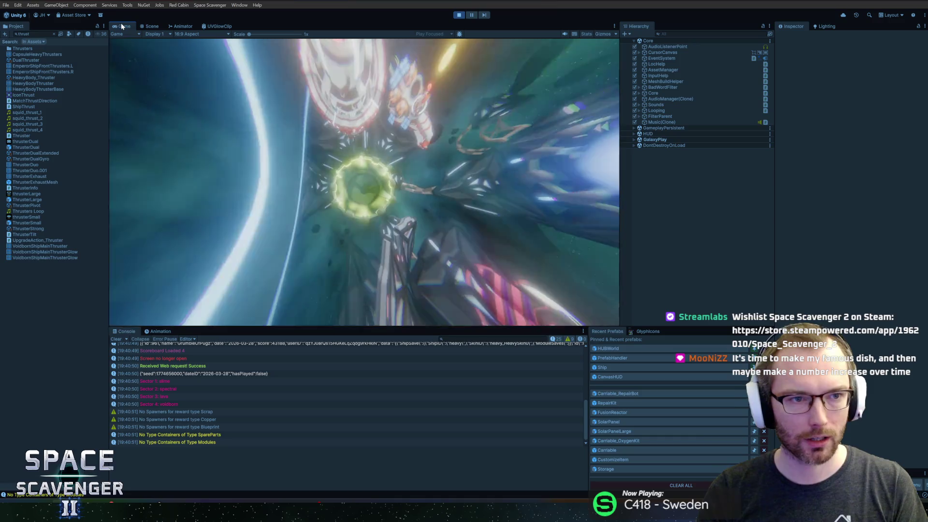
double_click(122, 27)
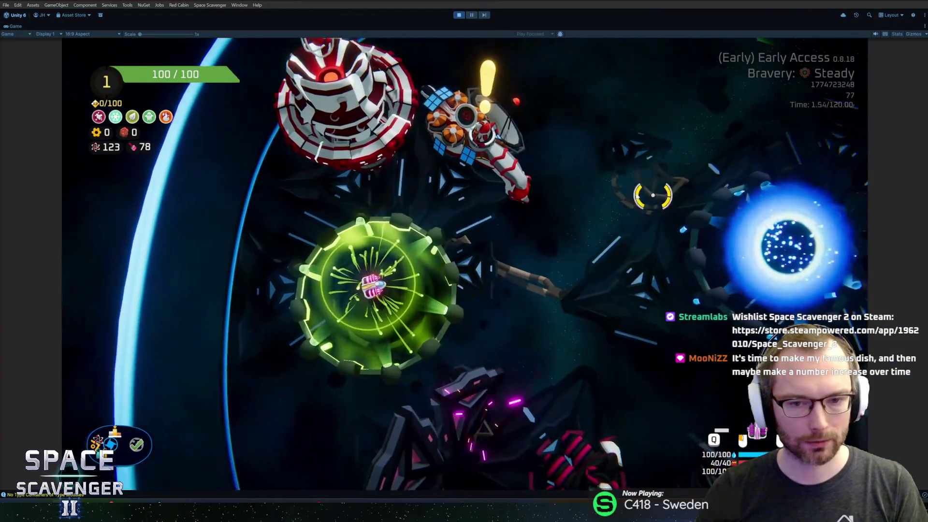
Step: Fly the ship around inside the ring and enter 'n ref' in the debug console
key(s)
key(d)
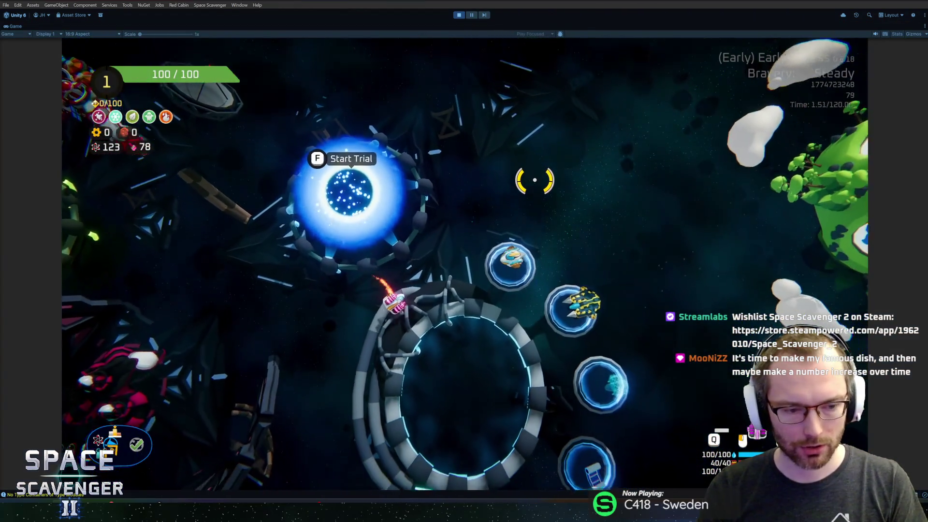
key(d)
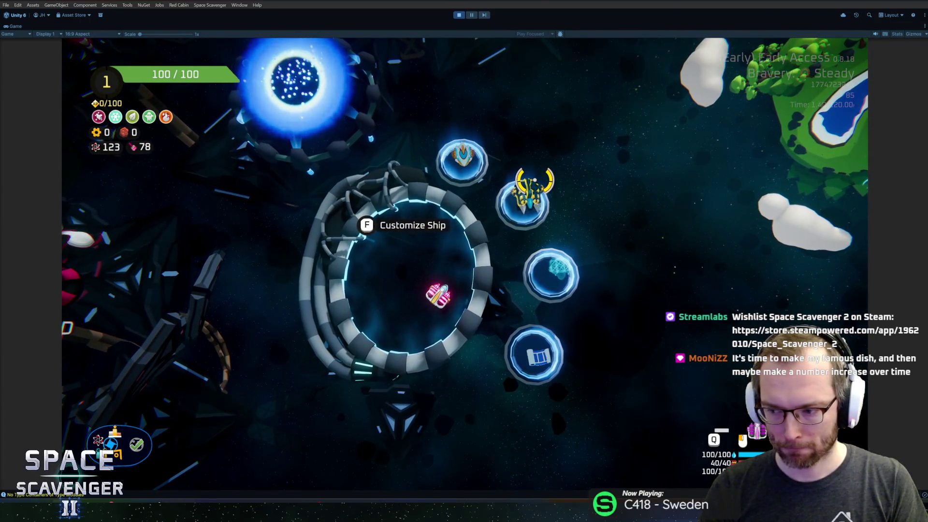
key(a)
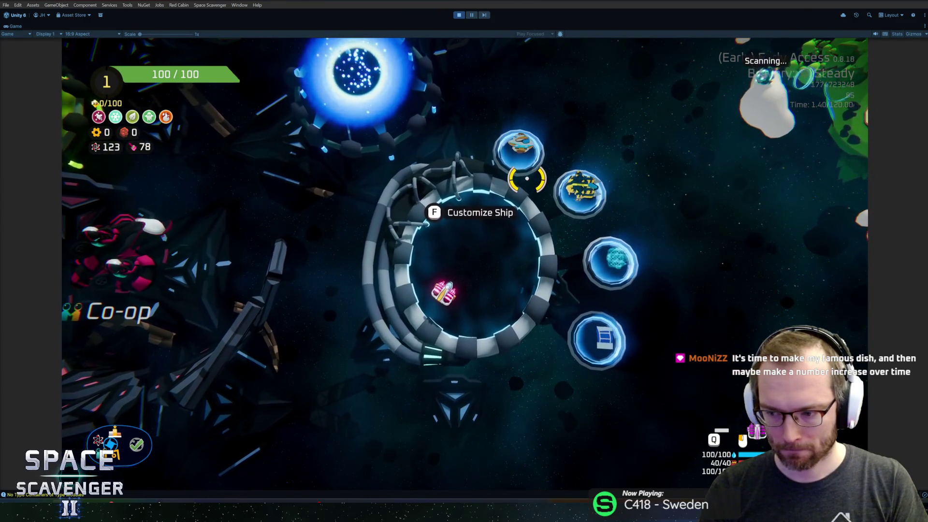
key(w)
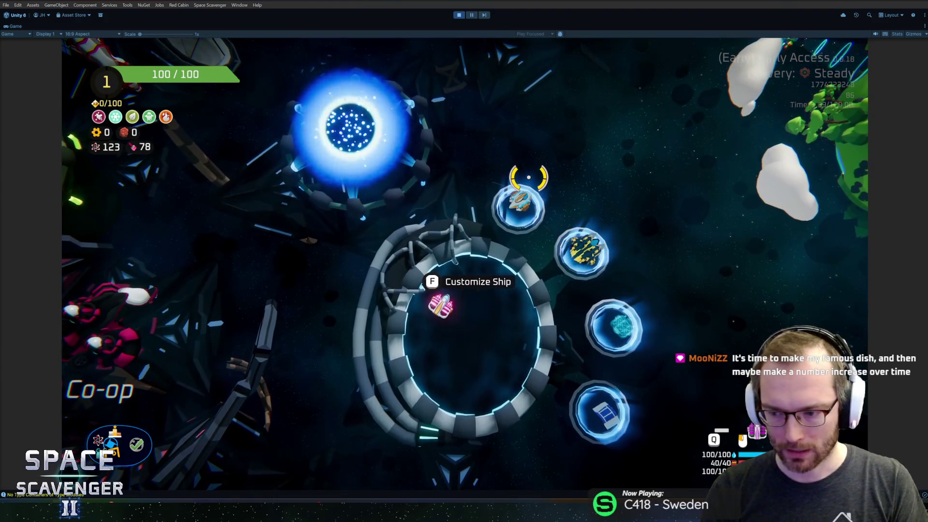
key(grave)
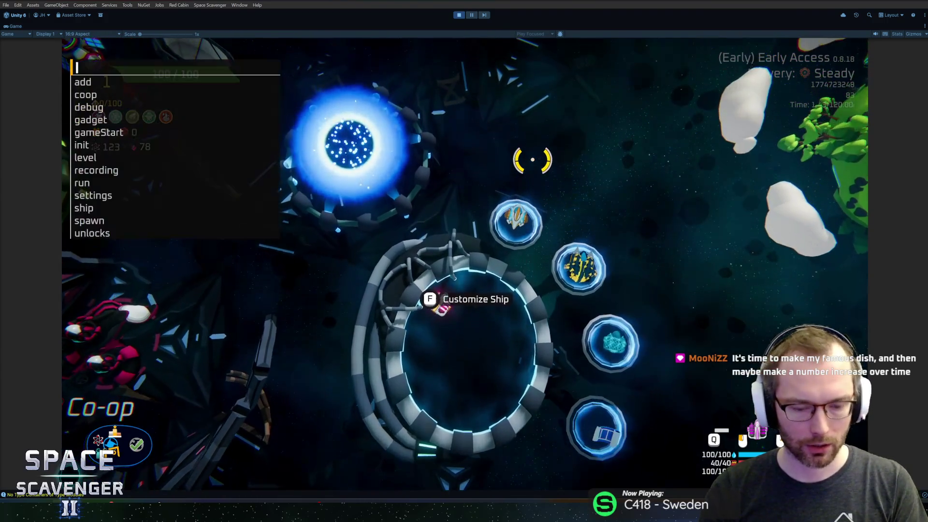
text(spawn repair)
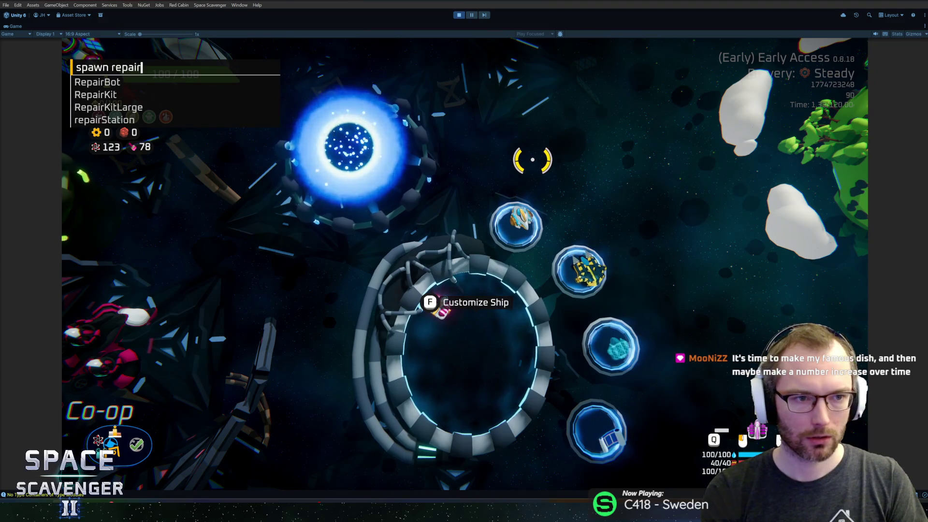
text(f)
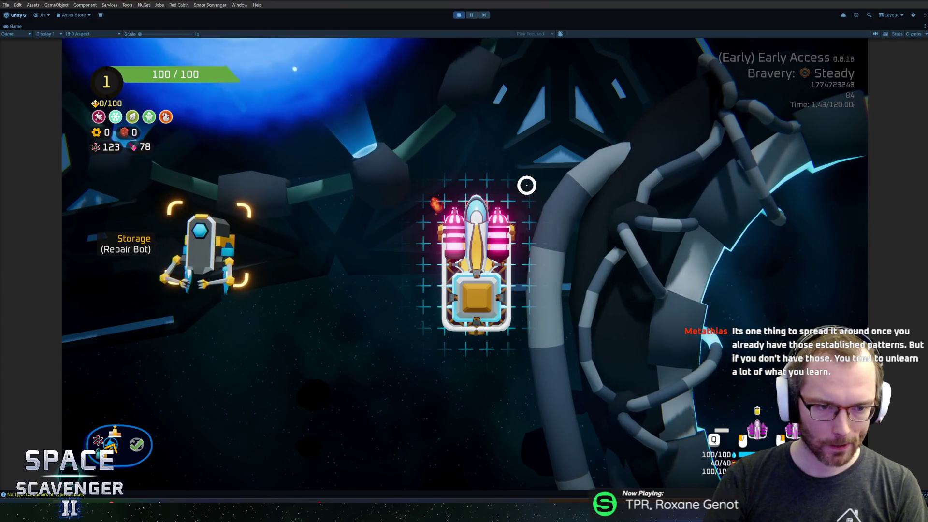
key(alt+Tab)
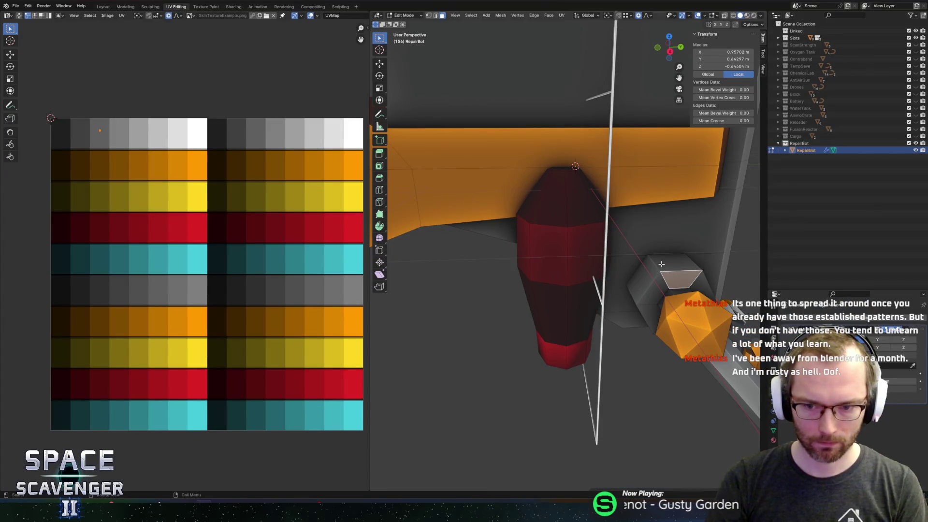
Step: Inspect the RepairBot mesh in X-ray, save it and check the running game
drag(654, 269, 563, 280)
key(alt+z)
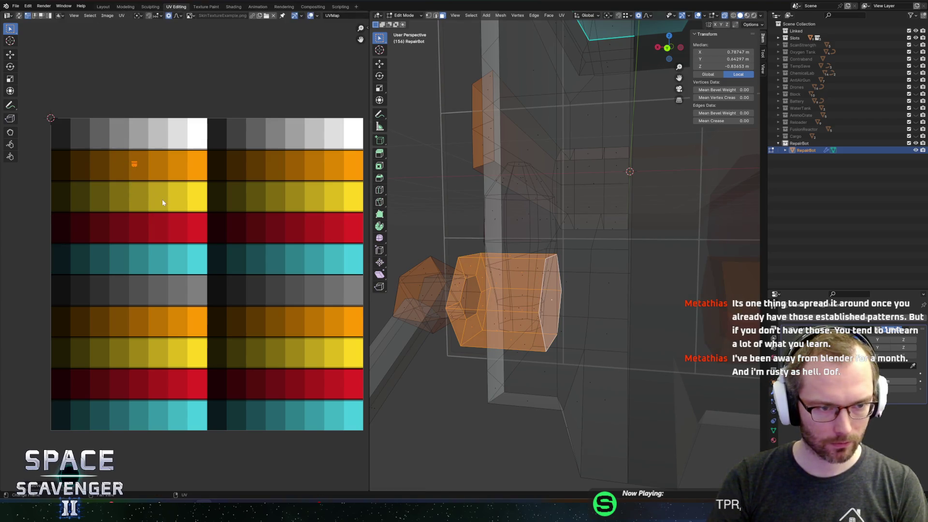
key(alt+z)
key(ctrl+shift+s)
key(Return)
key(alt+Tab)
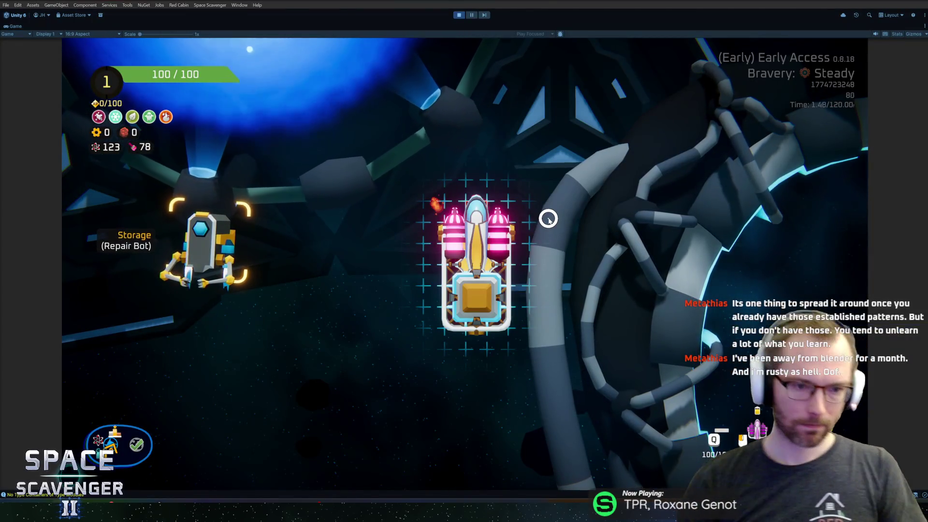
key(alt+Tab)
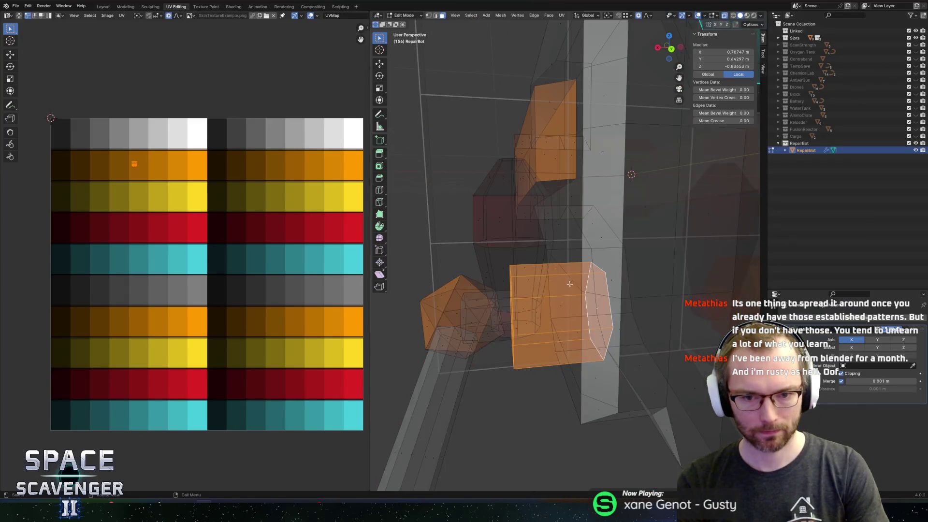
Step: Move a single face on the orange parts and export the model as Utilities.fbx
drag(570, 284, 577, 298)
click(584, 305)
key(alt+z)
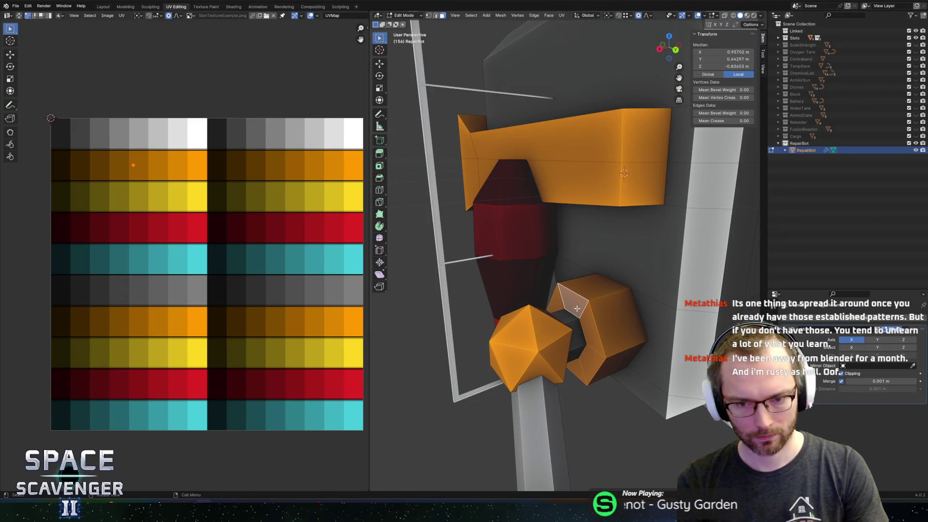
click(594, 307)
key(ctrl+shift+e)
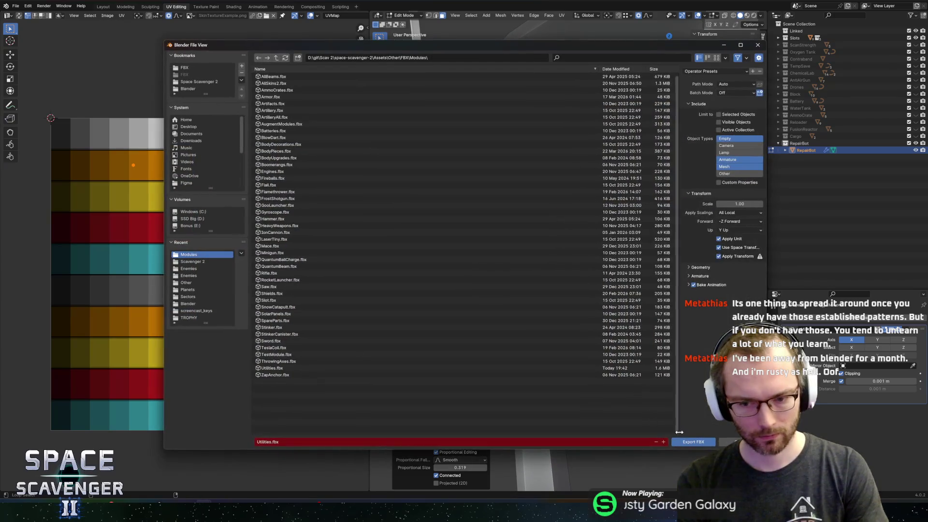
click(693, 441)
key(alt+Tab)
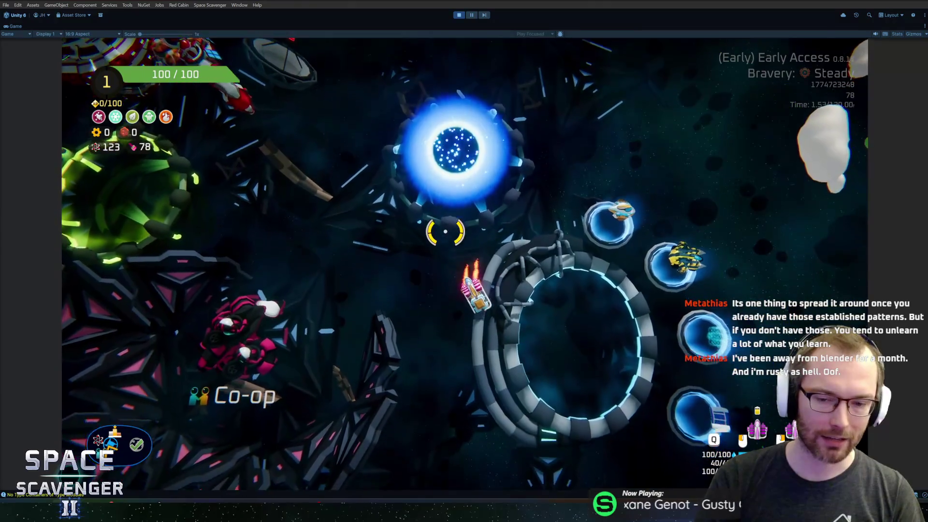
Step: Fly into the trial portal and launch a Steady-bravery run starting in Glacier
key(d)
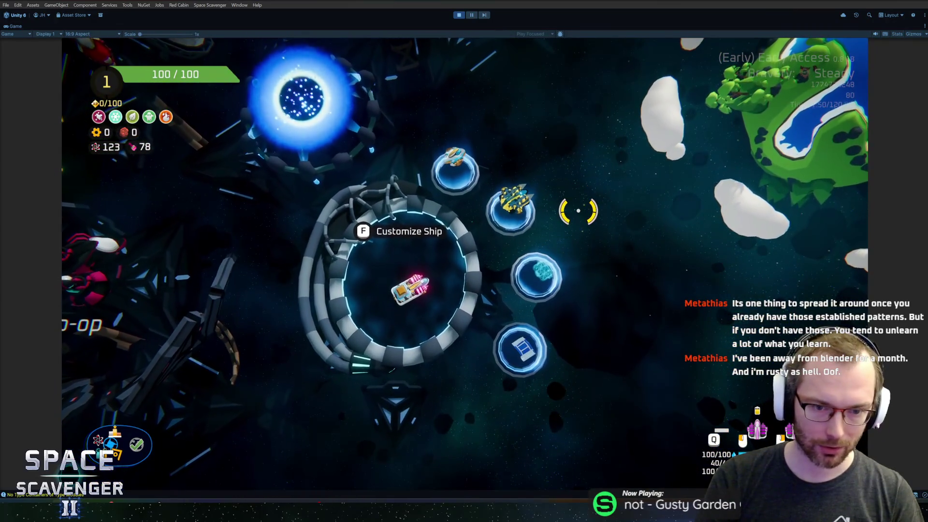
key(w)
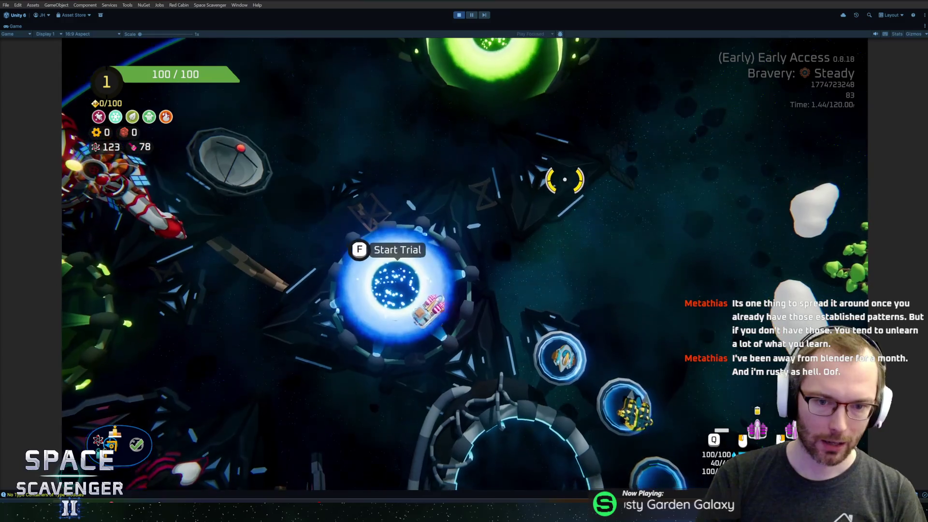
key(f)
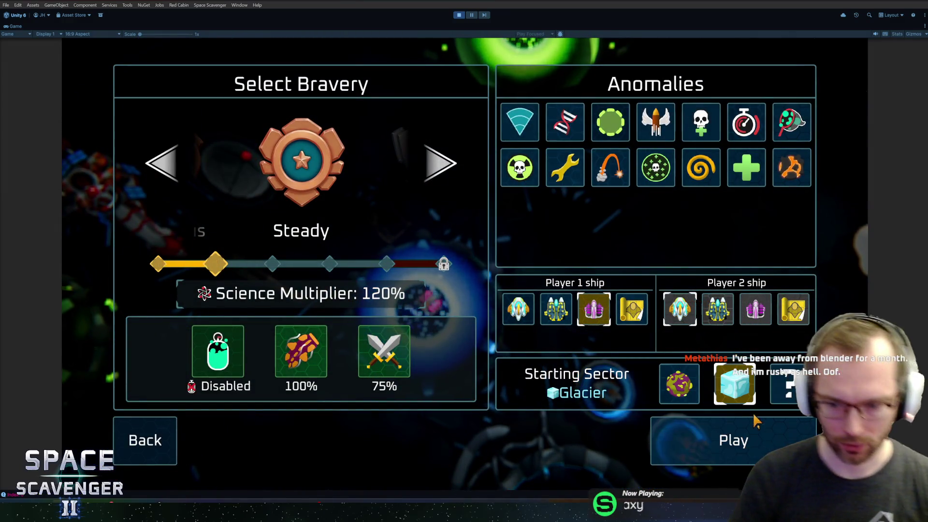
click(749, 435)
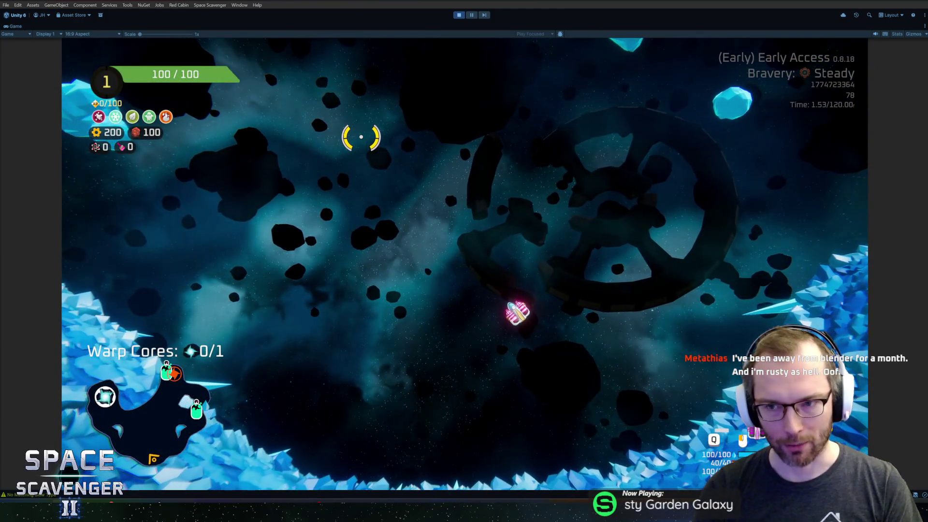
Step: Fly forward and shoot down the spiky enemies around the ship
key(w)
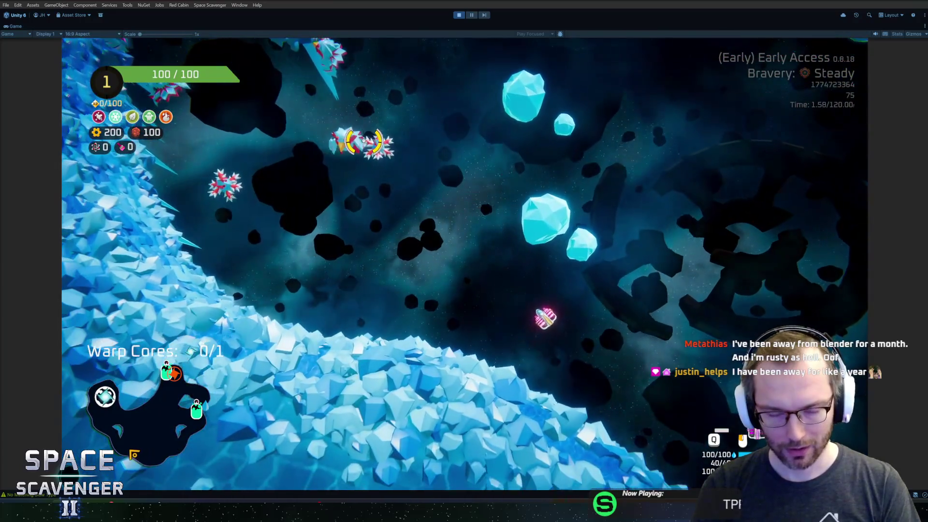
mouse_move(363, 141)
mouse_down()
mouse_move(361, 131)
mouse_move(341, 151)
mouse_move(314, 150)
mouse_up()
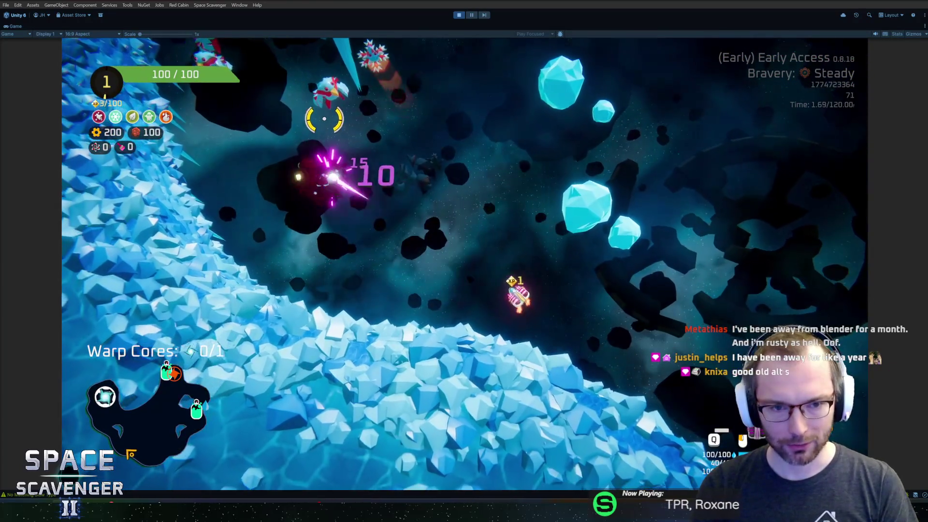
drag(324, 119, 386, 79)
mouse_move(554, 107)
mouse_down()
mouse_move(328, 117)
mouse_move(348, 145)
mouse_move(332, 131)
mouse_move(468, 83)
mouse_move(487, 124)
mouse_move(232, 162)
mouse_move(290, 121)
mouse_move(472, 118)
mouse_move(484, 82)
mouse_up()
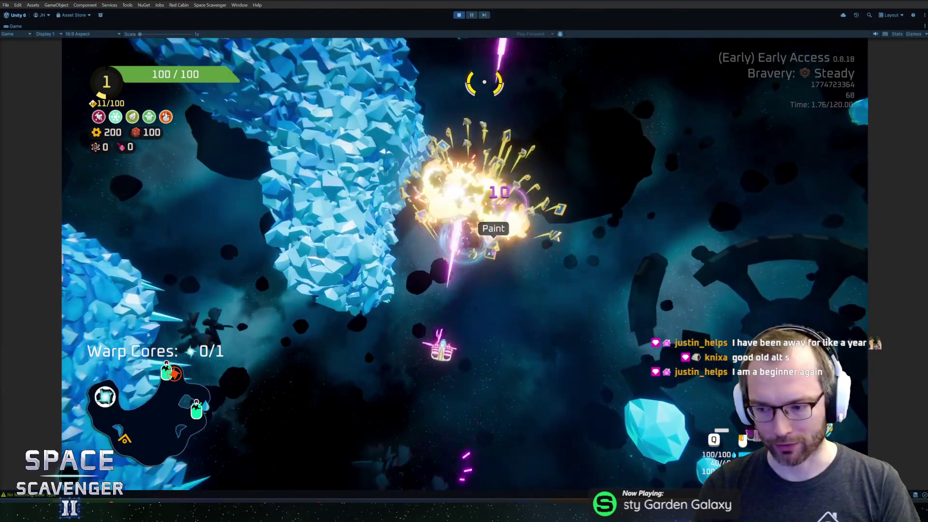
drag(540, 103, 535, 103)
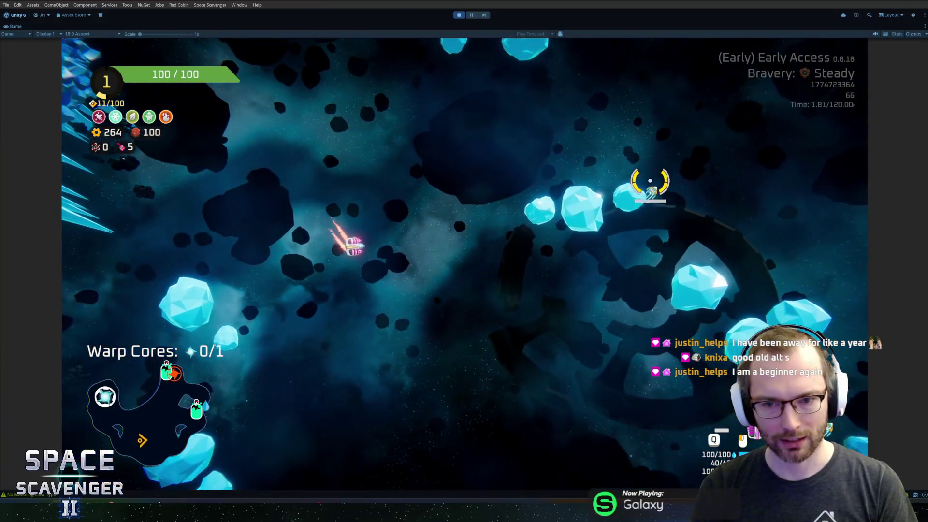
mouse_move(648, 193)
mouse_down()
mouse_move(604, 140)
mouse_move(566, 158)
mouse_up()
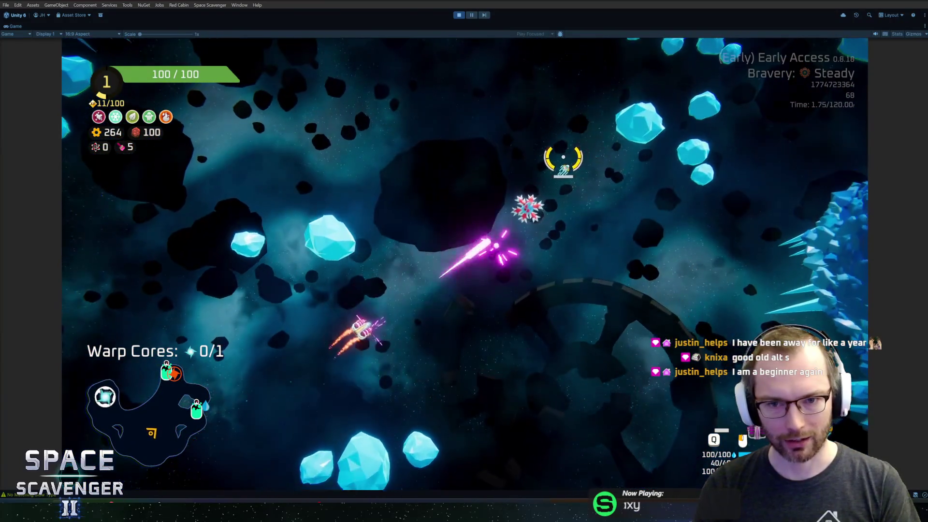
mouse_move(515, 172)
mouse_down()
mouse_move(605, 300)
mouse_move(545, 292)
mouse_move(630, 213)
mouse_move(606, 155)
mouse_move(460, 87)
mouse_move(466, 98)
mouse_move(515, 95)
mouse_move(543, 66)
mouse_move(623, 68)
mouse_move(638, 151)
mouse_move(551, 78)
mouse_move(549, 104)
mouse_move(518, 107)
mouse_move(556, 33)
mouse_move(595, 134)
mouse_move(453, 101)
mouse_up()
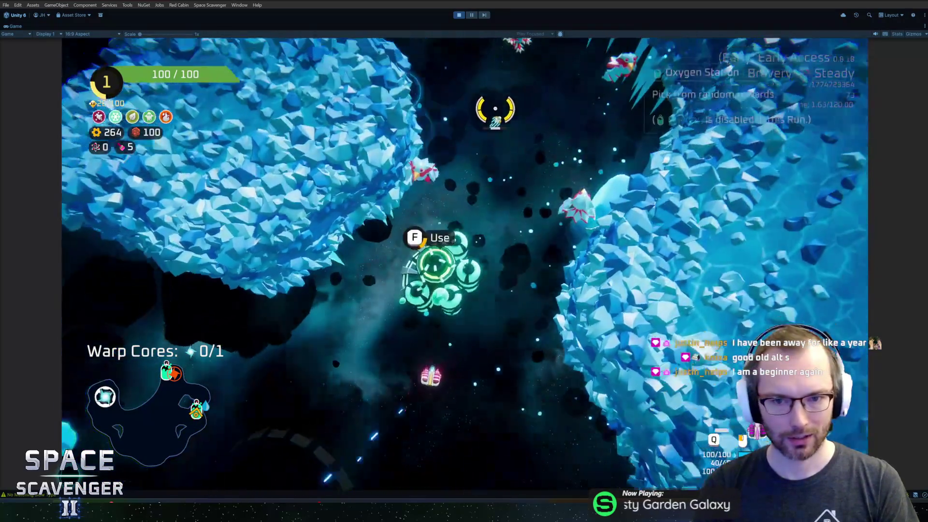
Step: Claim the Oxygen Station's 145 scrap reward and fly through the asteroids toward the Storage module
key(e)
click(418, 410)
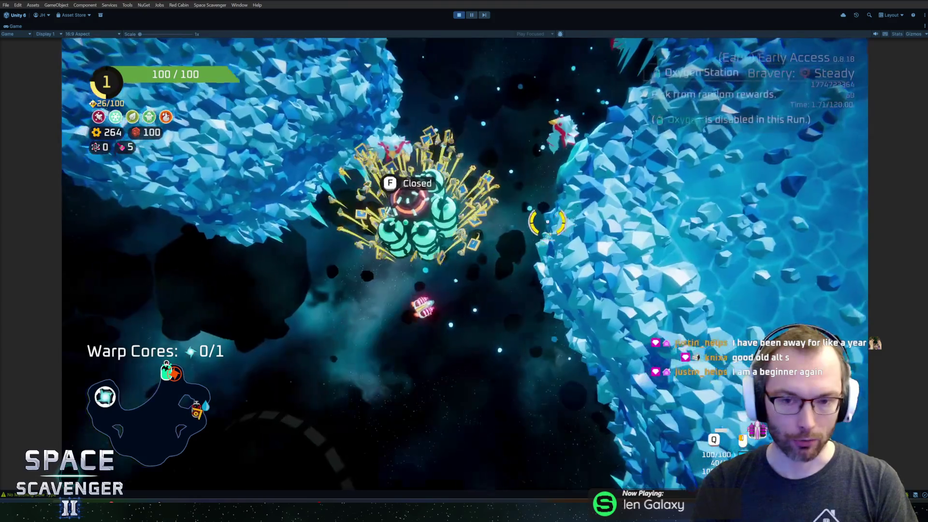
key(w)
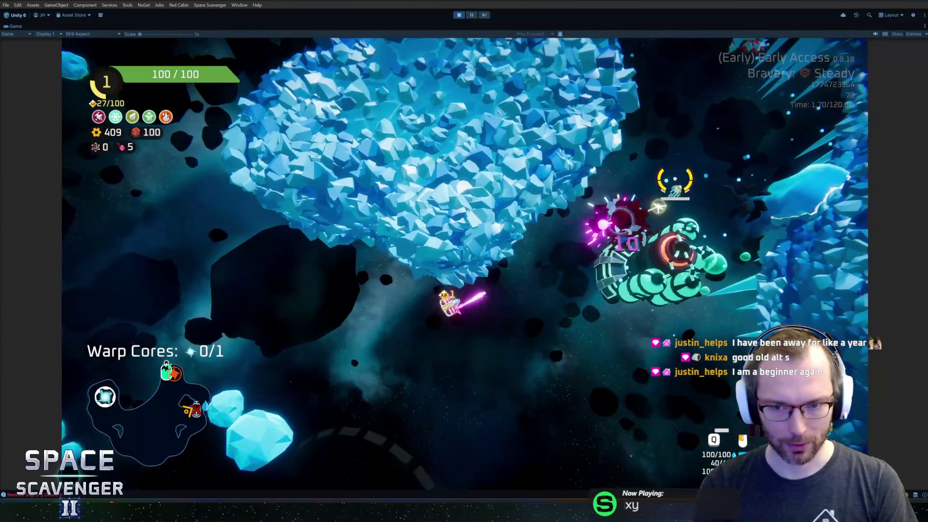
key(s)
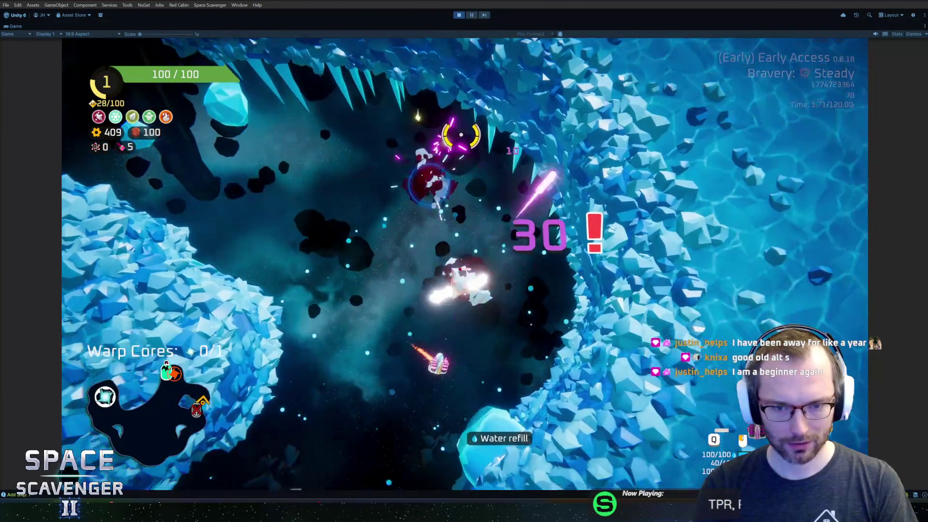
key(s)
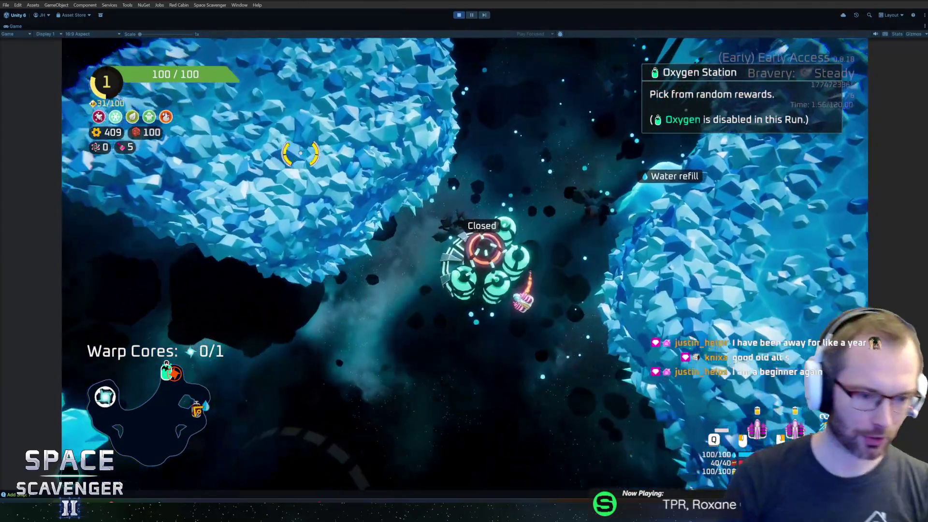
key(a)
key(a)
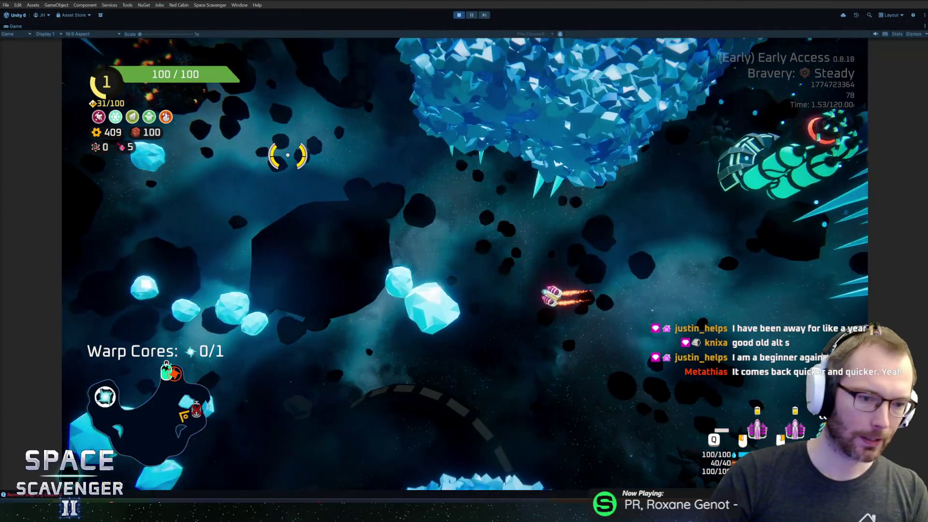
key(d)
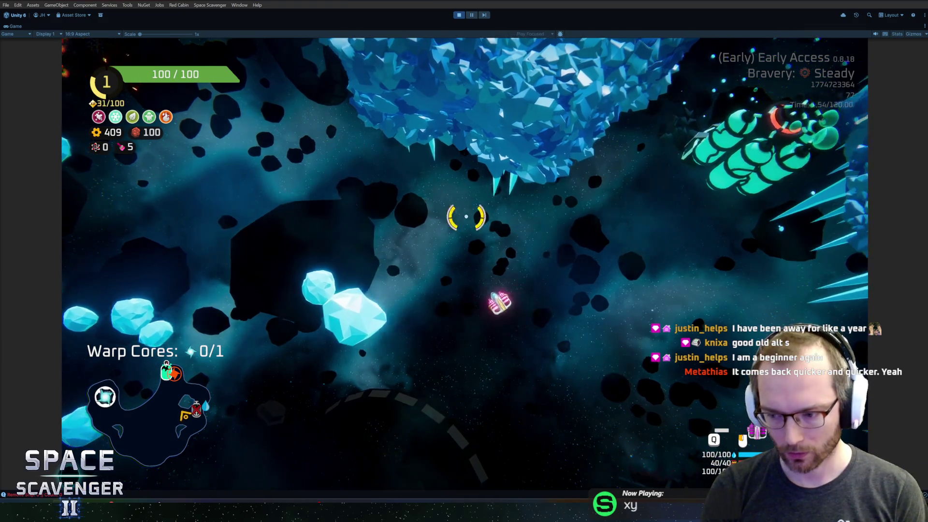
key(s)
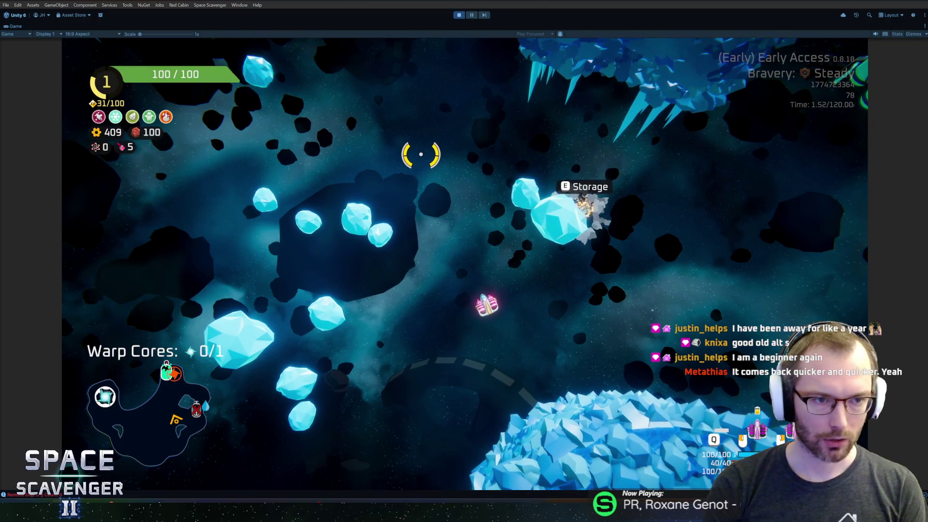
Step: Pick up the Storage module and inspect its Spare Parts in the ship-building grid
key(e)
click(468, 156)
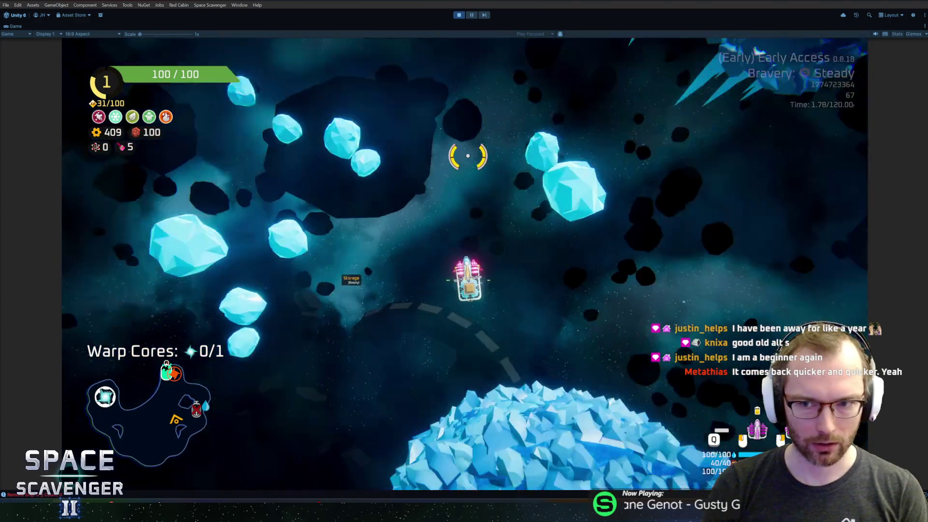
key(w)
mouse_move(435, 180)
mouse_down()
mouse_move(397, 196)
mouse_move(369, 193)
mouse_move(384, 104)
mouse_move(321, 141)
mouse_move(346, 129)
mouse_move(551, 124)
mouse_move(419, 75)
mouse_move(501, 79)
mouse_move(460, 96)
mouse_up()
key(q)
mouse_move(193, 241)
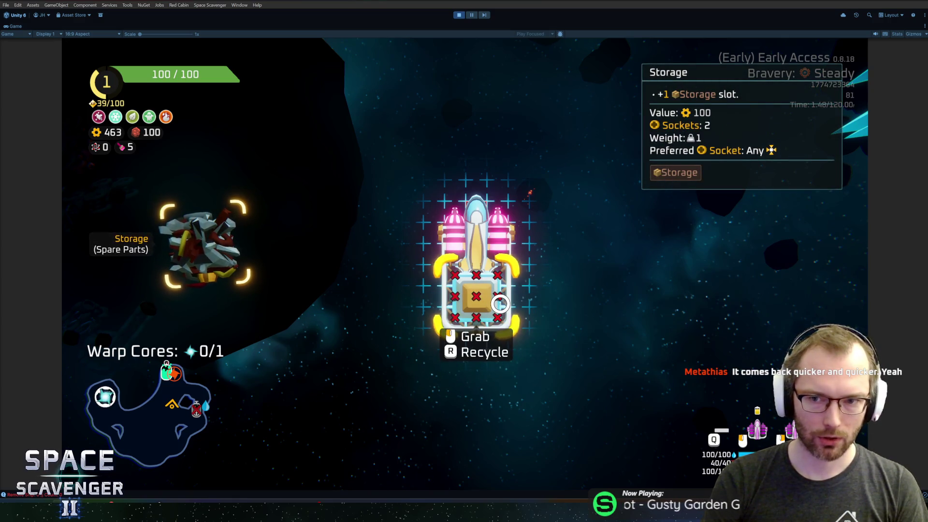
key(q)
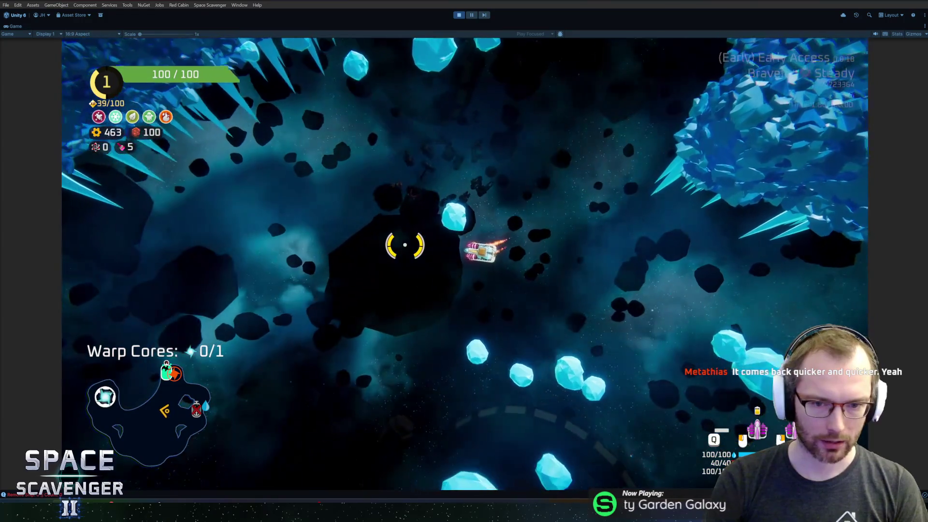
Step: Enter 'gp stMult s' in the console and attach the stored Body part to the ship
key(grave)
text(ga)
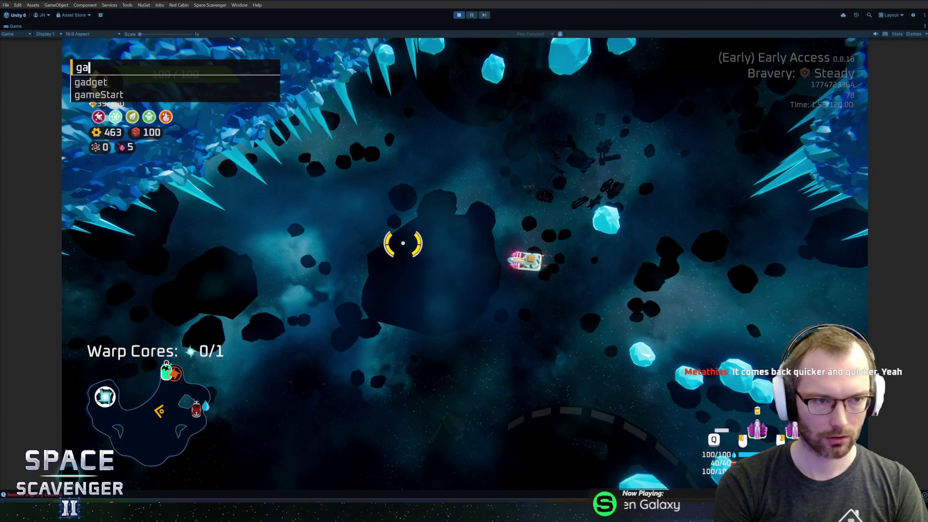
text(p st)
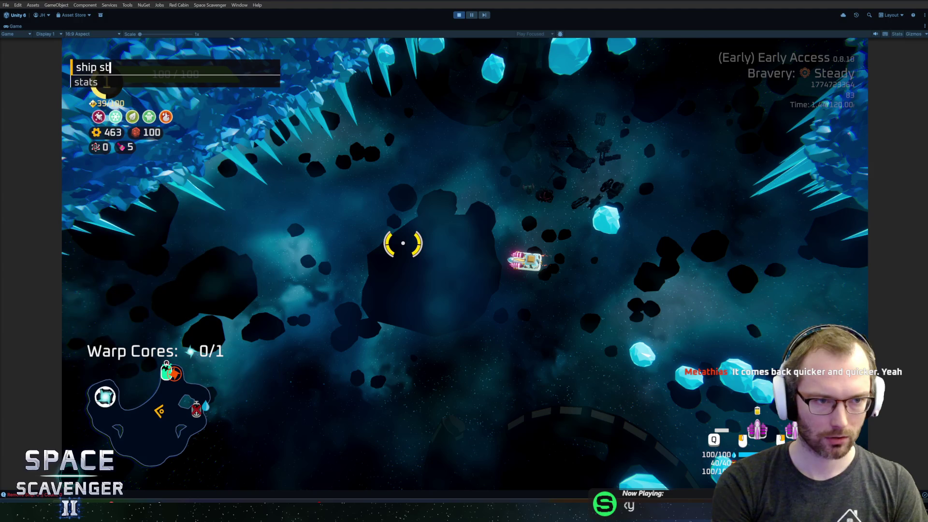
text(Mult s)
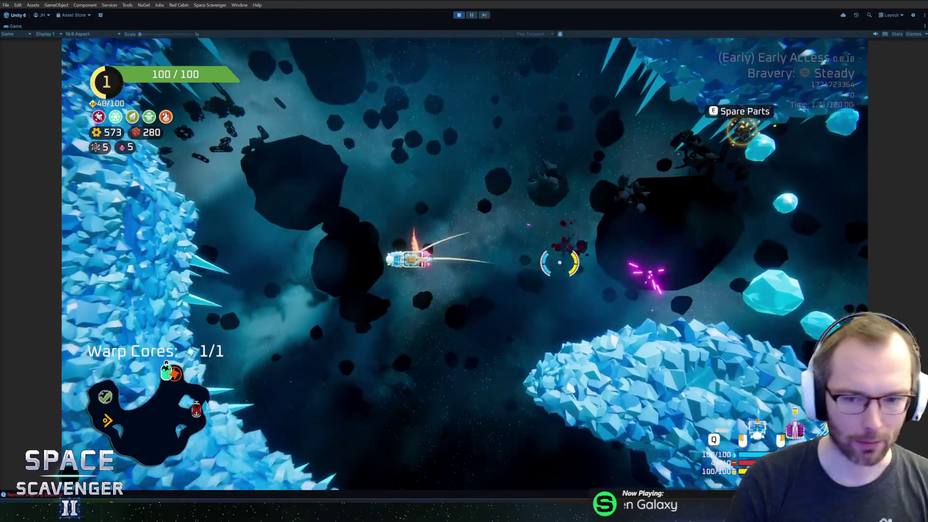
key(e)
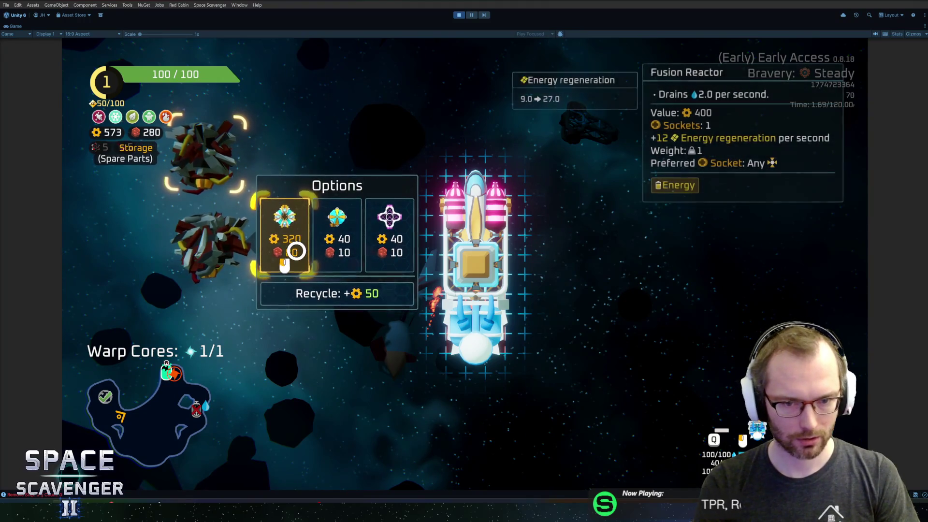
click(448, 283)
key(e)
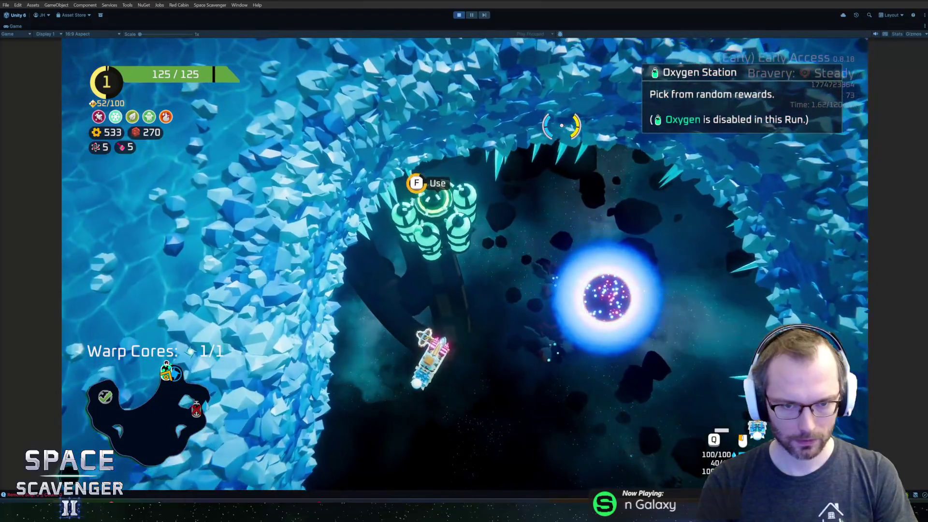
Step: Take the Oxygen Station's cross-shaped module reward and pause the game
key(f)
click(406, 414)
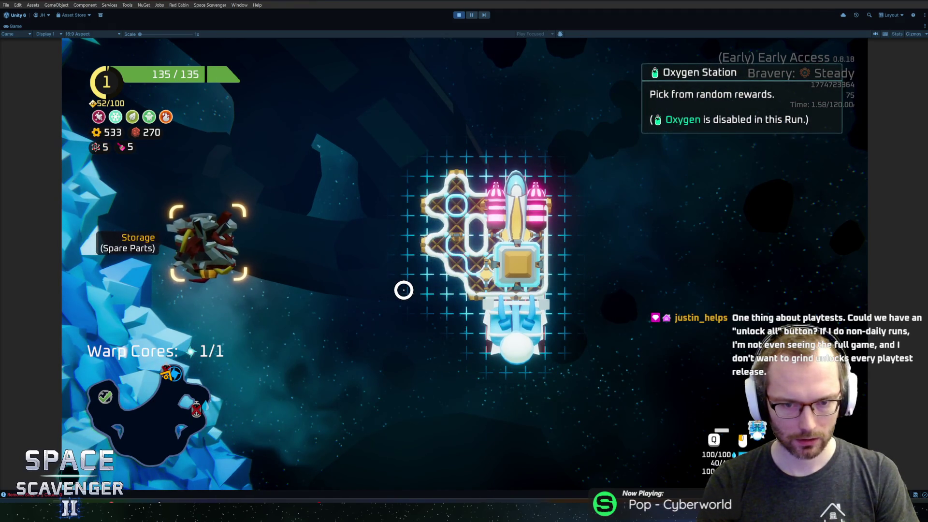
key(w)
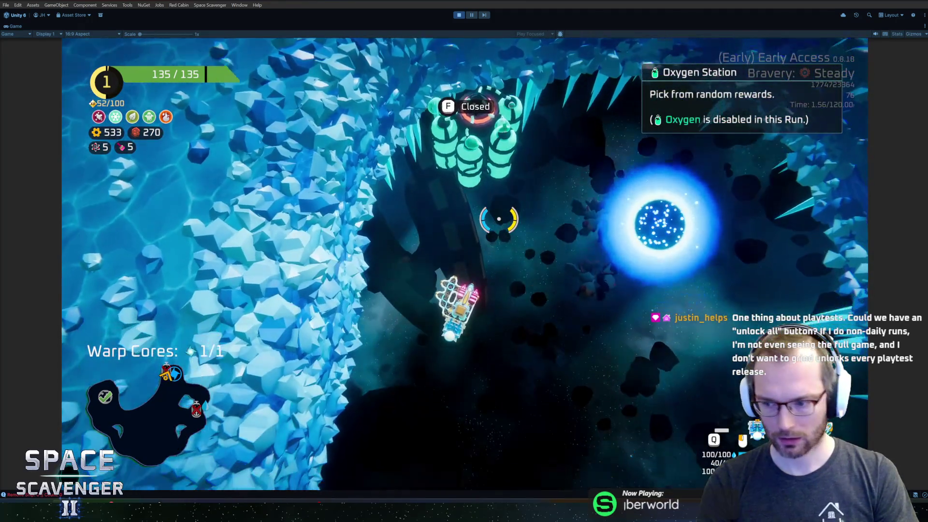
key(Escape)
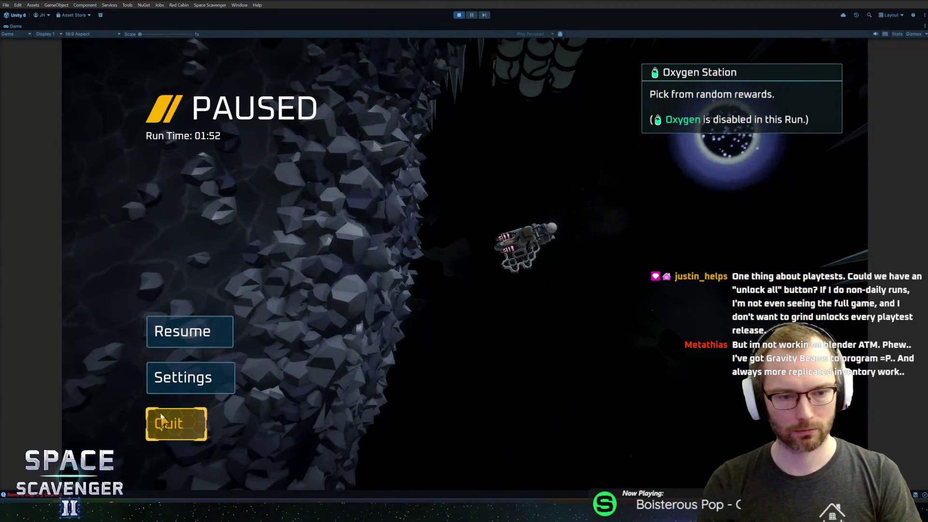
Step: Look through the System settings page for an unlock option, then resume the run
click(145, 377)
click(654, 89)
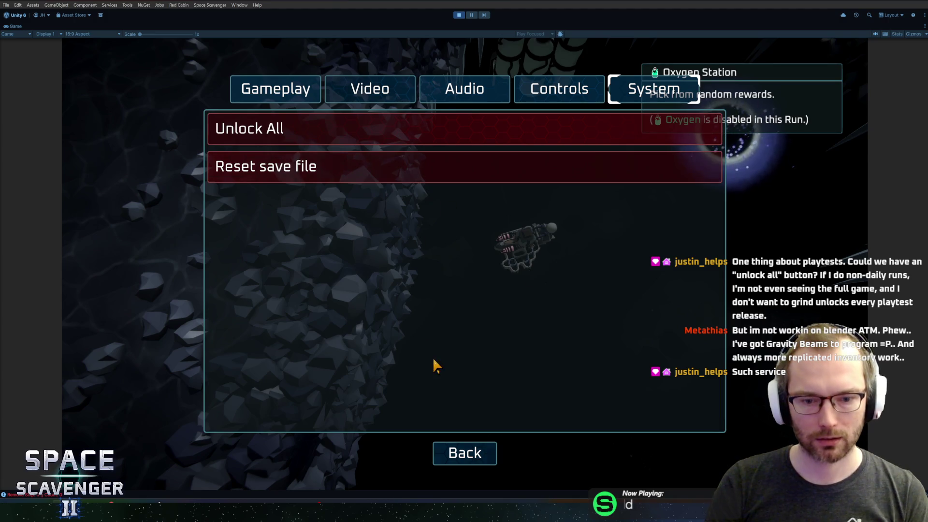
key(Escape)
key(Escape)
Step: Fly the ship into the warp portal, warp to the sector map, then exit Play mode
key(w)
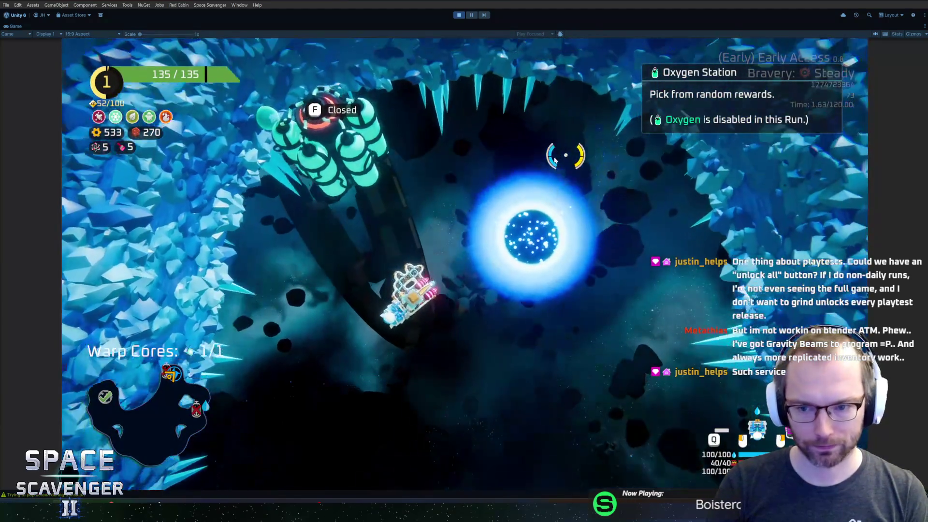
key(s)
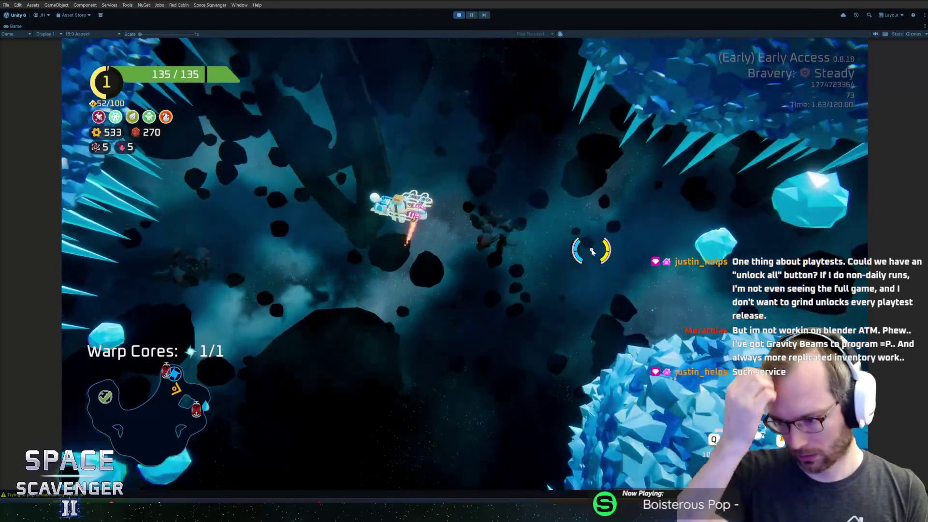
key(w)
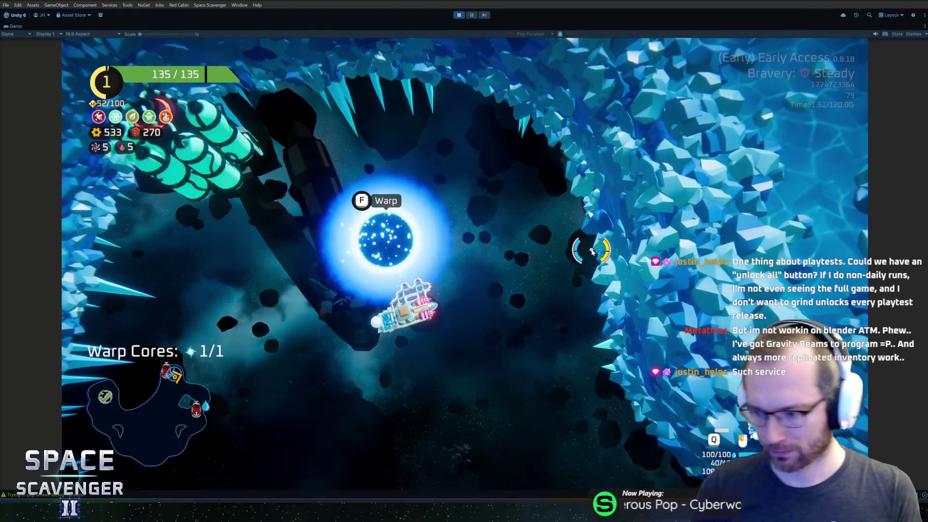
key(f)
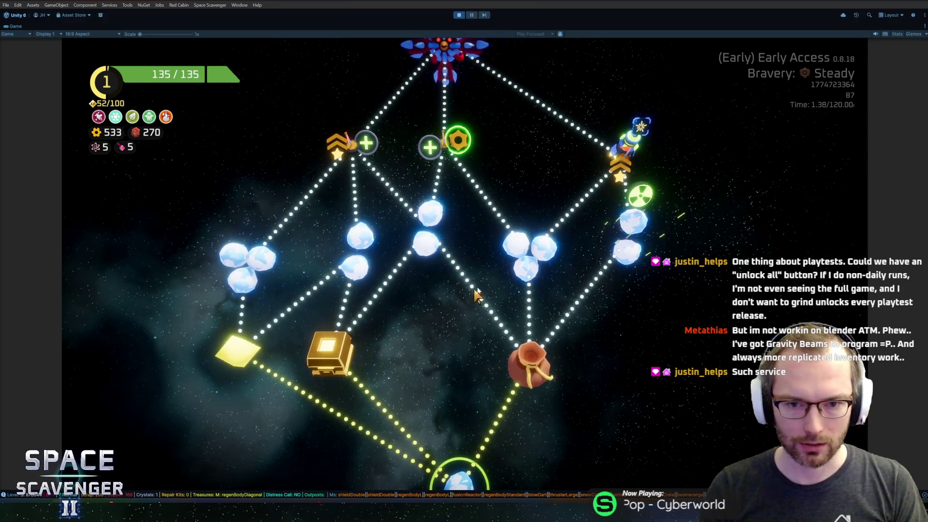
key(ctrl+p)
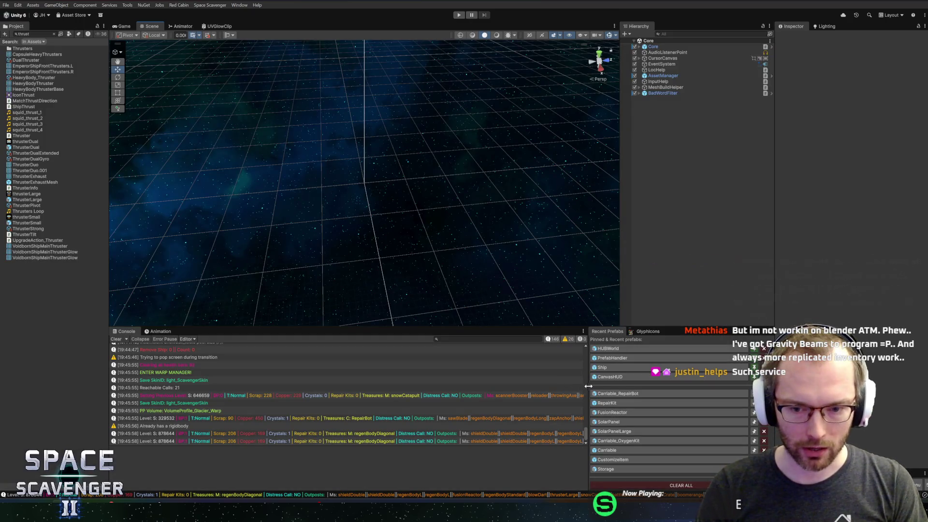
drag(588, 386, 601, 385)
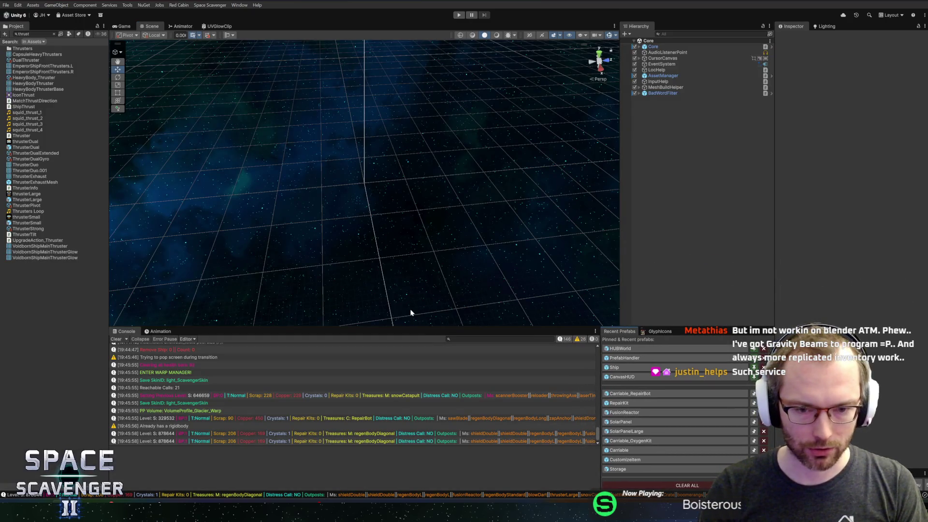
Step: Drag the splitters to make the Console taller and the Project panel wider
drag(400, 328, 400, 318)
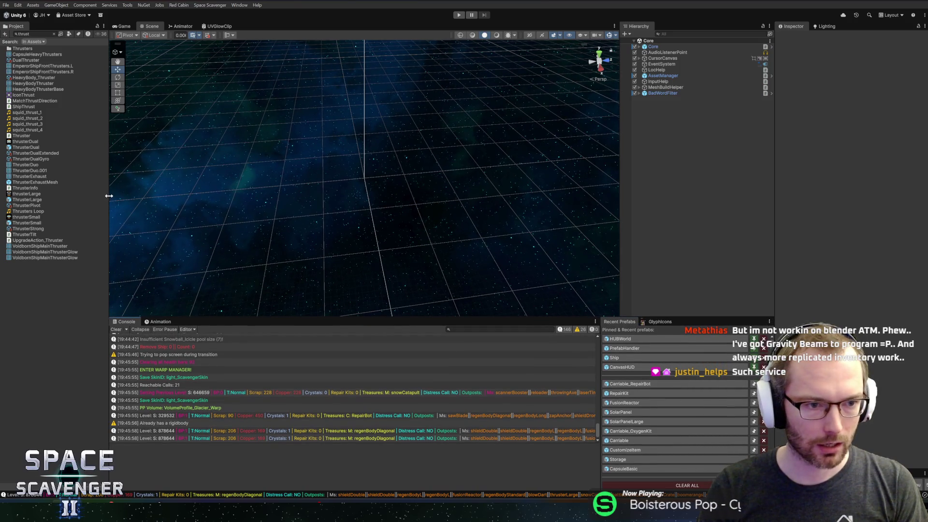
drag(111, 196, 118, 196)
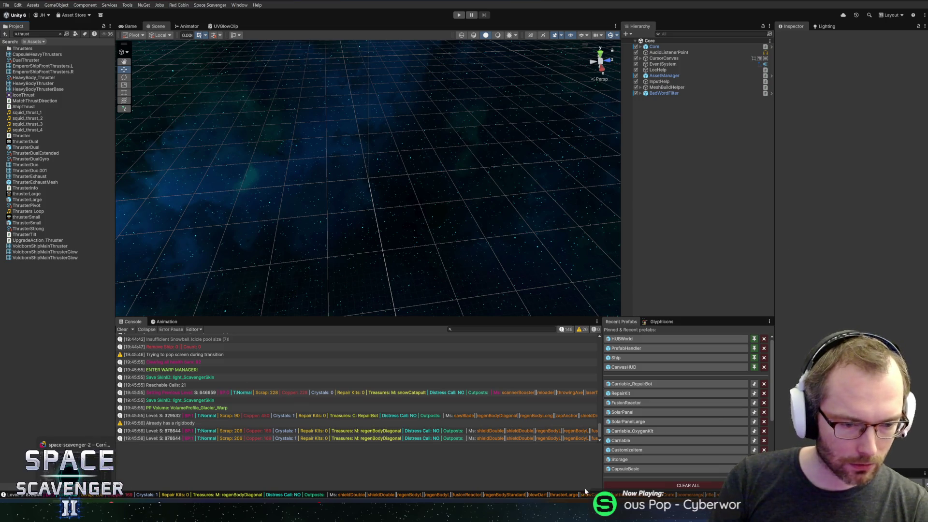
Step: Open the Carriable_RepairBot prefab and search 'repairbo' in the Localization Editor
click(653, 386)
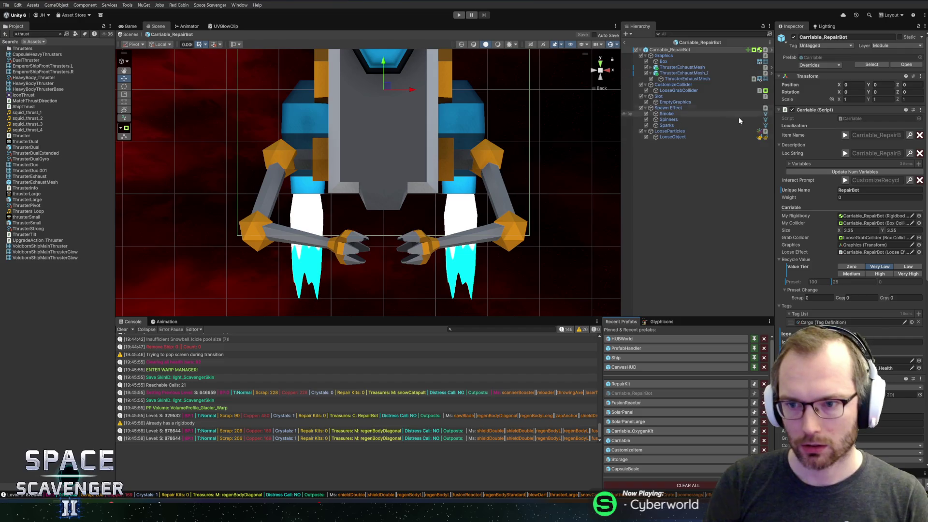
drag(774, 156, 705, 156)
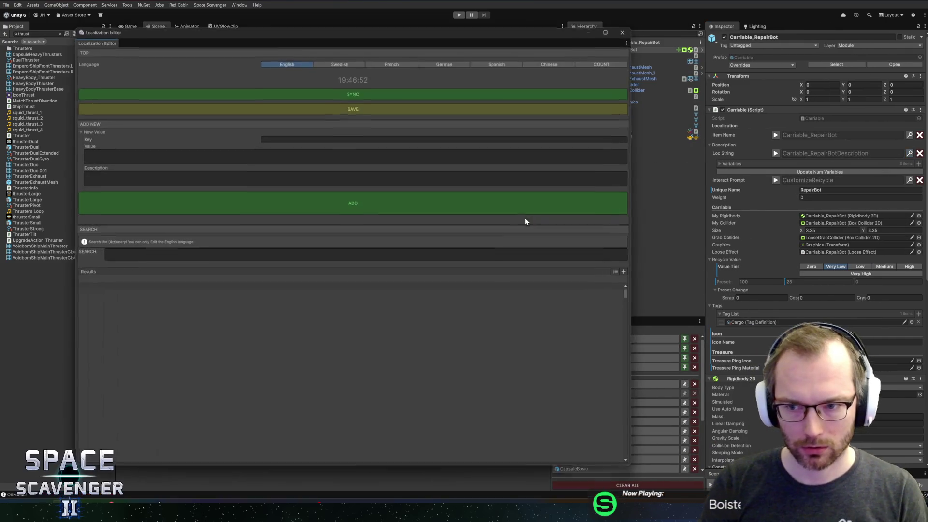
text(repairbo)
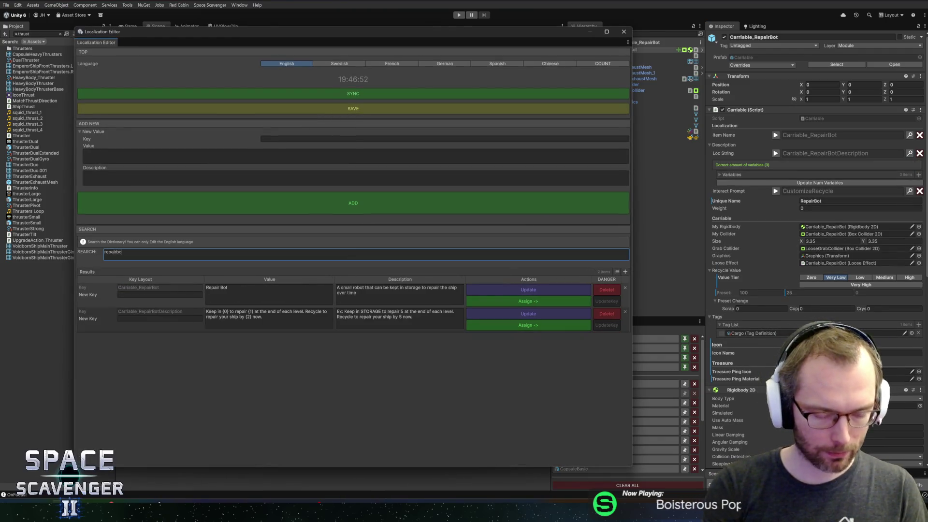
Step: Cut the RepairBot description down to its first sentence and update the entry
click(304, 325)
key(ctrl+shift+Left)
key(ctrl+shift+Left)
key(ctrl+shift+Left)
key(ctrl+shift+Left)
key(ctrl+shift+Left)
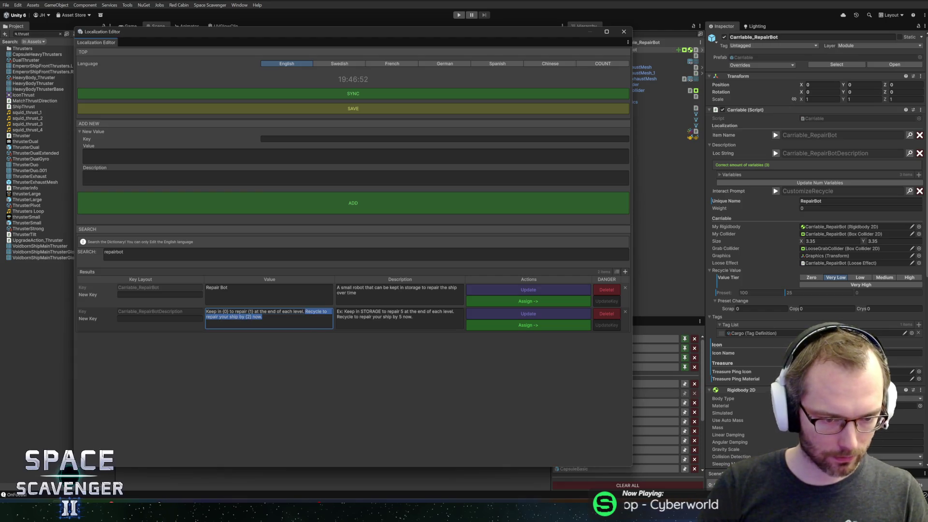
key(ctrl+x)
key(Tab)
key(End)
key(ctrl+shift+Left)
key(ctrl+shift+Left)
key(ctrl+shift+Left)
key(BackSpace)
key(ctrl+shift+Left)
key(ctrl+shift+Left)
key(ctrl+shift+Left)
key(BackSpace)
click(510, 313)
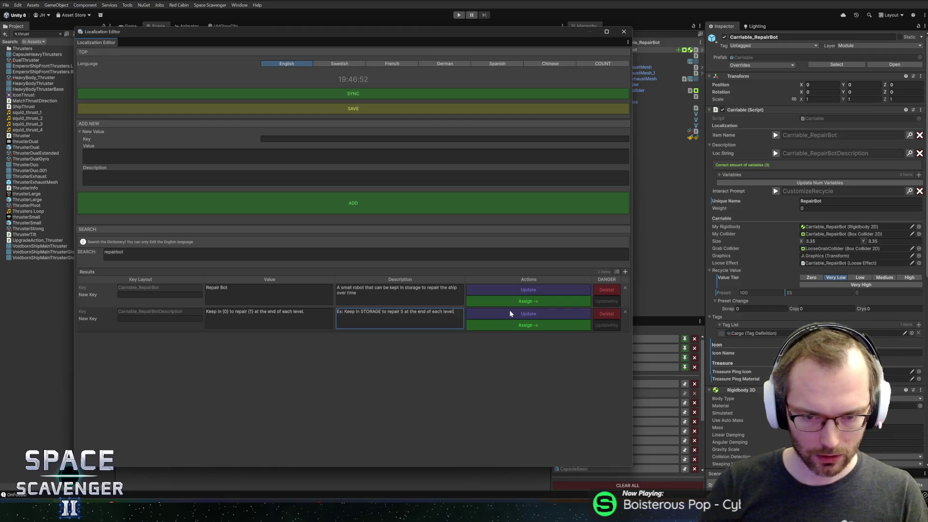
click(624, 32)
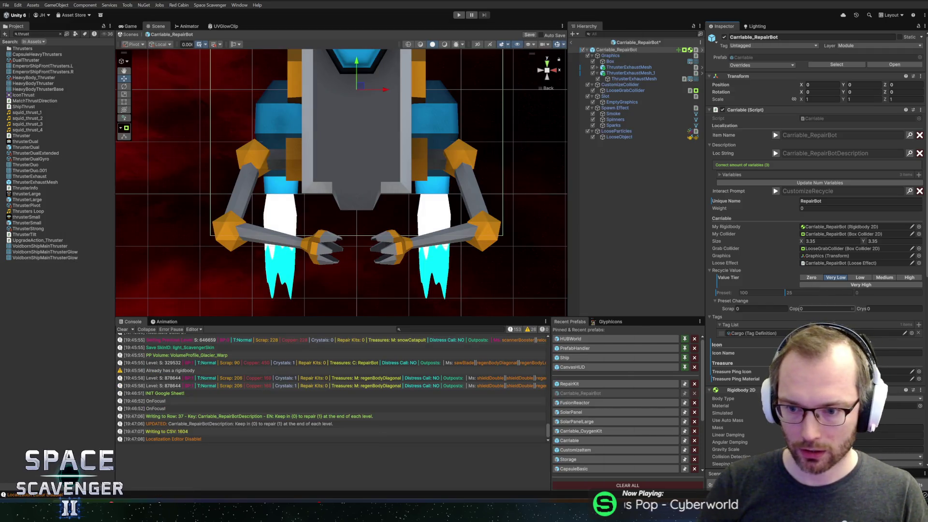
Step: Remove the description's third Stat Source variable and exit Prefab Mode to the main scene
click(730, 174)
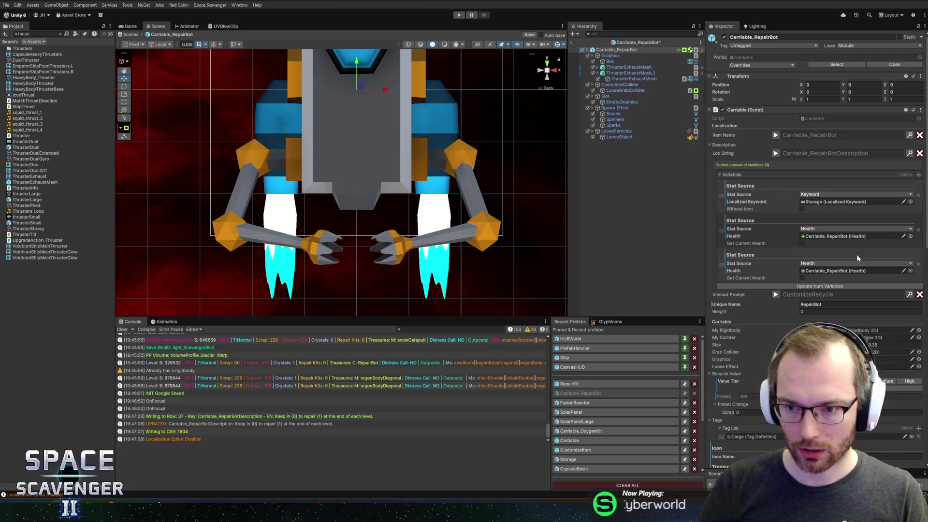
click(804, 286)
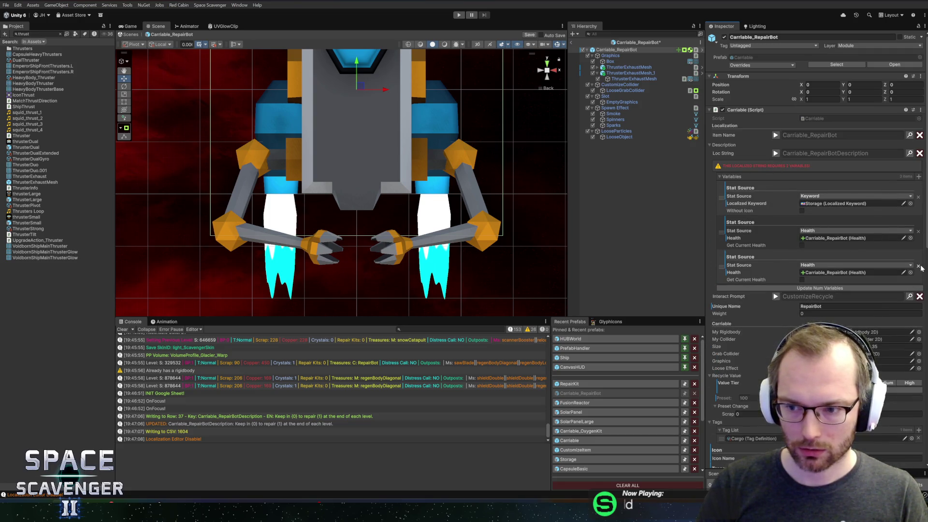
click(727, 145)
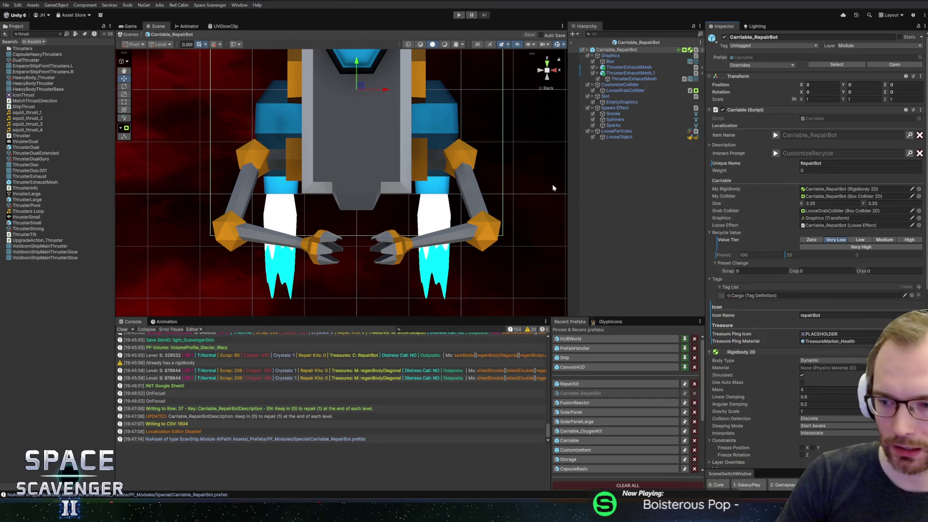
scroll(891, 300, down, 10)
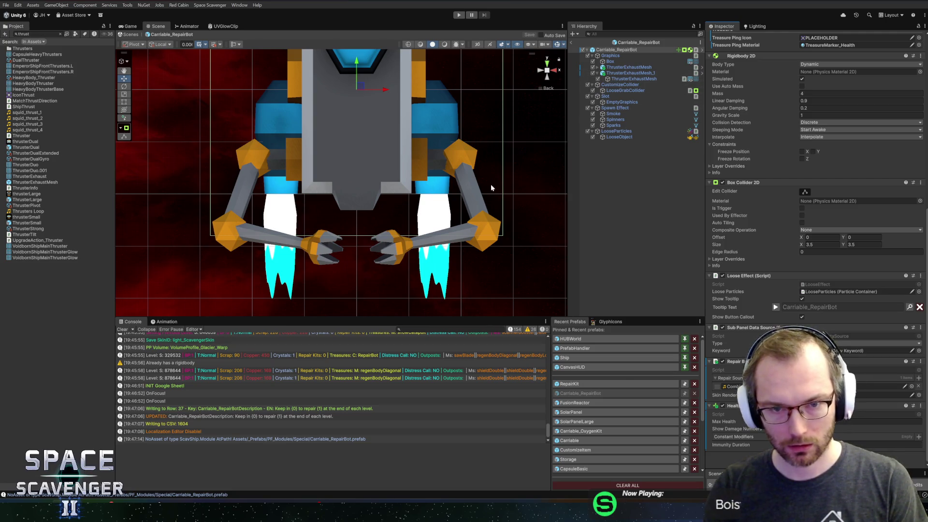
scroll(435, 117, down, 3)
scroll(381, 144, up, 2)
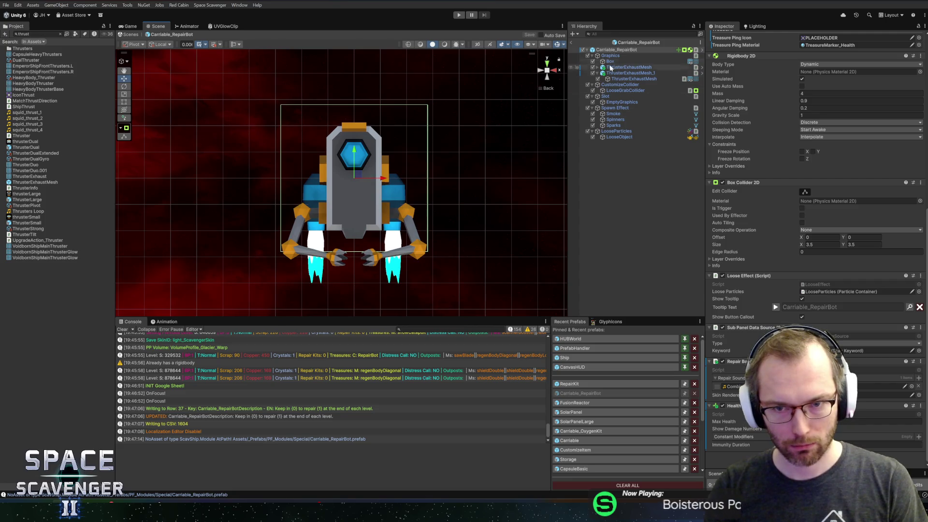
click(573, 43)
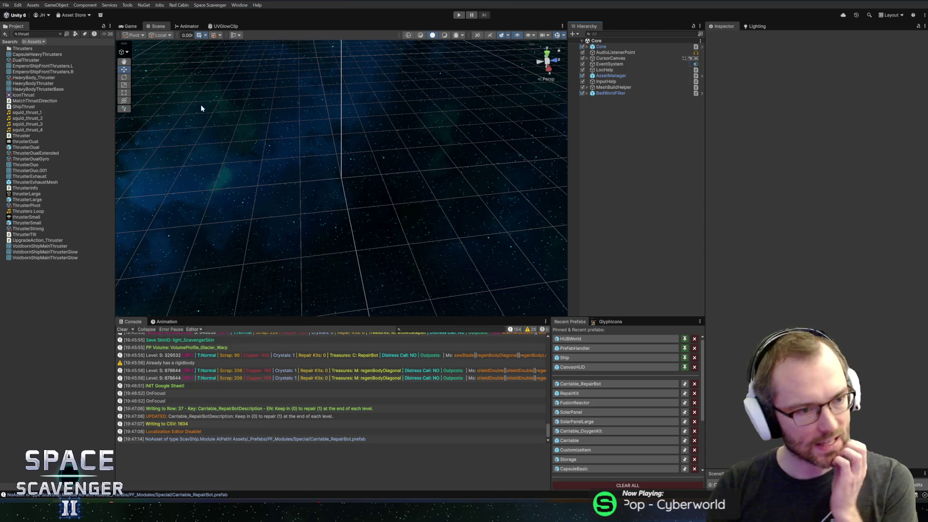
Step: Clear the Project search, widen the panel, and collapse the Capsules, BodyPieces and Active folders
click(60, 34)
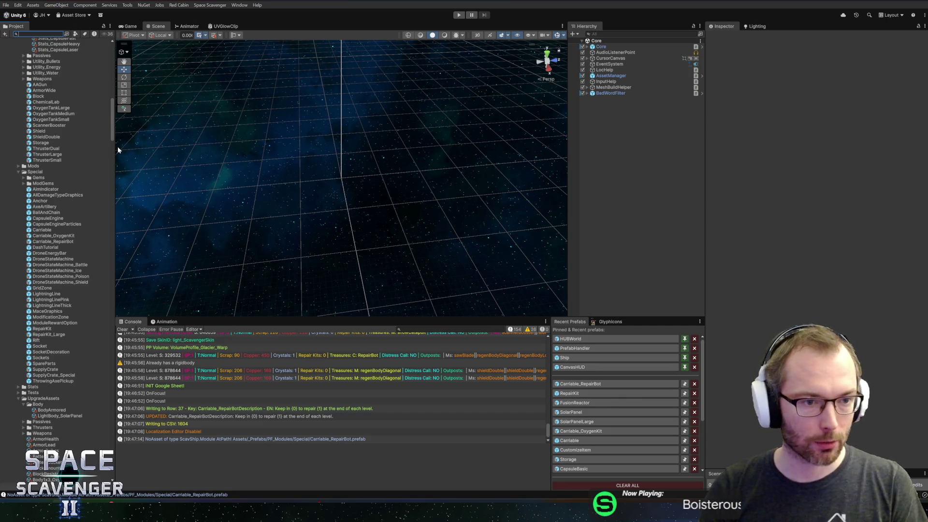
drag(115, 149, 128, 148)
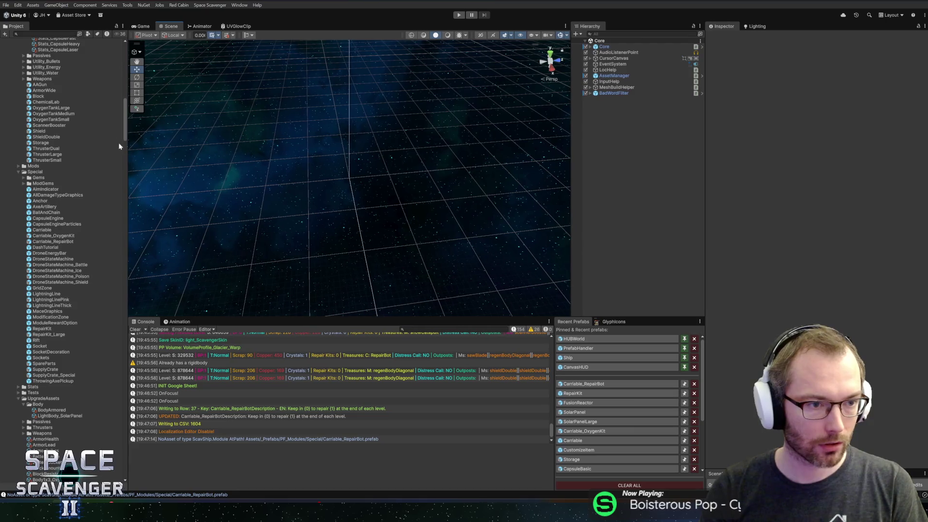
scroll(87, 129, up, 10)
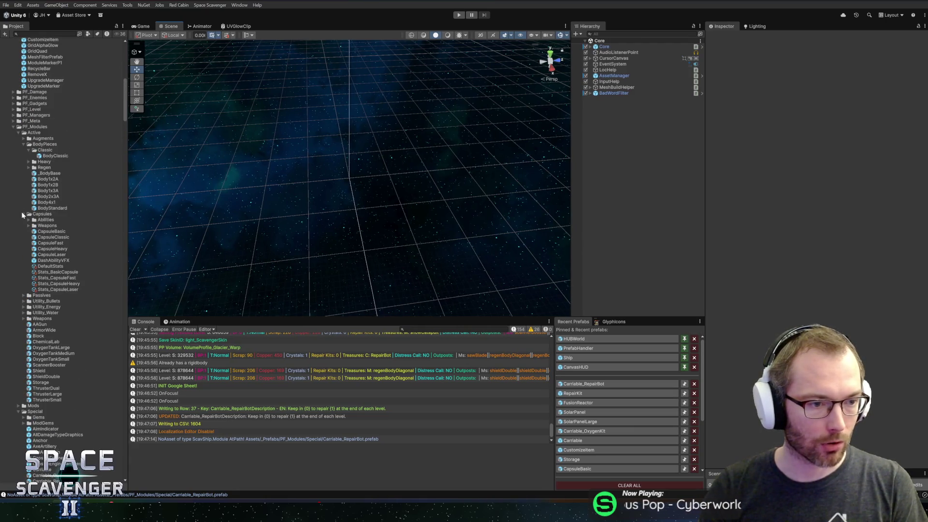
click(23, 215)
click(24, 145)
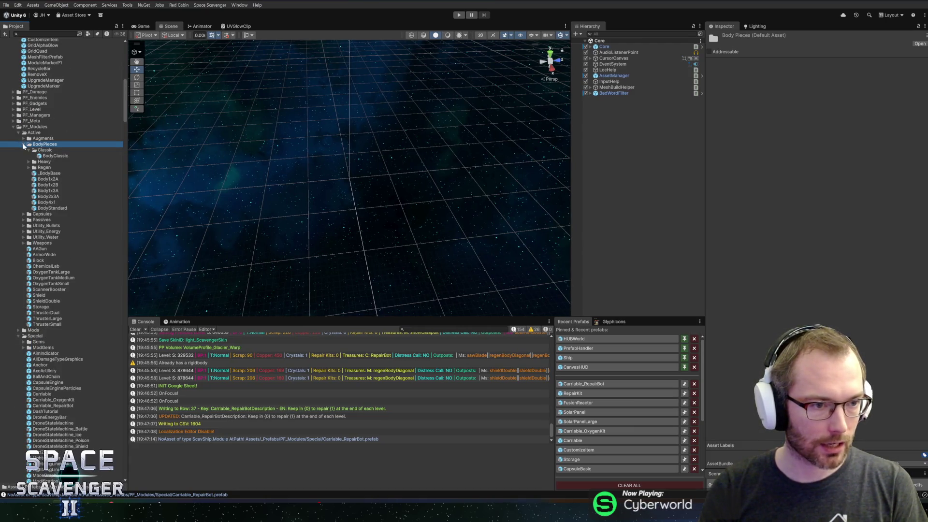
click(23, 144)
click(19, 132)
Step: Collapse the PF_Modules, PF_Planets, PF_Tags, PF_UI, HealthBars and PF_VFX folders
click(13, 127)
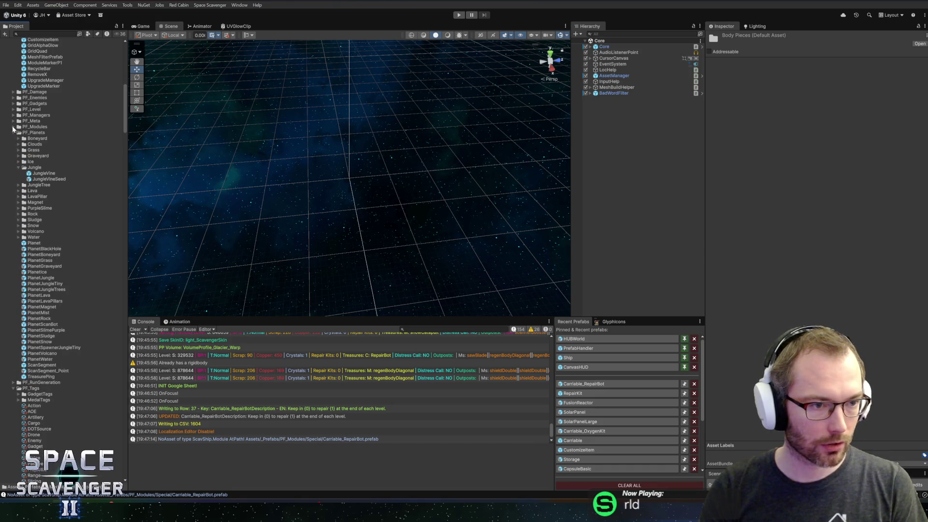
click(13, 132)
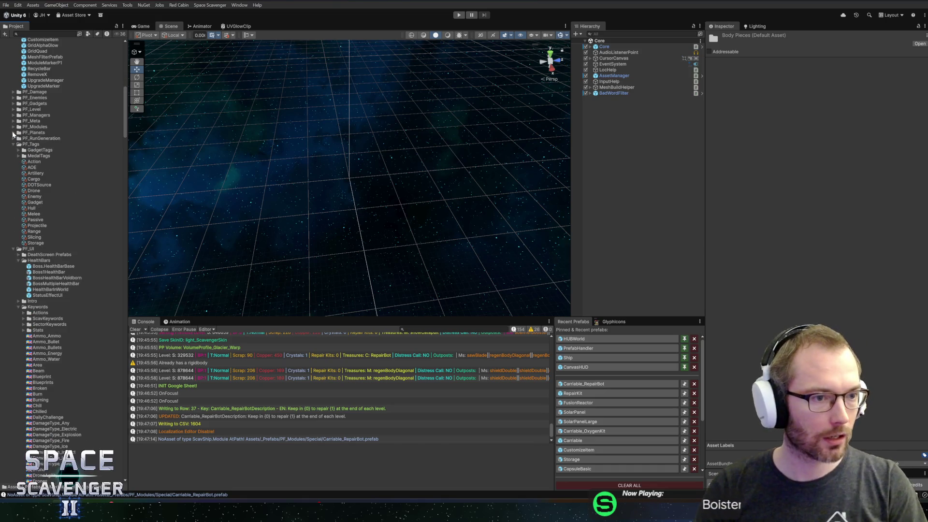
double_click(20, 144)
double_click(24, 151)
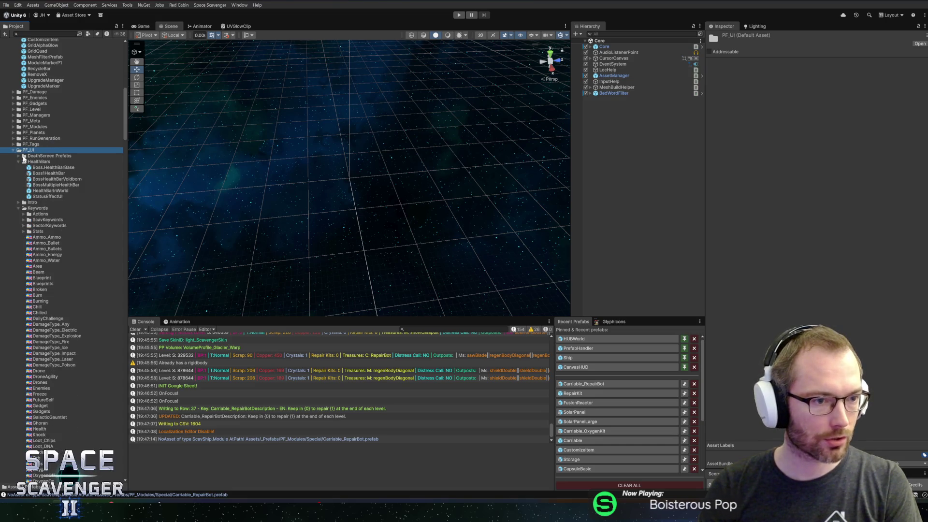
double_click(31, 156)
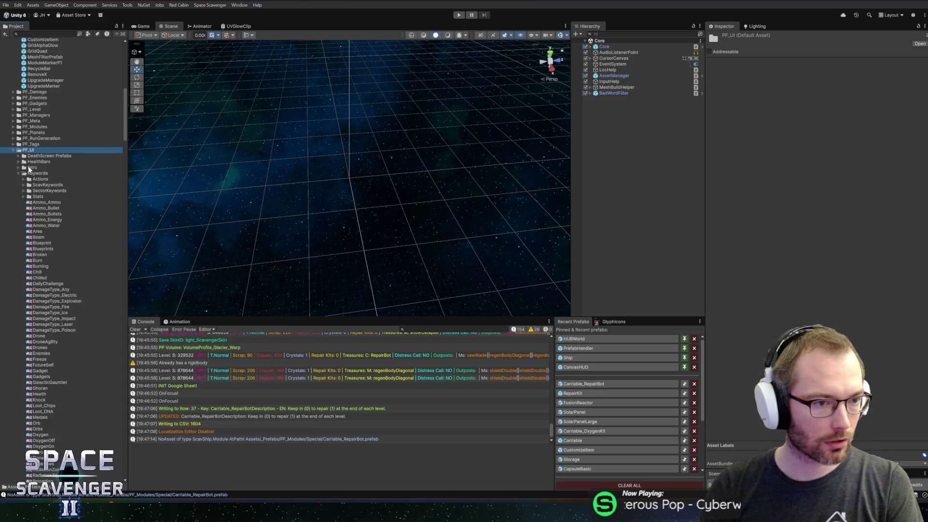
click(35, 153)
double_click(36, 156)
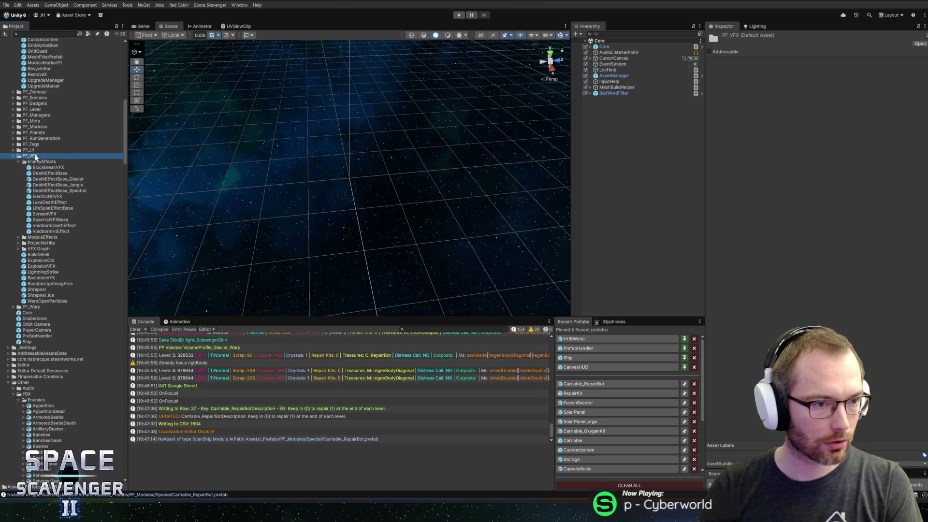
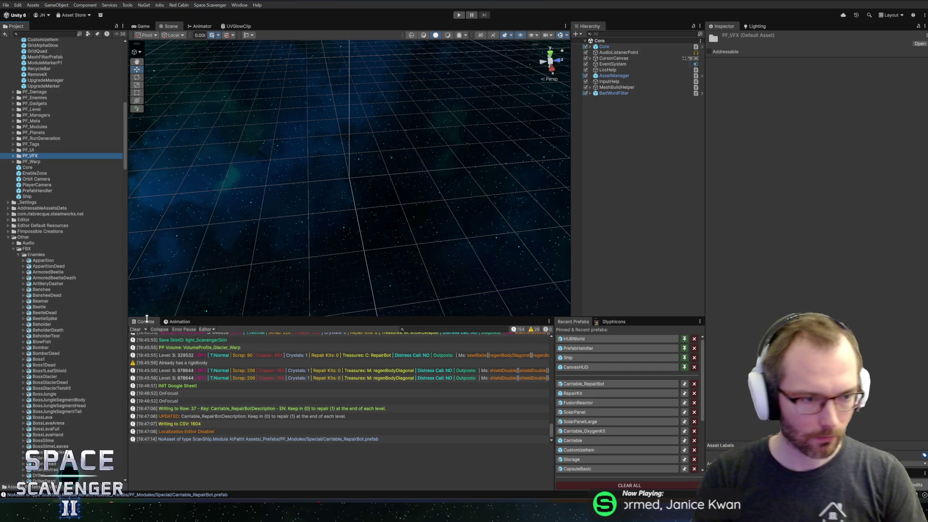
Step: Collapse the Other, JungleHive, Enemies, PF_Animation and PF_Customize folders in the Project window
scroll(82, 291, down, 10)
scroll(68, 213, up, 8)
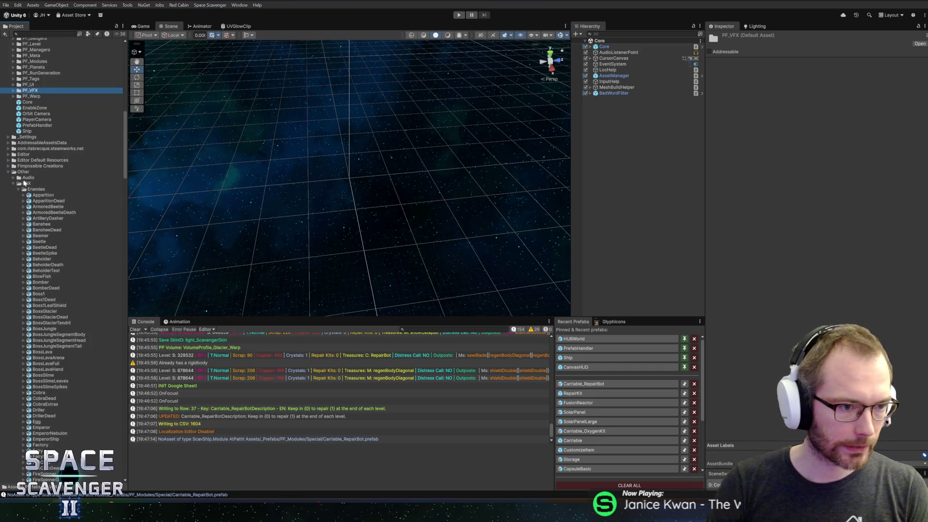
click(6, 172)
click(6, 172)
scroll(38, 199, up, 20)
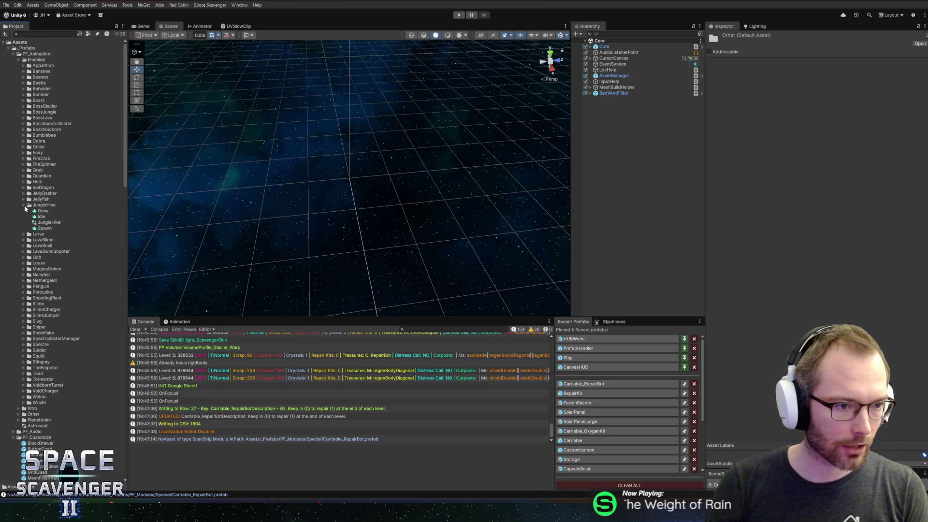
click(24, 206)
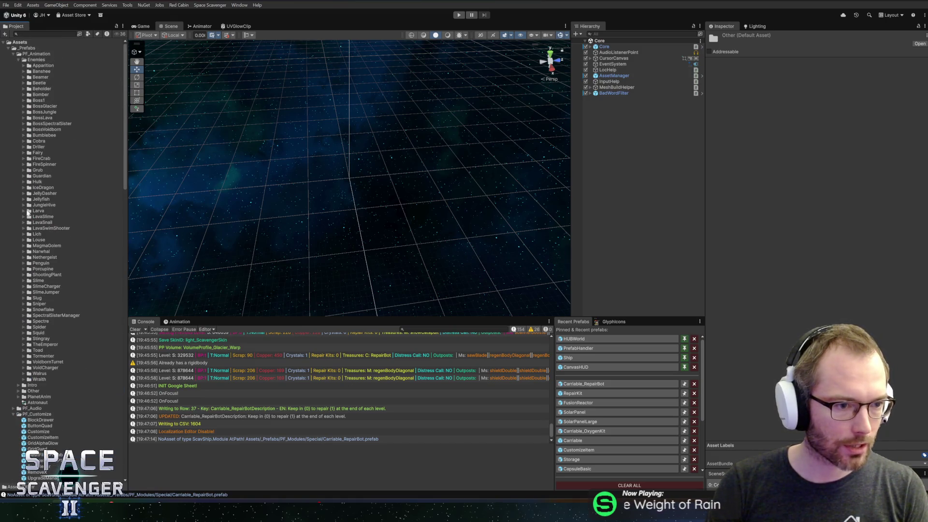
click(19, 59)
click(14, 55)
click(14, 66)
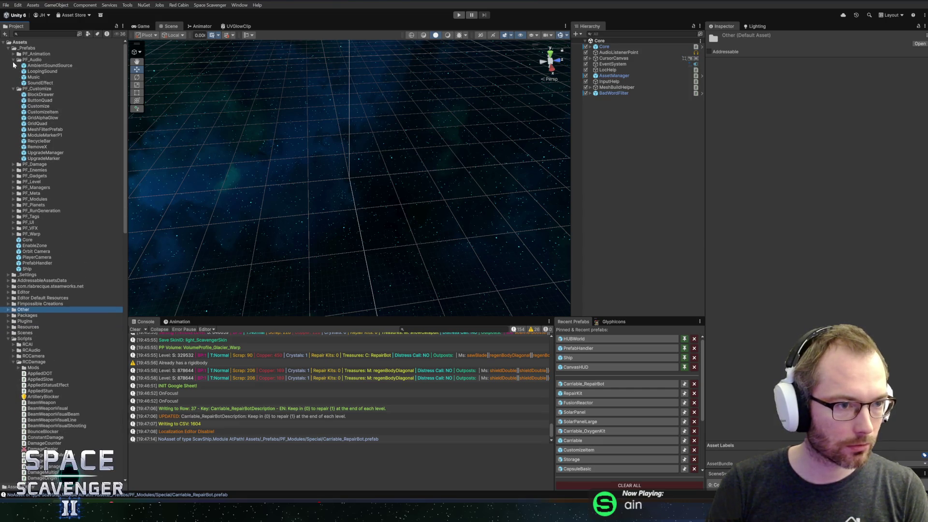
Step: Expand PF_RunGeneration > 0_Run > Rewards and select the RewardTier1 asset
double_click(32, 118)
double_click(34, 124)
double_click(43, 141)
click(50, 158)
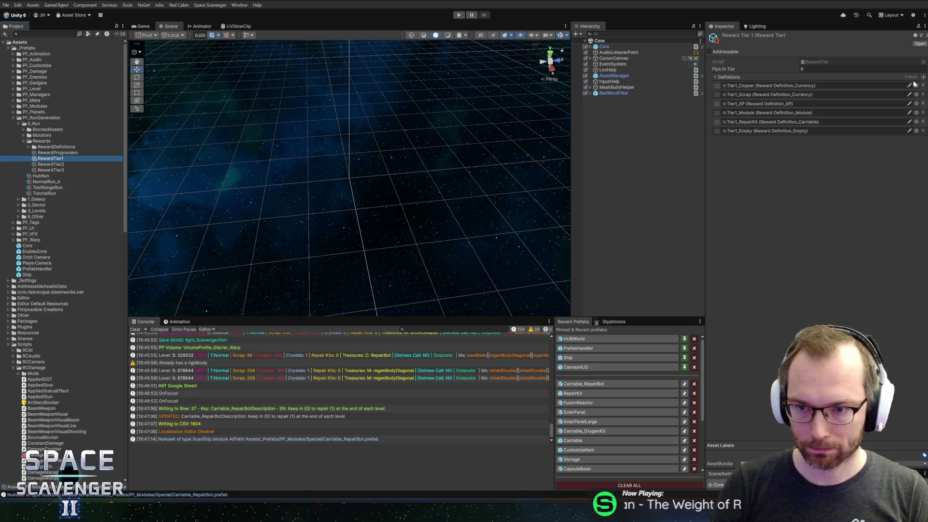
Step: Duplicate Tier1_RepairKit as Tier1_RepairBot, then delete the Tier1_RepairBot copy
click(756, 122)
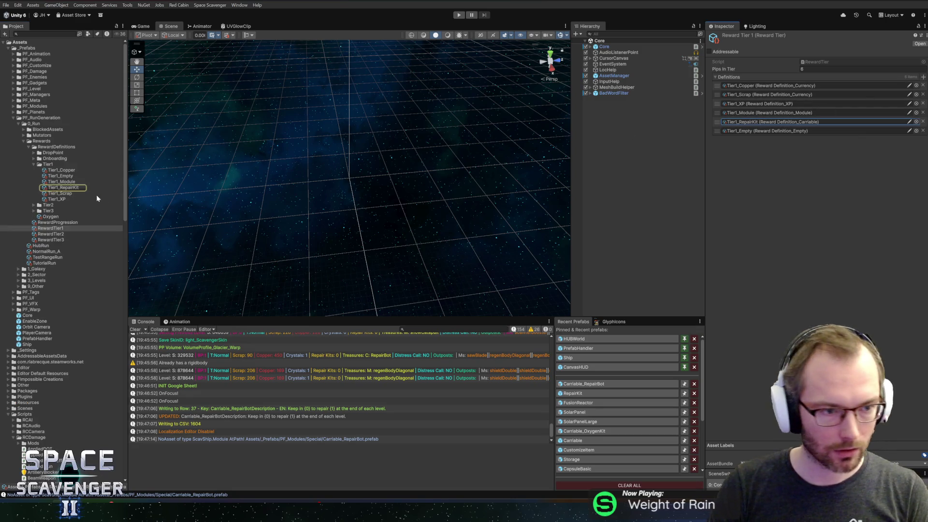
click(65, 188)
key(ctrl+d)
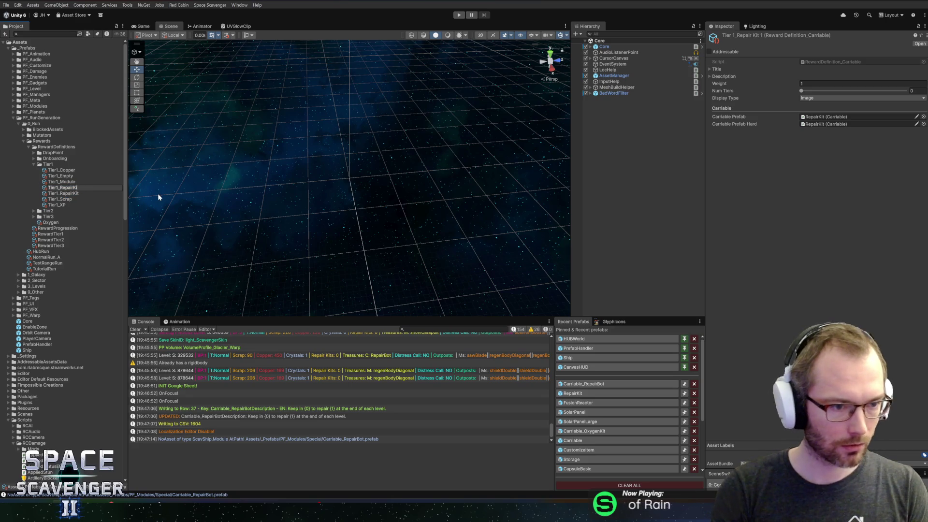
text(ot)
key(Return)
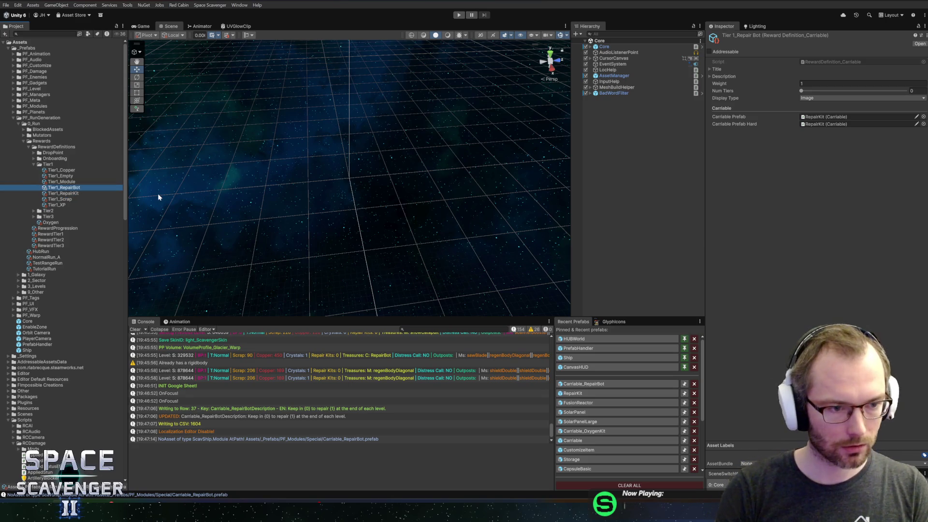
click(58, 181)
click(55, 188)
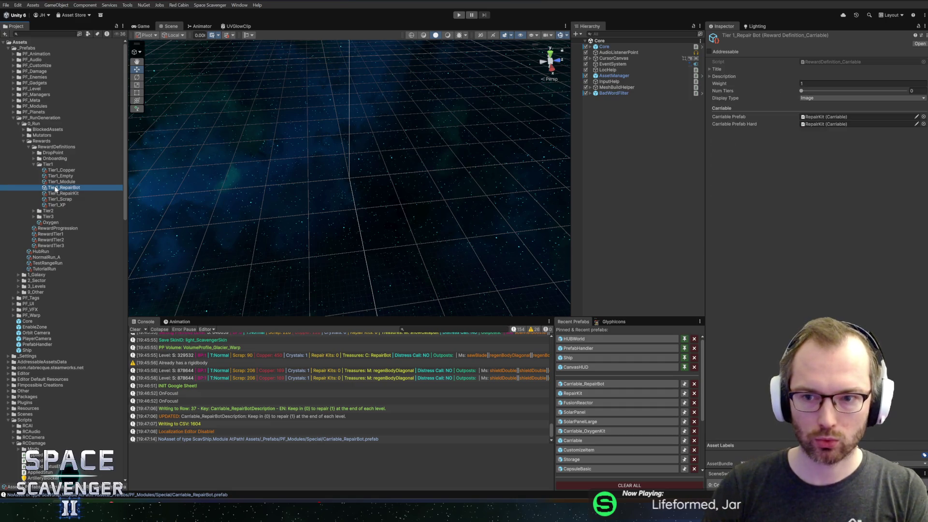
key(Delete)
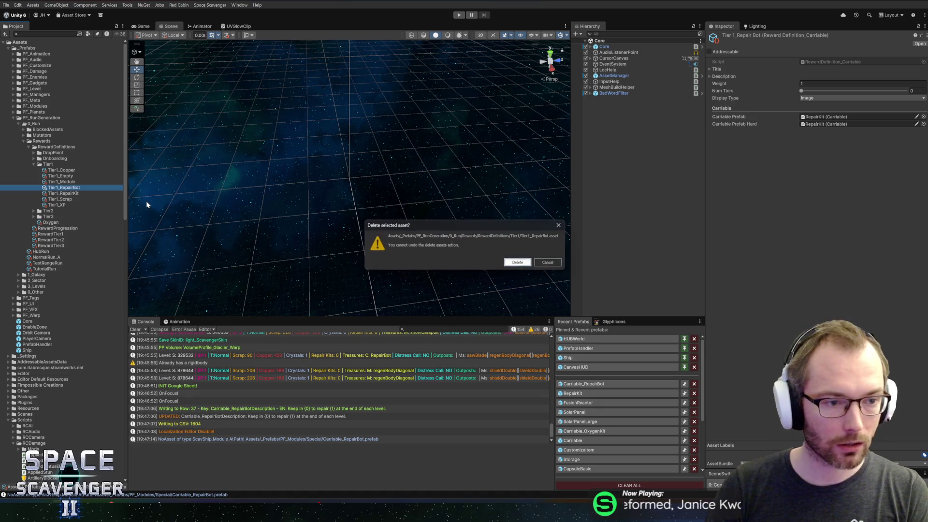
click(517, 262)
Step: Compare Tier1_RepairKit with the Module, Empty and Scrap reward definitions in the Inspector
click(118, 187)
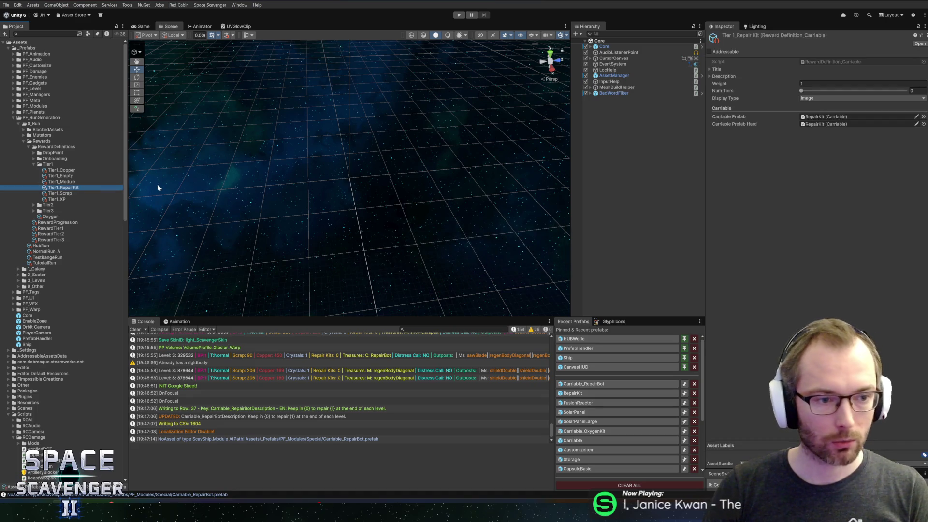
click(68, 181)
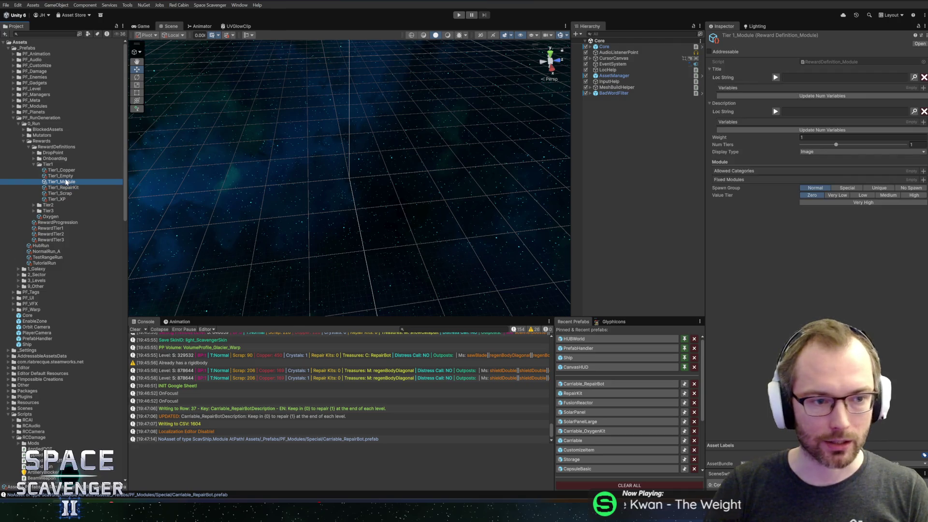
click(69, 176)
click(67, 182)
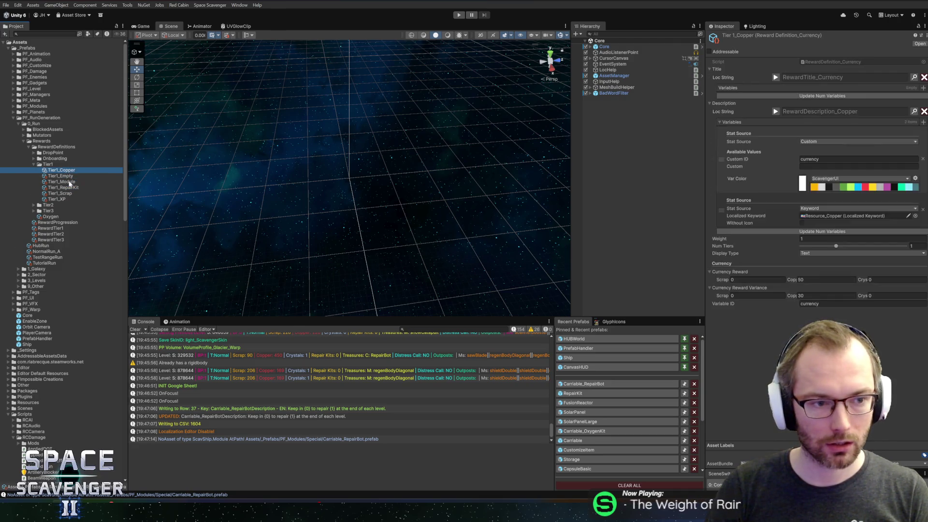
click(67, 188)
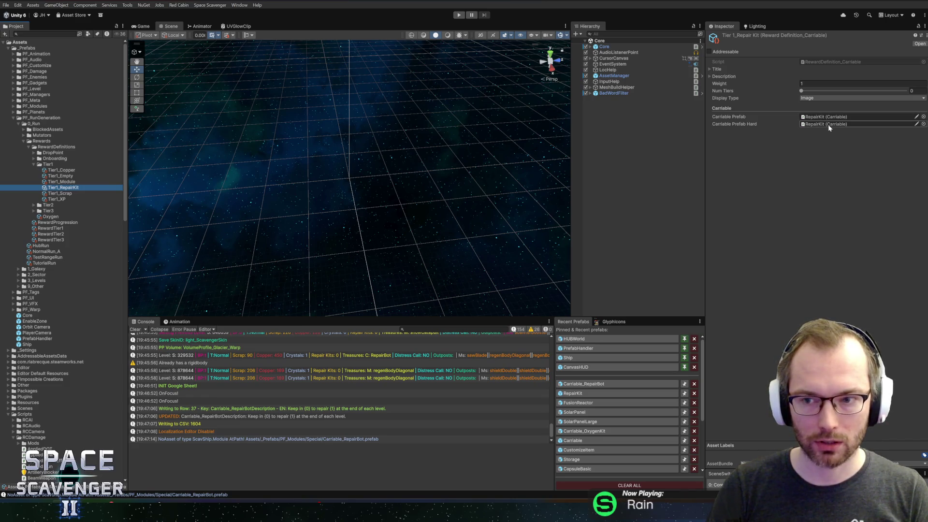
click(54, 194)
click(59, 189)
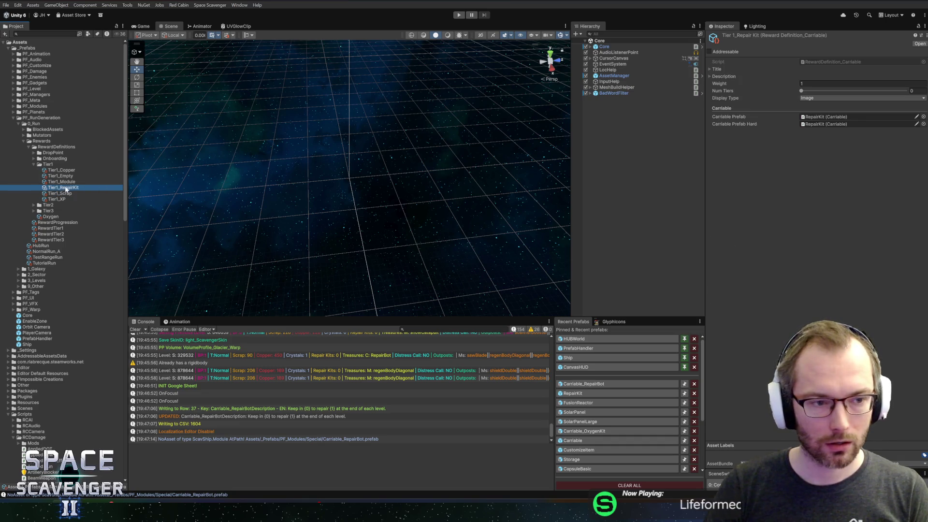
click(72, 182)
click(71, 176)
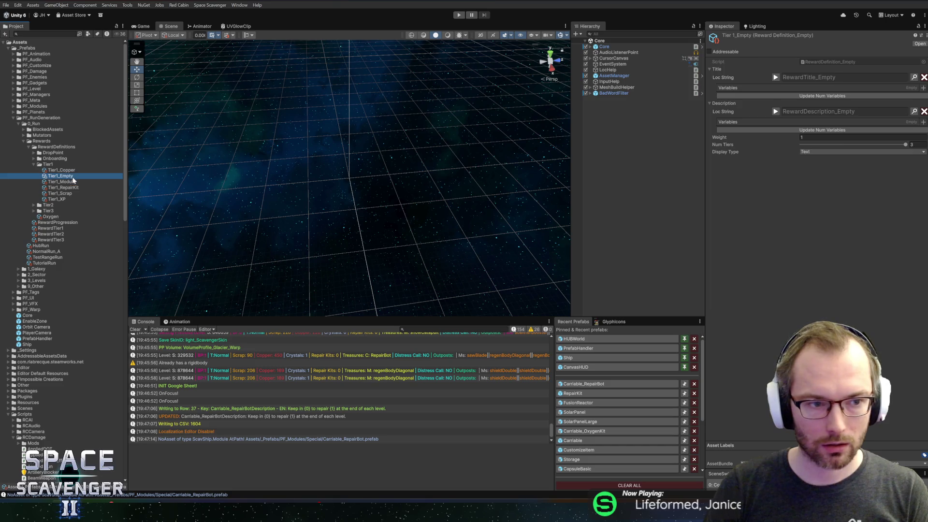
click(70, 189)
click(71, 176)
click(67, 189)
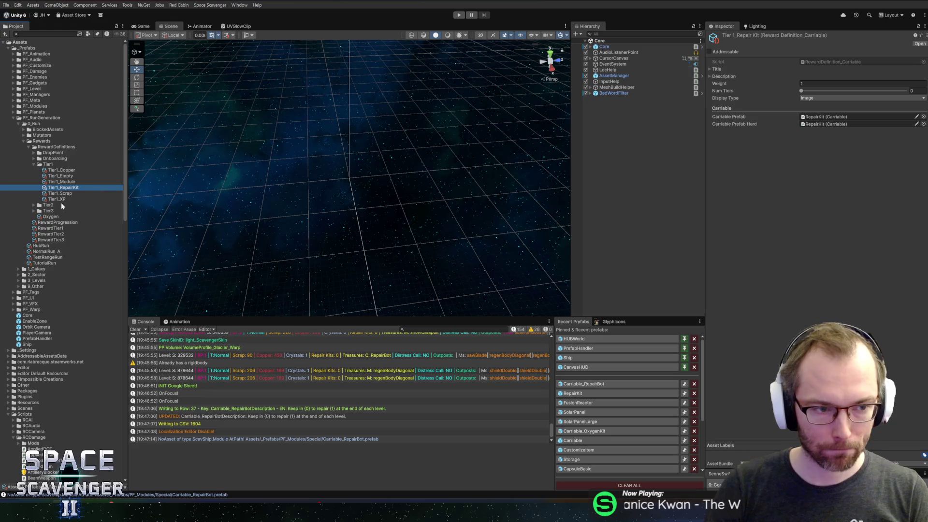
Step: Expand the Tier2 folder, reselect Tier1_RepairKit and open its carriable definition script
double_click(61, 205)
click(76, 189)
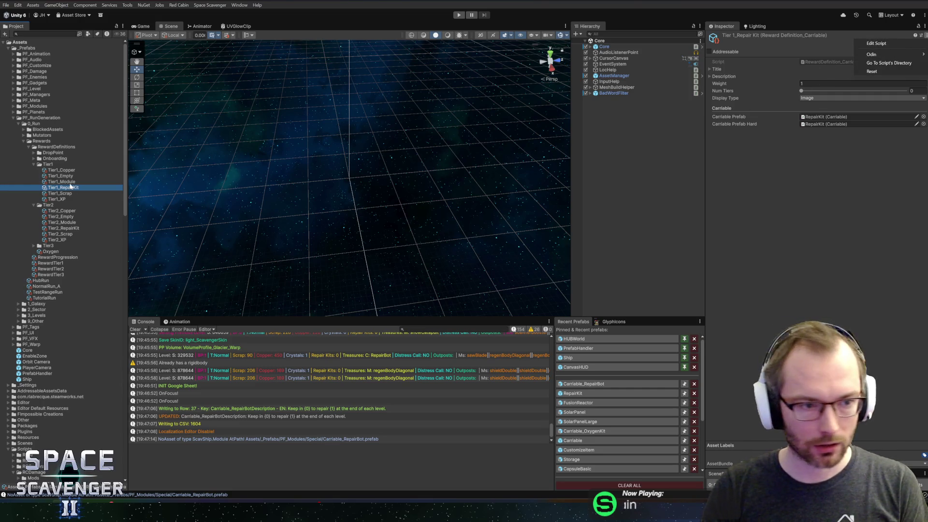
click(62, 171)
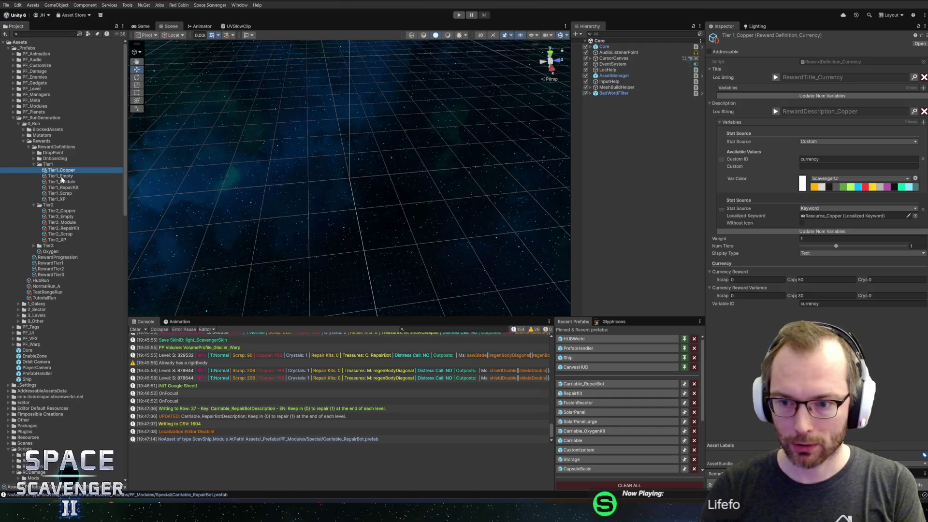
key(Down)
key(Down)
key(Down)
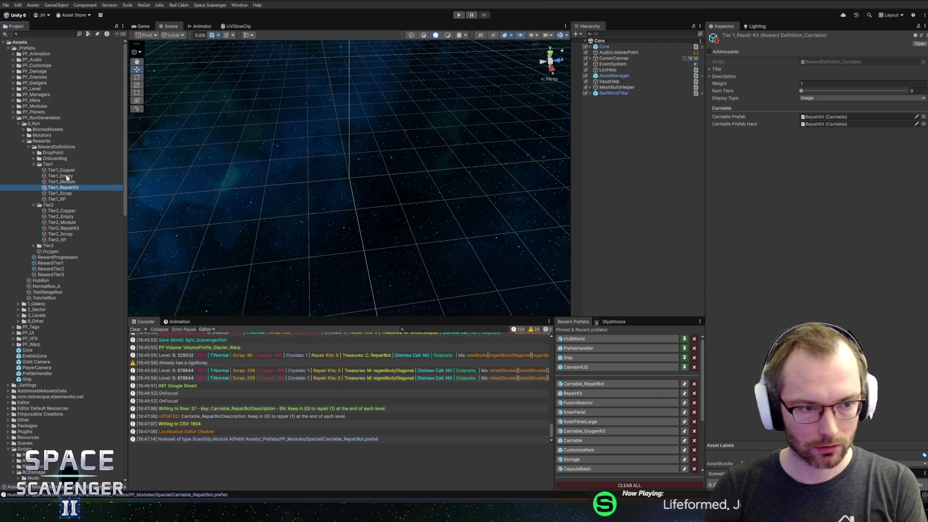
click(923, 43)
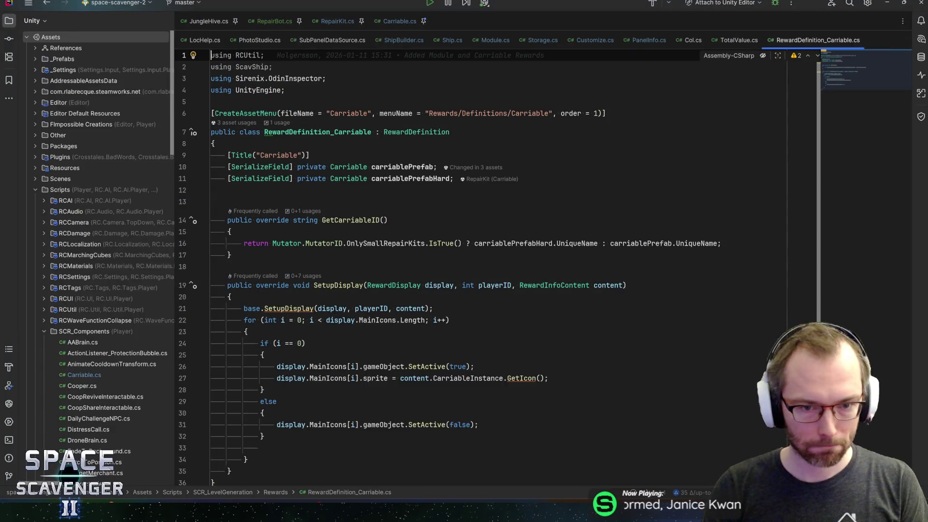
Step: Turn both carriable prefab fields into arrays named carriablePrefabs and carriablePrefabsHard
click(367, 166)
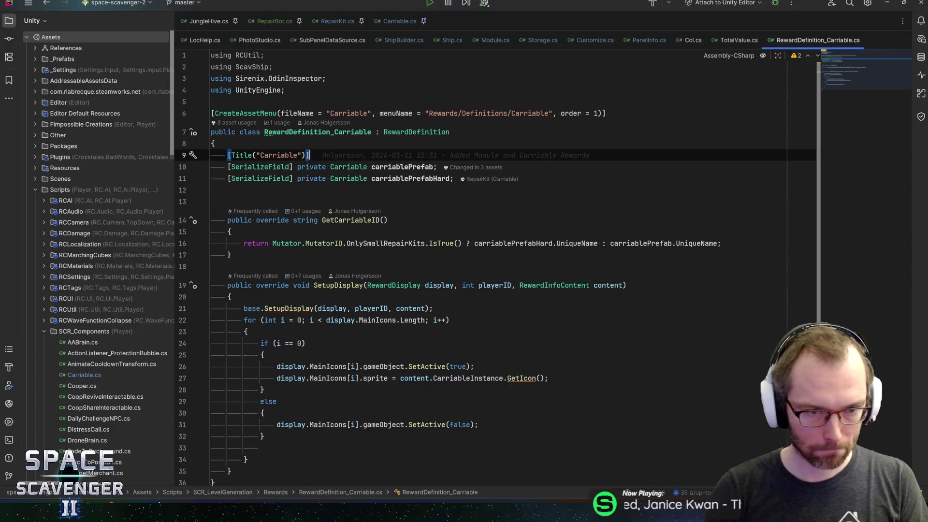
text([)
key(Down)
key(Left)
text([)
key(Right)
key(Right)
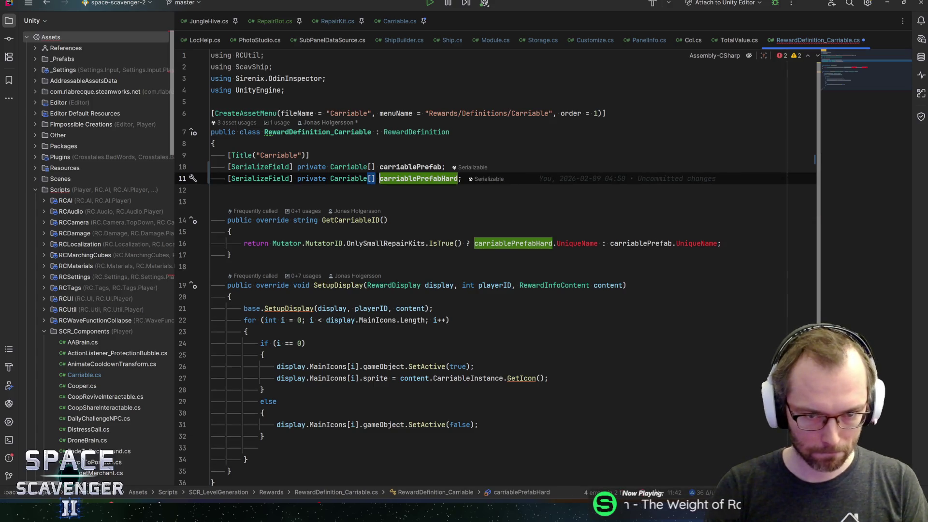
key(Left)
key(Left)
key(Left)
text(s)
key(Up)
key(Left)
text(s)
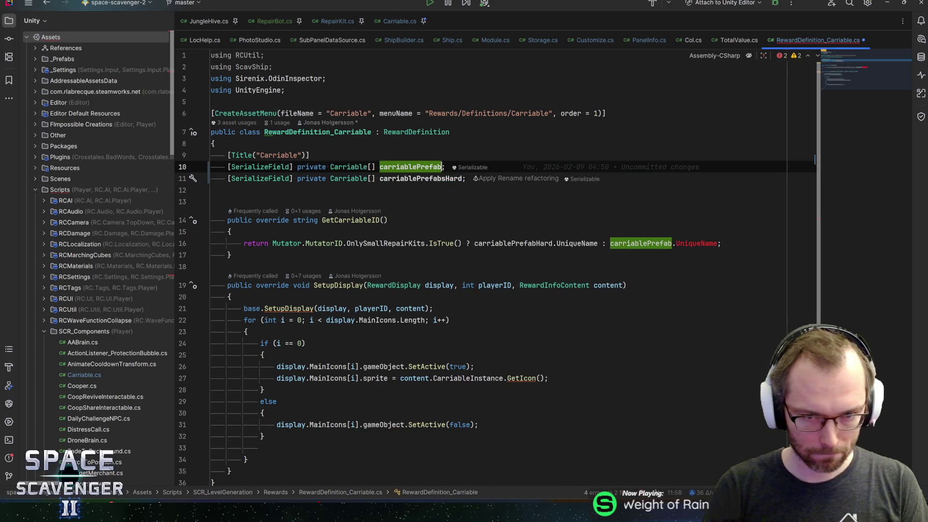
key(Right)
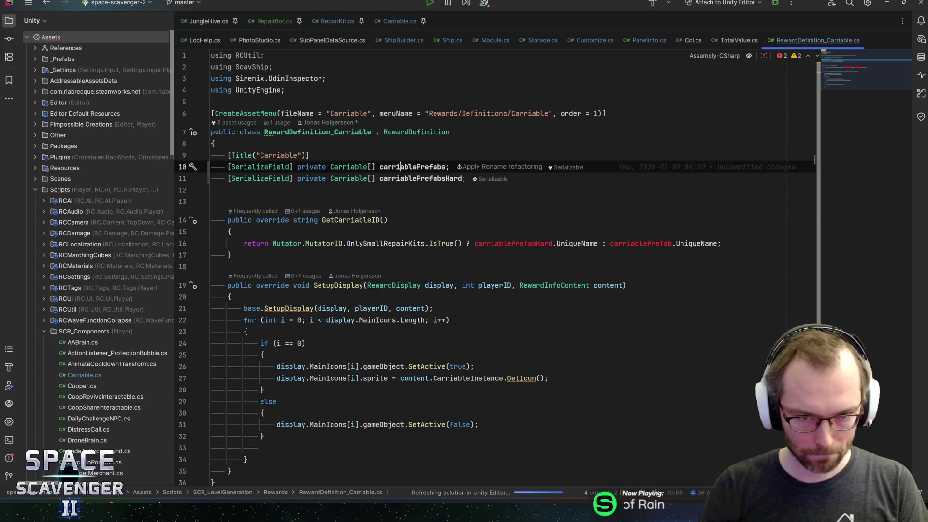
key(ctrl+w)
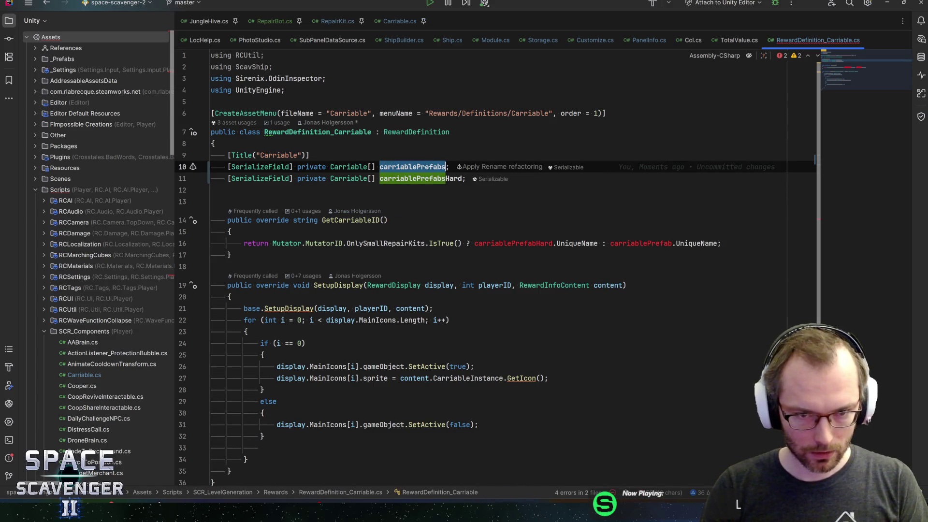
Step: Find where GetCarriableID is used and list all usages of LockInContents
click(366, 220)
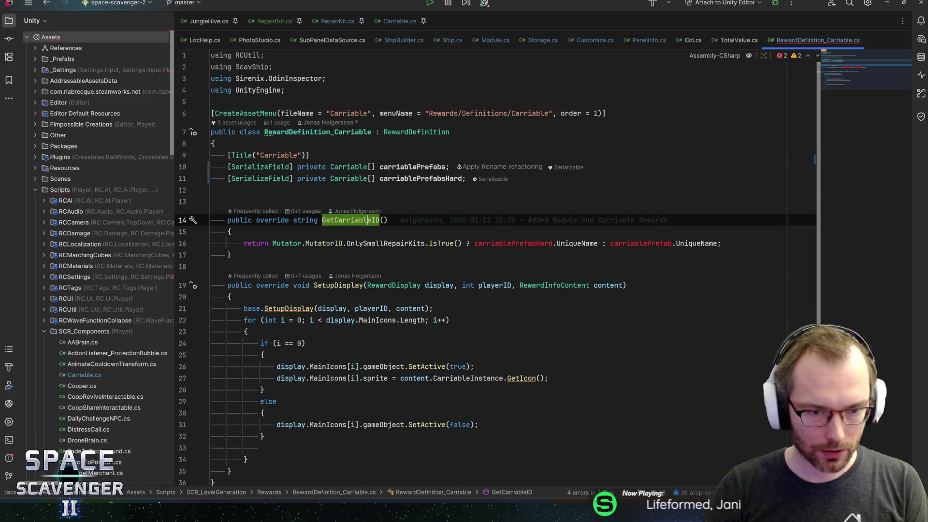
key(ctrl+b)
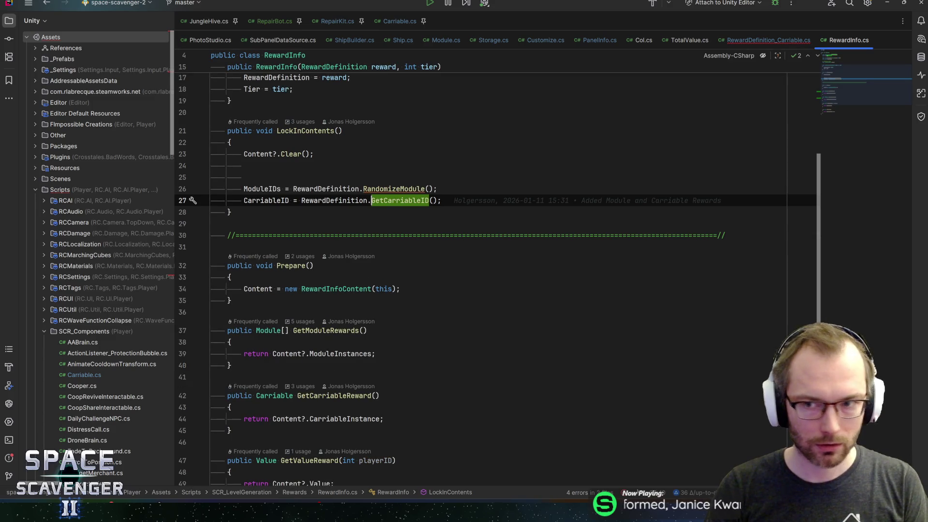
click(305, 131)
key(alt+F7)
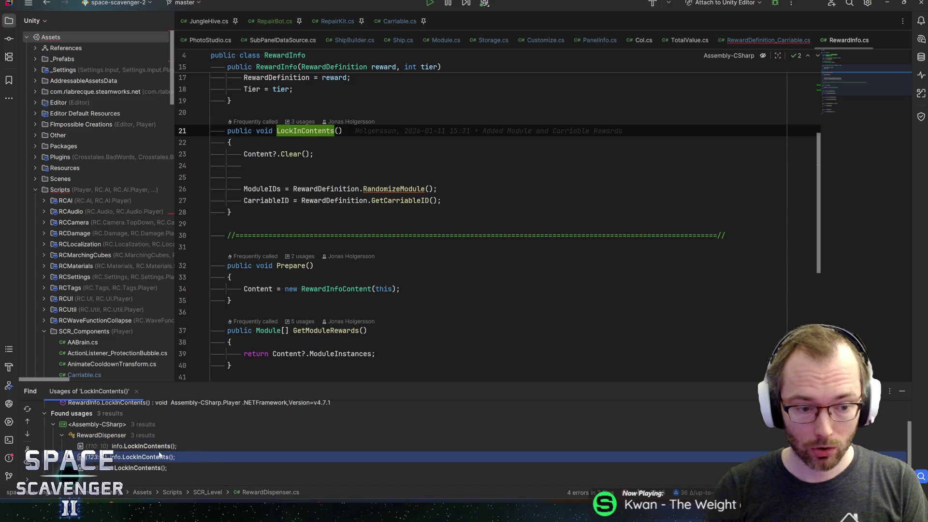
double_click(158, 456)
double_click(162, 446)
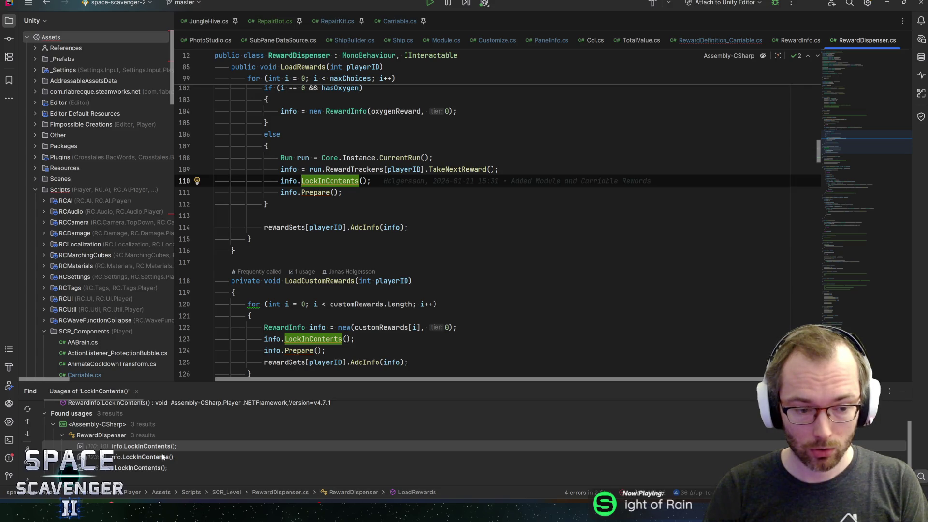
Step: Step to the next LockInContents usage and follow it to the GetCarriableID declaration
key(ctrl+alt+Down)
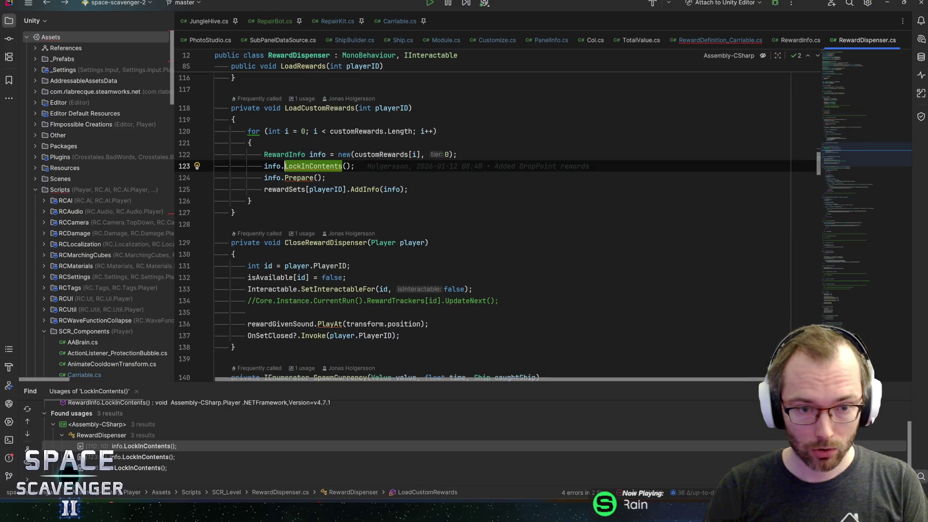
key(ctrl+b)
click(417, 200)
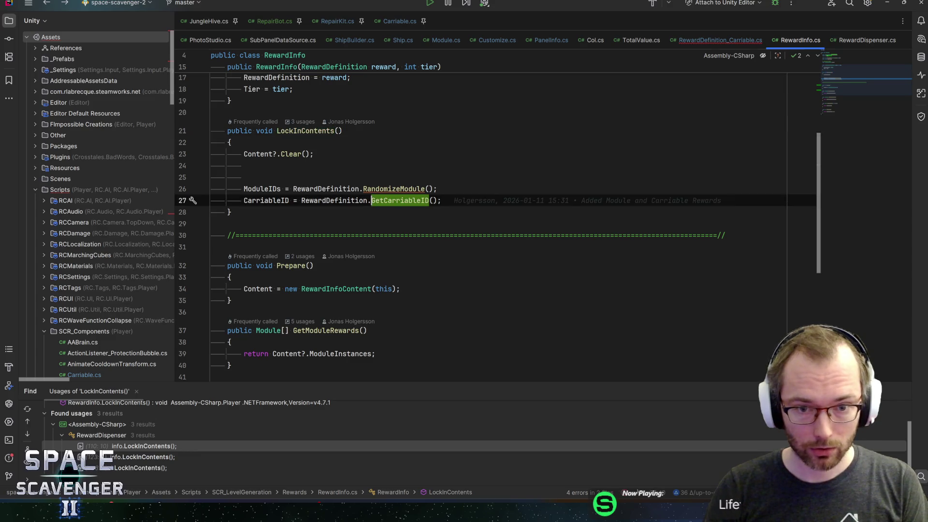
key(ctrl+b)
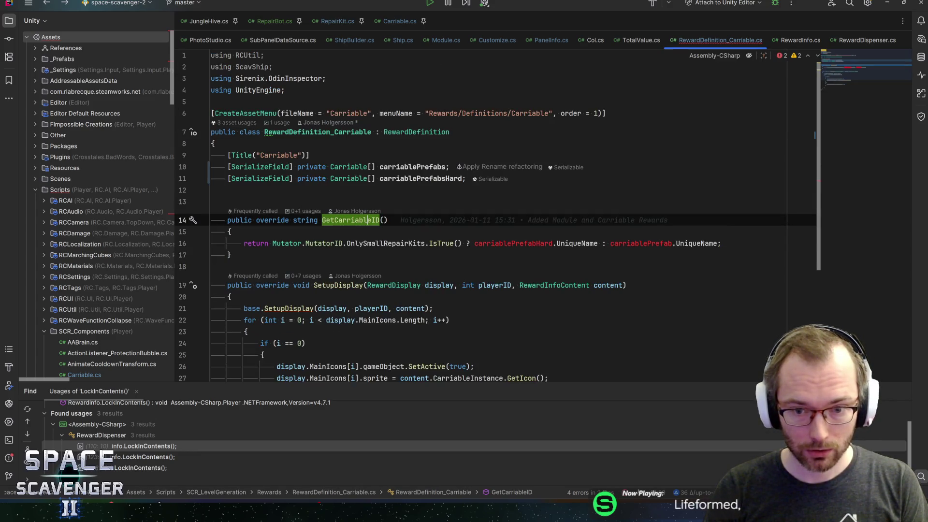
Step: Fix the carriablePrefabsHard name and add .Choose() to both carriable prefab arrays
click(555, 243)
key(Left)
key(ctrl+space)
text(.Choo)
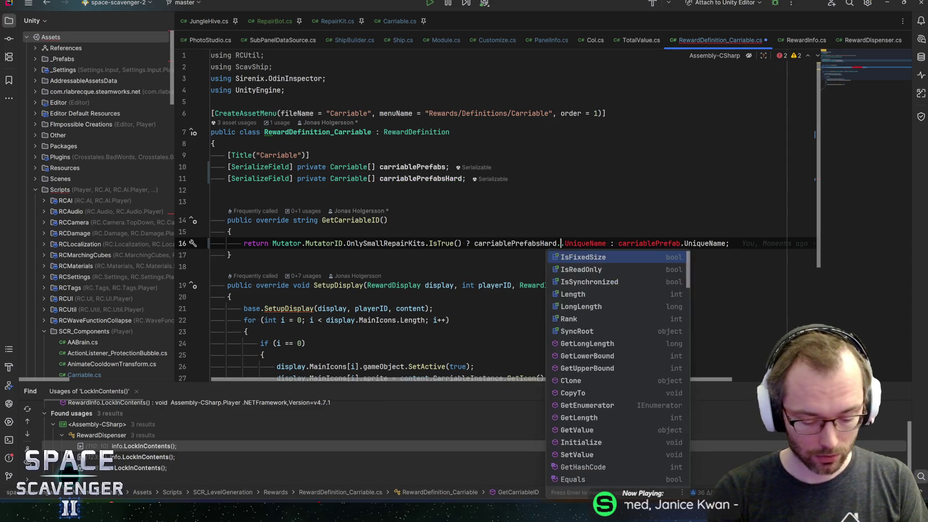
key(Return)
key(ctrl+Right)
key(ctrl+Right)
key(ctrl+Right)
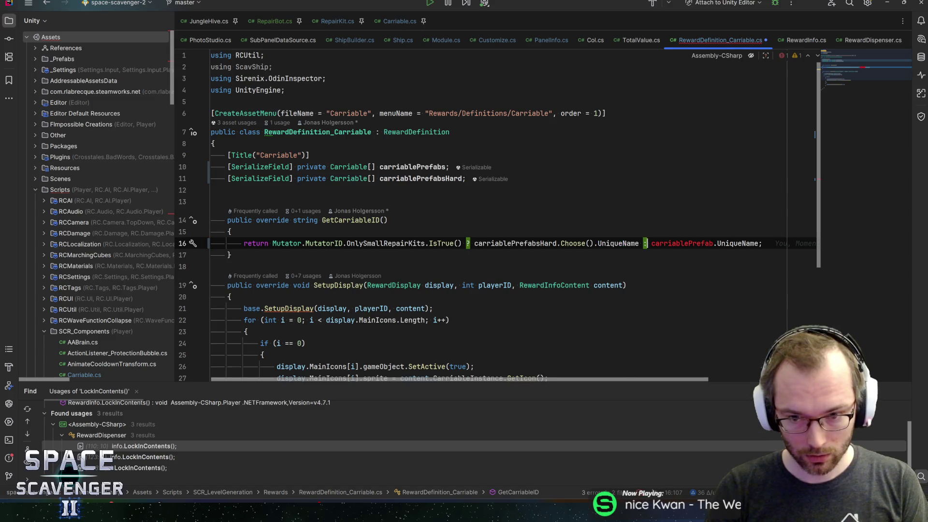
text(s)
key(Escape)
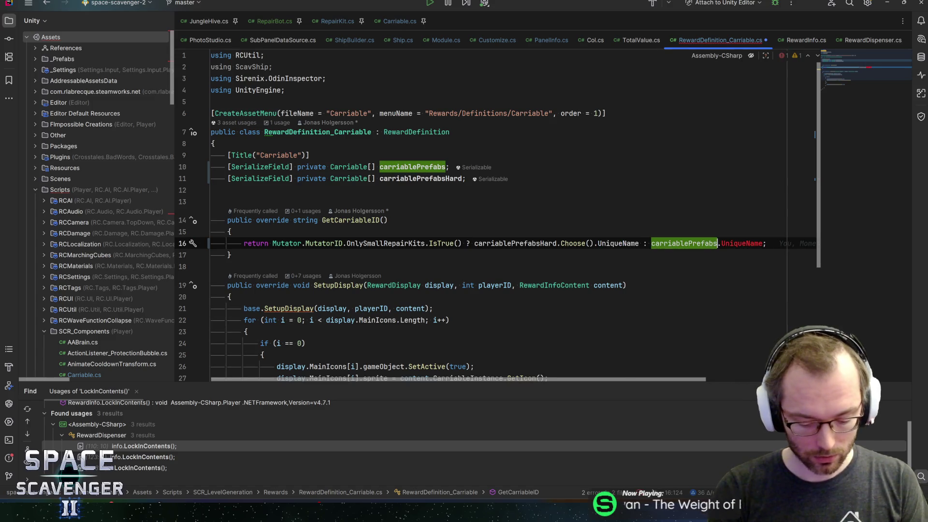
text(.Choose)
key(Return)
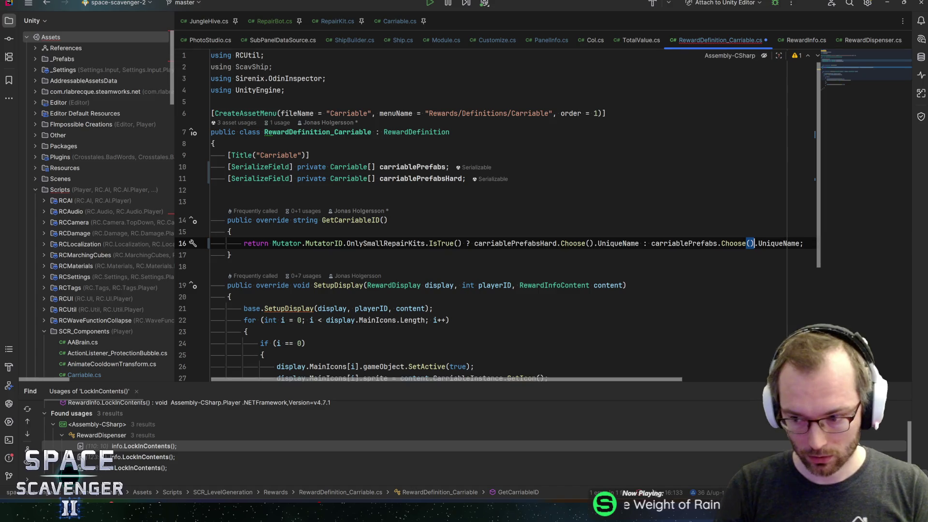
Step: Split the ternary onto three lines, trim the trailing space and save RewardDefinition_Carriable.cs
key(Home)
key(Home)
click(466, 243)
key(Return)
click(380, 255)
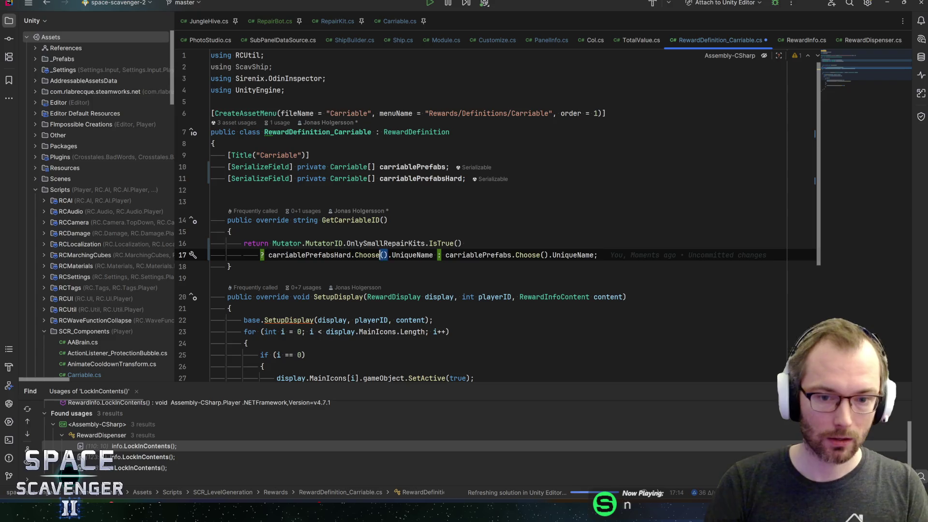
key(Return)
click(422, 267)
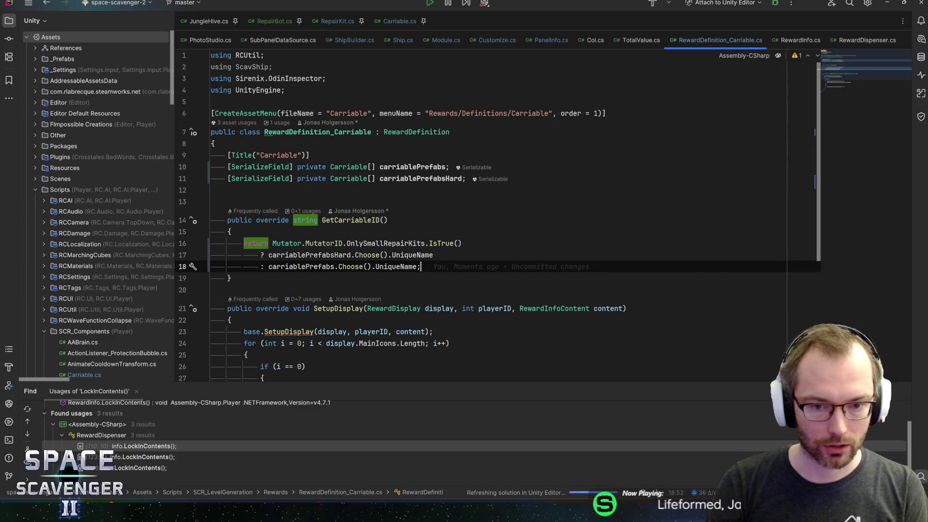
click(438, 255)
key(BackSpace)
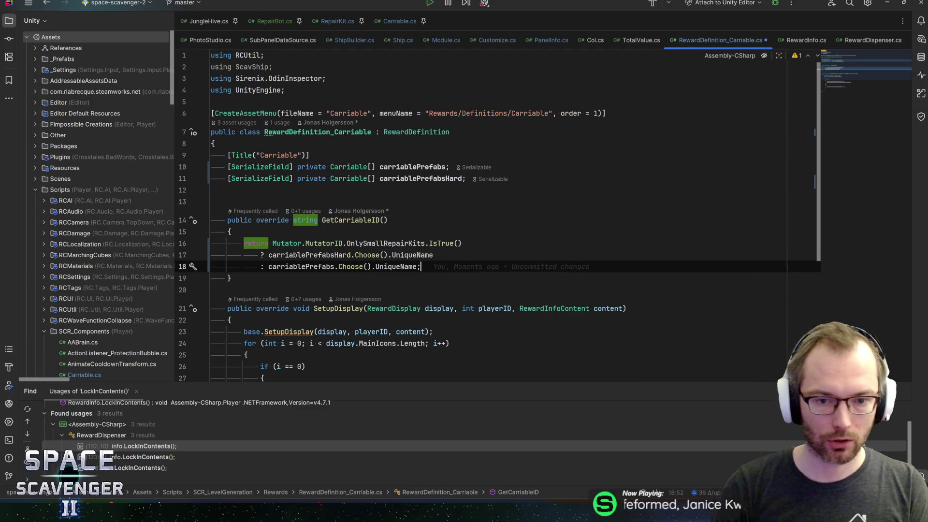
click(462, 244)
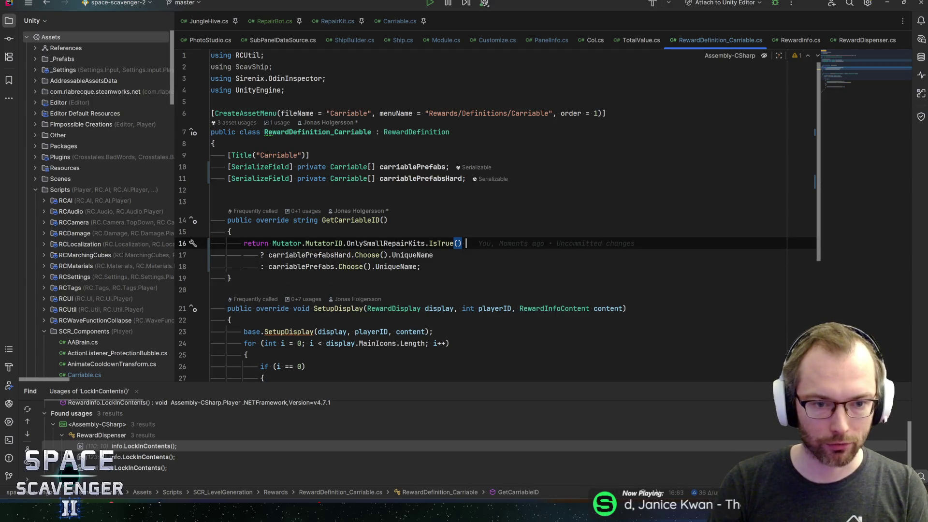
key(ctrl+s)
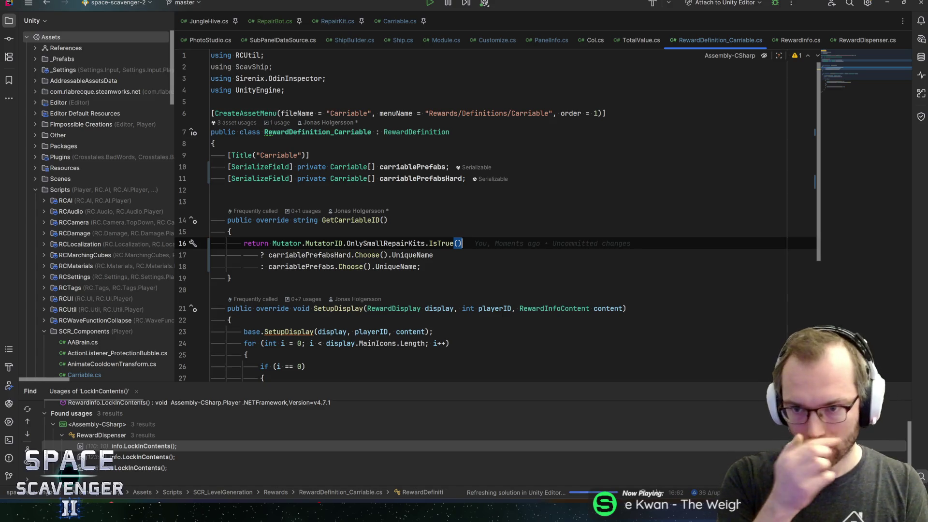
Step: Check the carriablePrefabs field on line 10, then return to the Unity Editor
key(Up)
key(Up)
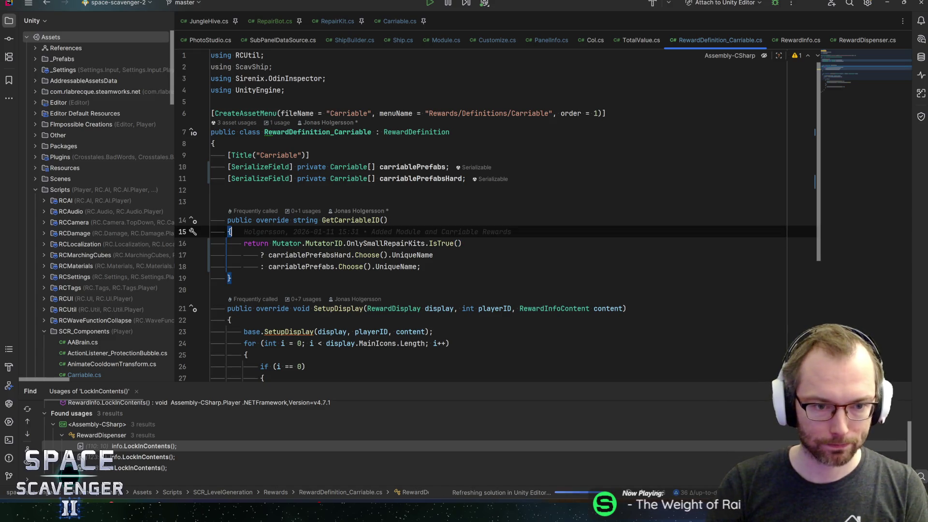
click(413, 166)
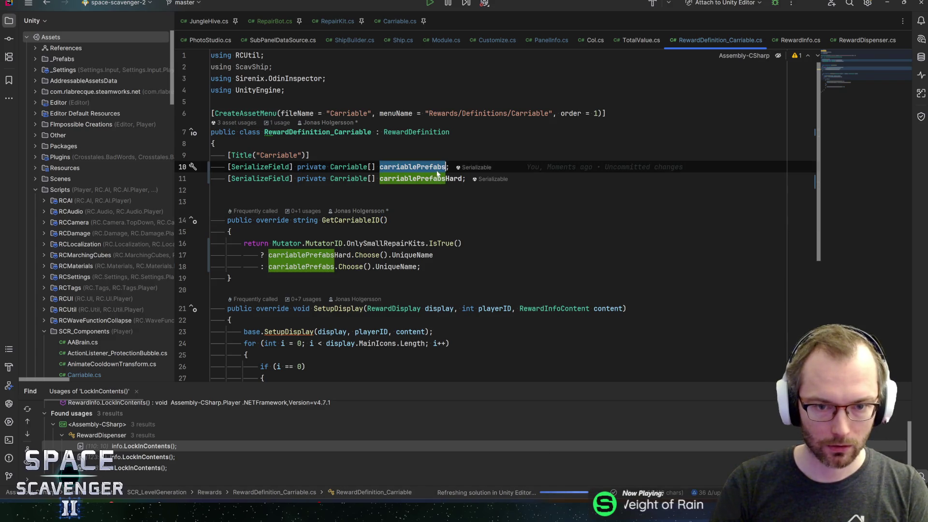
key(super+Tab)
key(Escape)
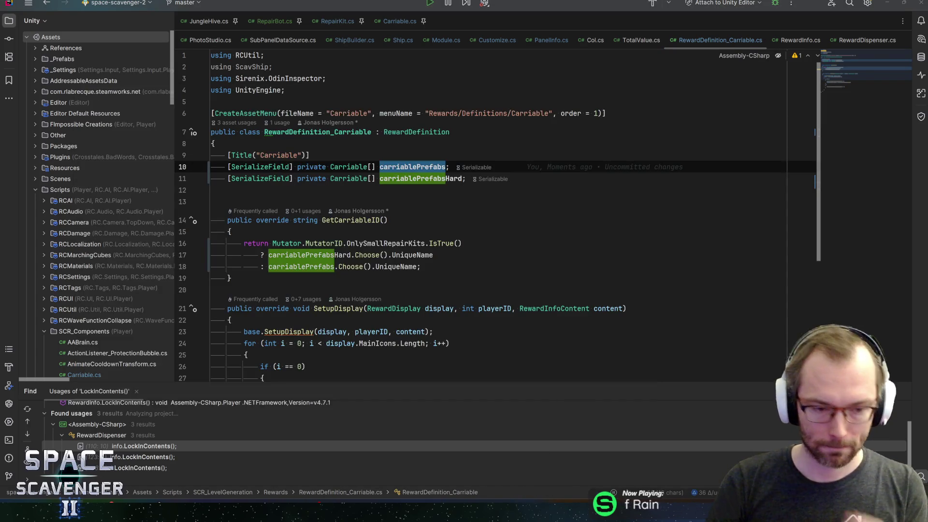
key(alt+Tab)
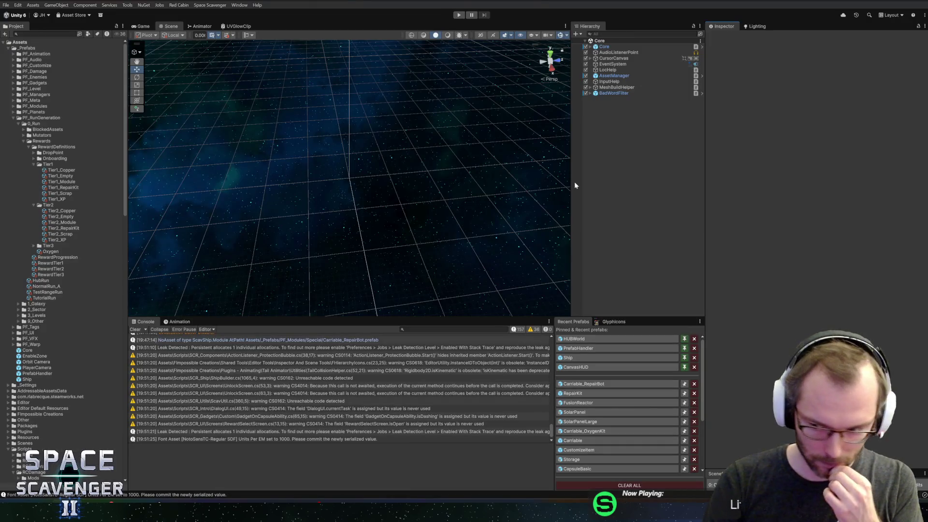
Step: Add one empty entry to Tier1_RepairKit's Carriable Prefabs list
click(83, 188)
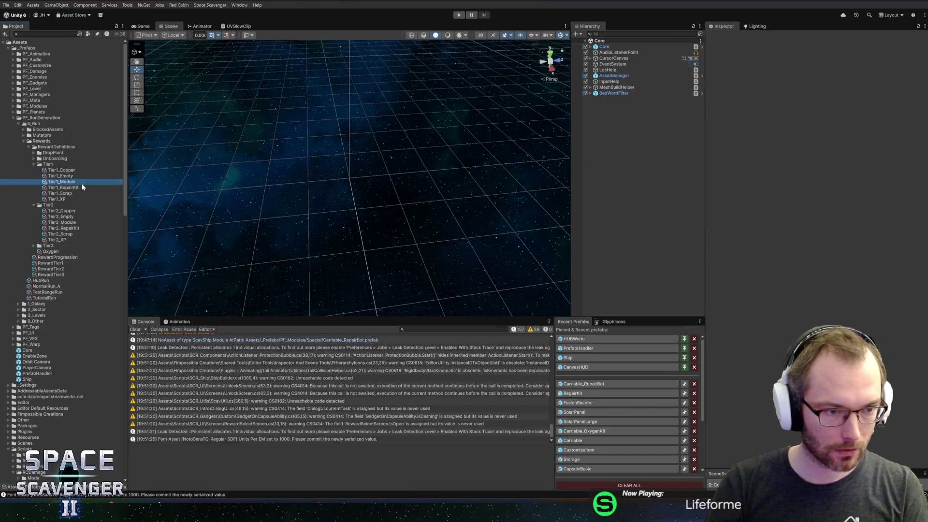
click(921, 118)
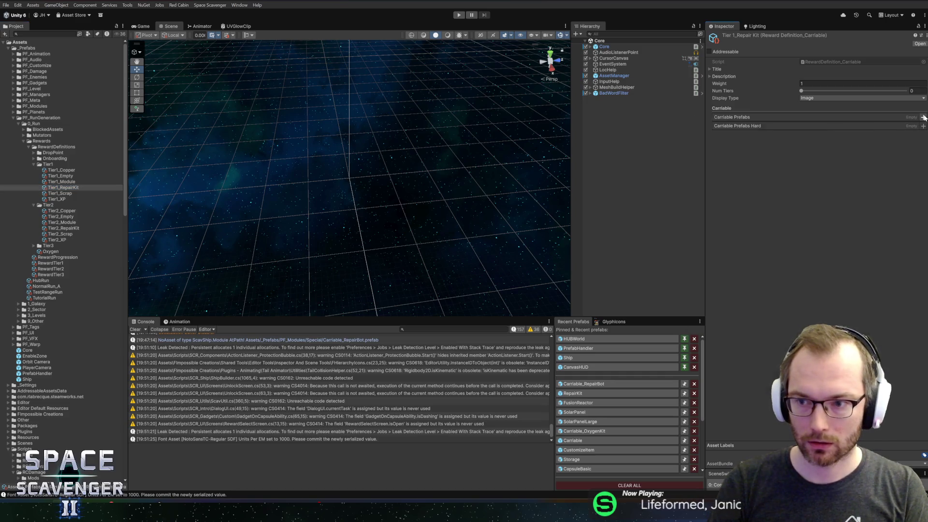
click(924, 99)
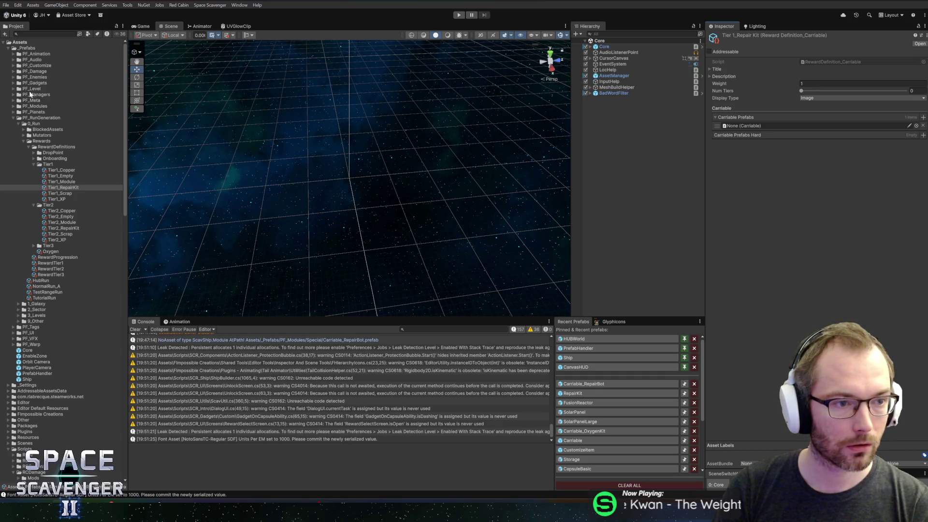
Step: Find the RepairKit prefab under PF_Modules > Special and drop it into the empty Carriable Prefabs slot
click(13, 89)
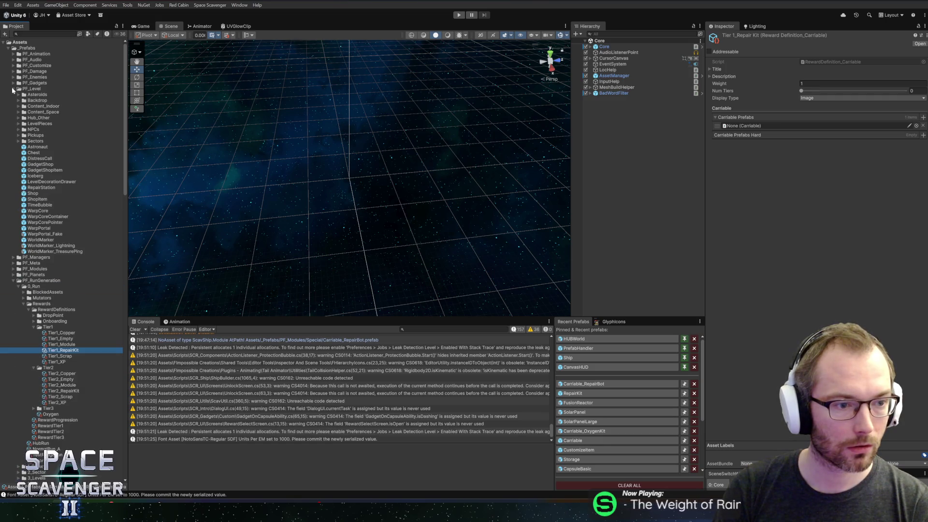
click(19, 136)
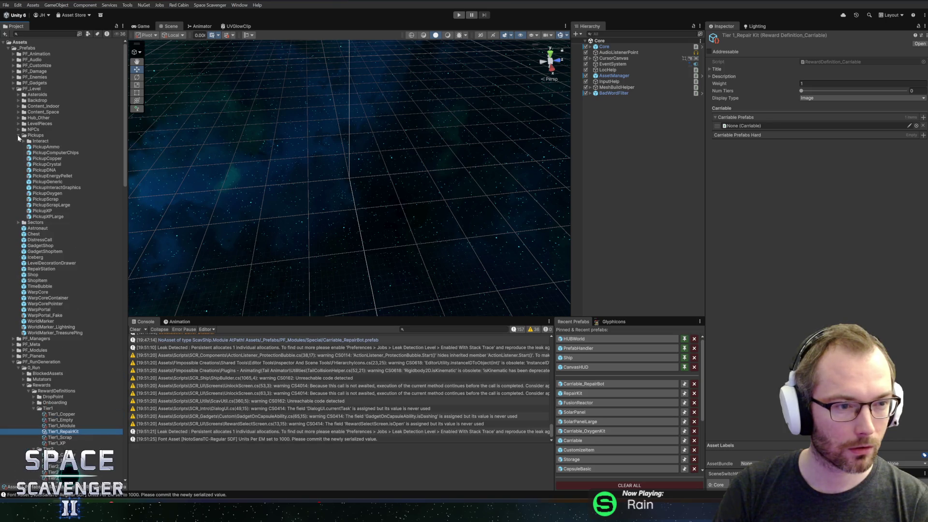
click(18, 136)
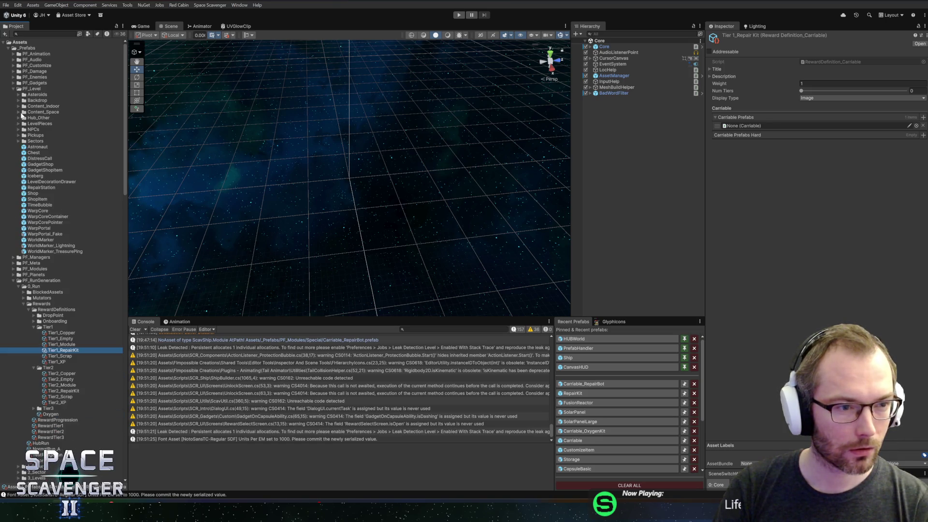
click(19, 112)
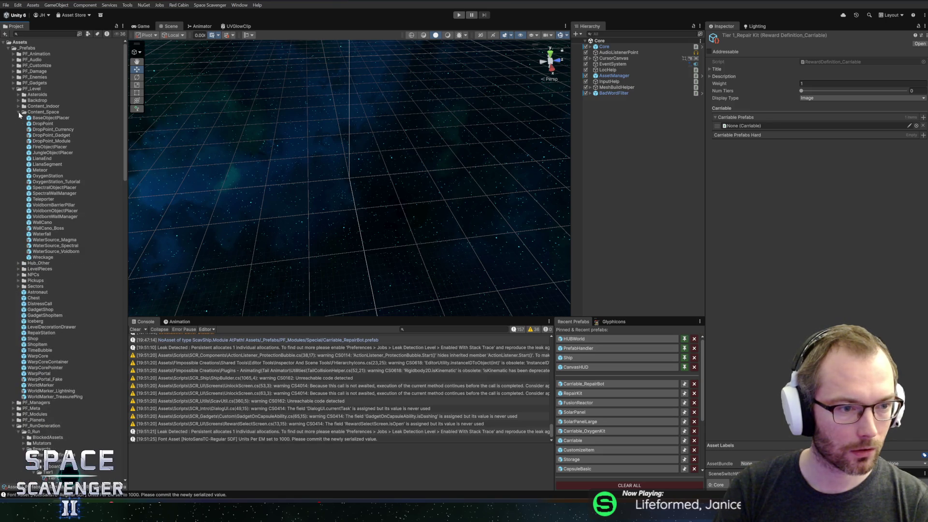
click(19, 112)
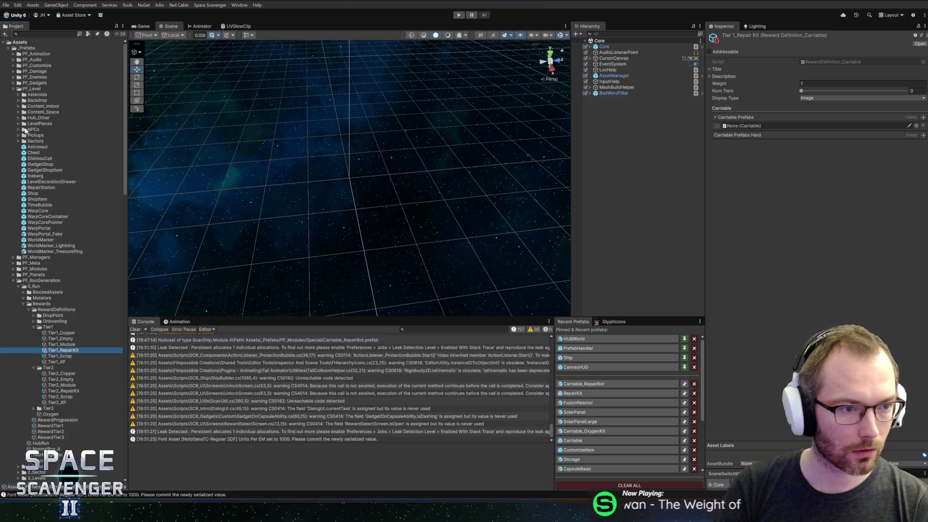
click(14, 89)
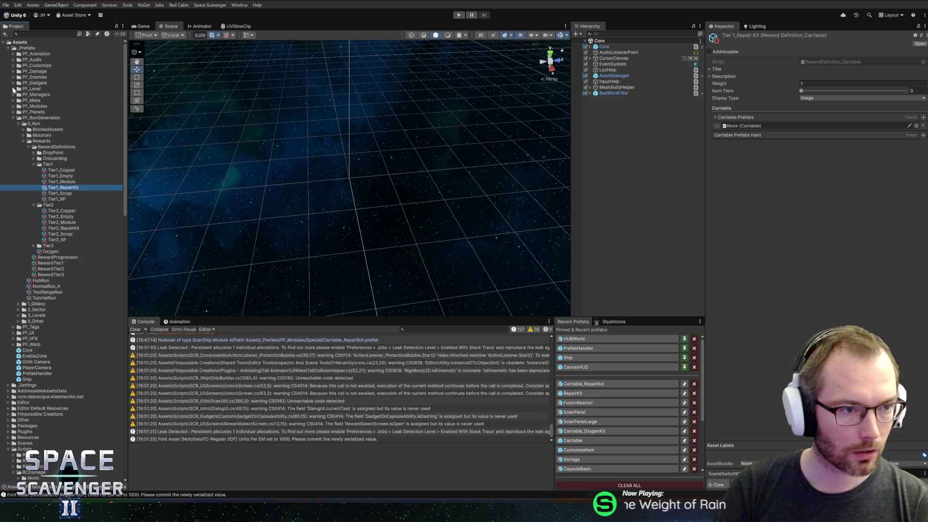
click(14, 106)
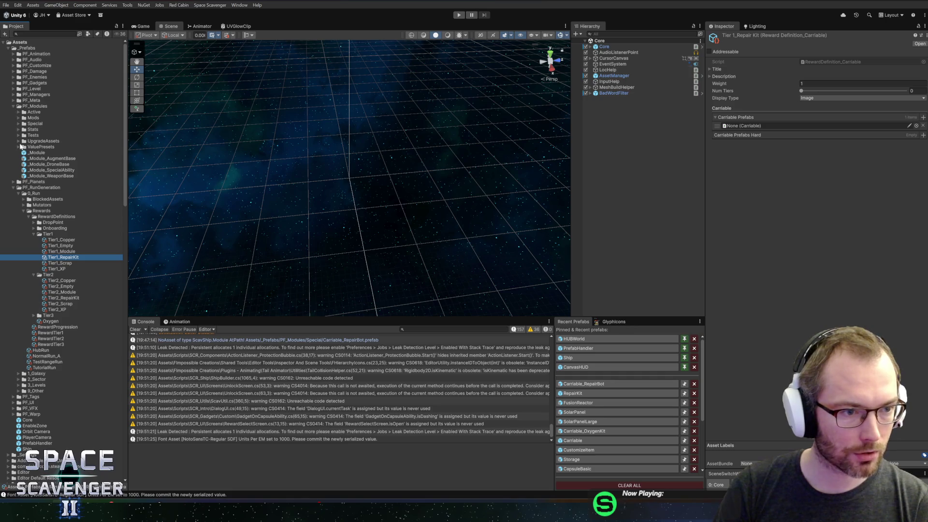
click(18, 124)
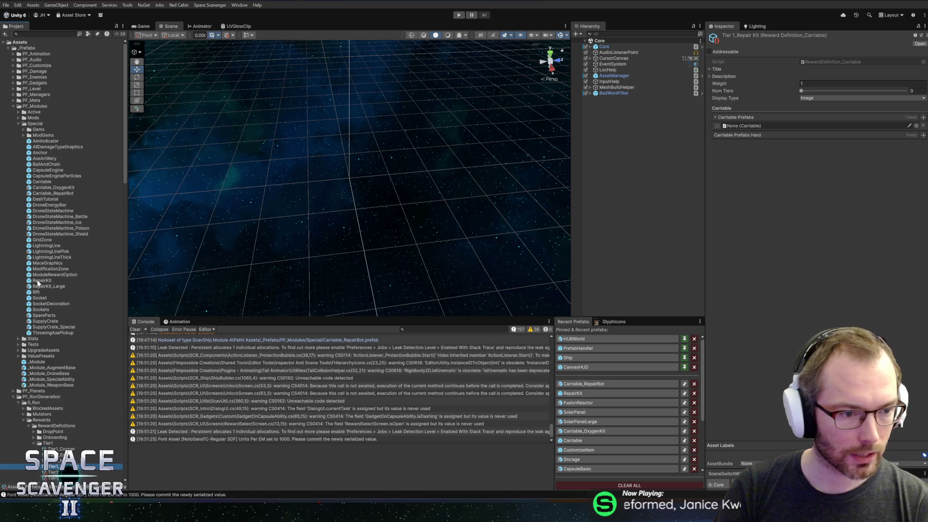
mouse_move(45, 283)
mouse_down()
mouse_move(723, 215)
mouse_move(766, 138)
mouse_move(750, 126)
mouse_up()
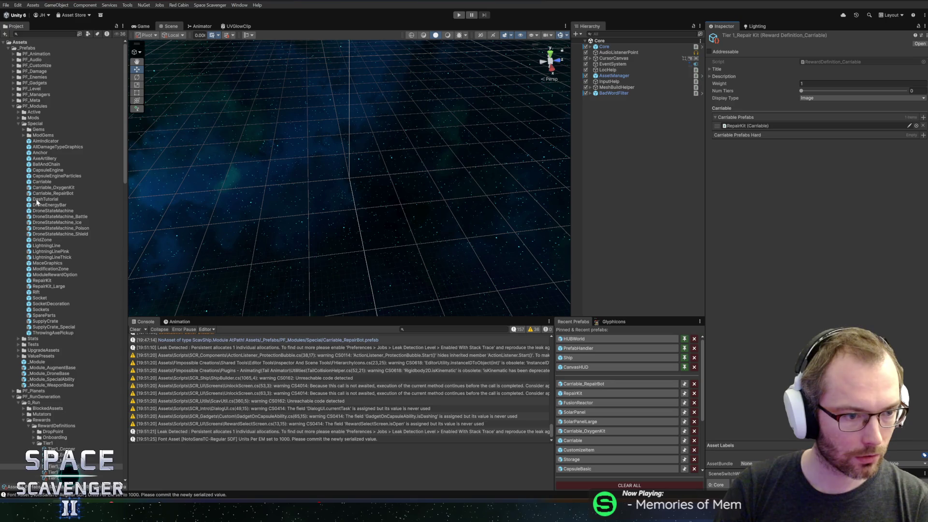
Step: Fill Tier1_RepairKit's normal and hard lists with RepairKit and Carriable_RepairBot
mouse_move(40, 194)
mouse_down()
mouse_move(725, 135)
mouse_move(740, 124)
mouse_up()
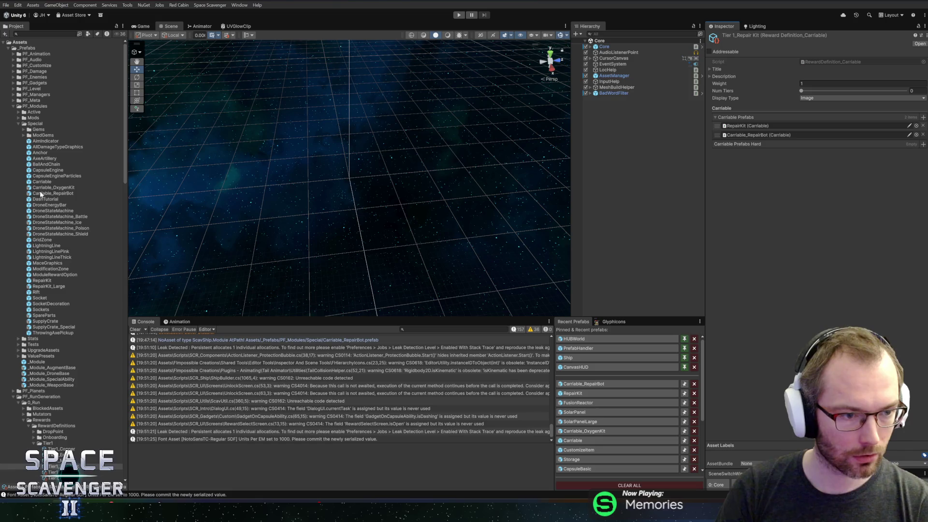
drag(646, 169, 766, 146)
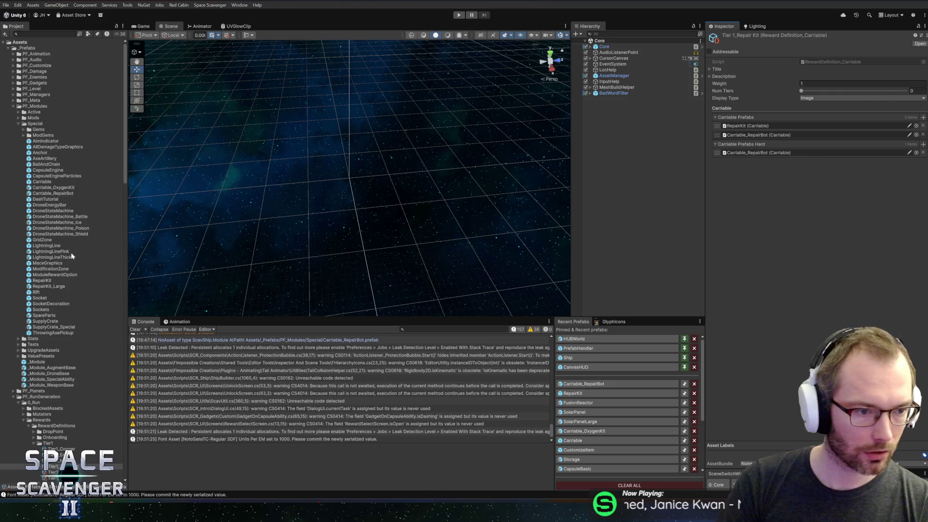
drag(40, 280, 758, 153)
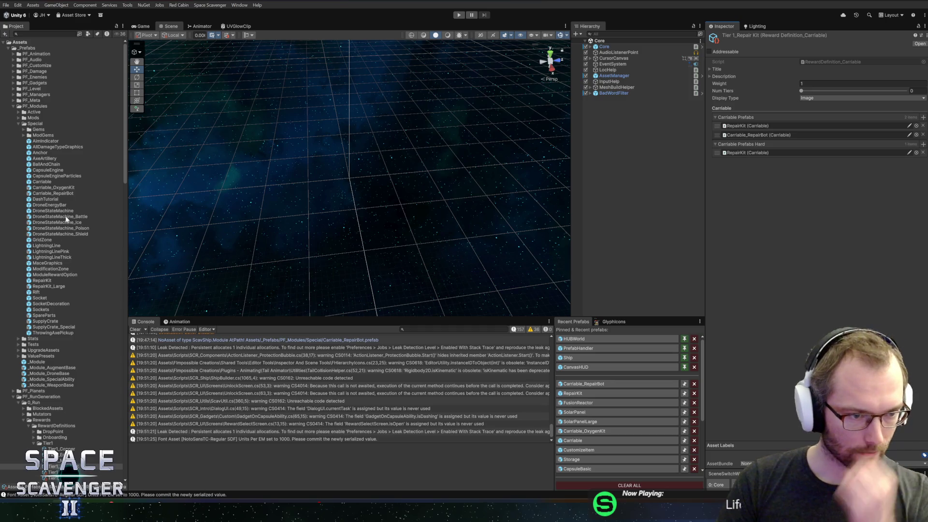
drag(46, 195, 752, 145)
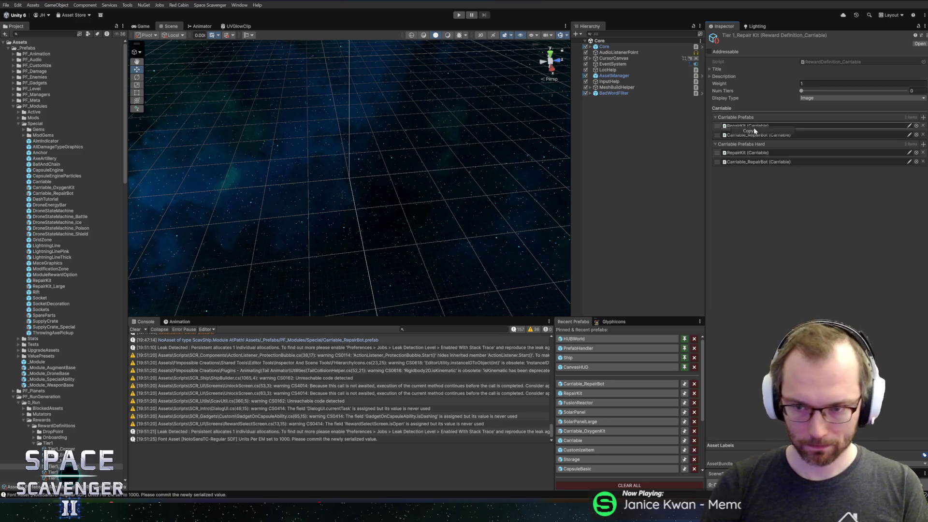
Step: Paste the same prefabs into Tier2_RepairKit's Carriable Prefabs and Carriable Prefabs Hard lists
scroll(119, 433, down, 5)
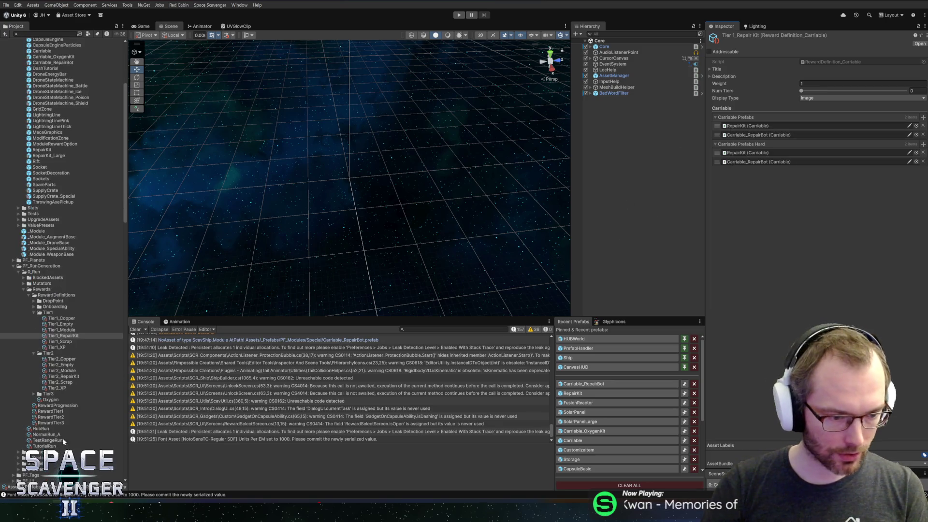
click(60, 376)
right_click(743, 120)
click(759, 126)
right_click(730, 146)
click(738, 149)
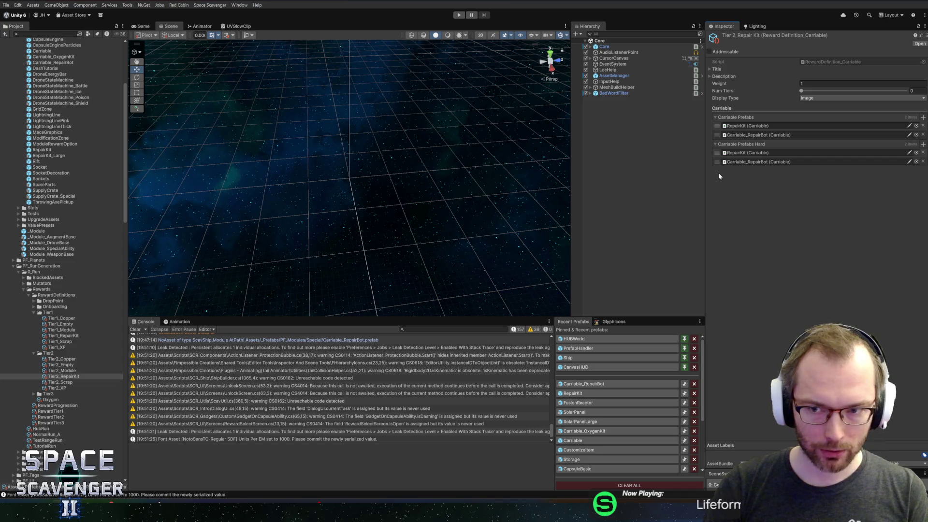
key(alt+Tab)
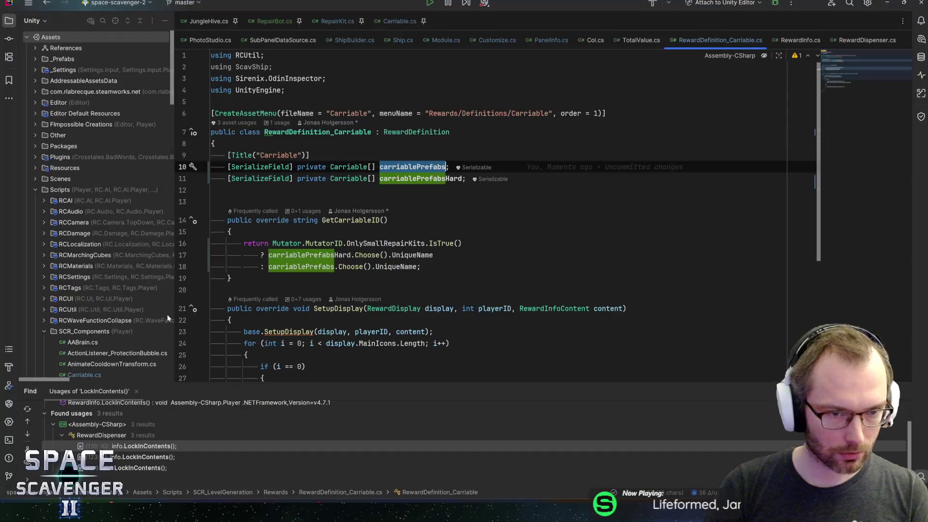
key(alt+Tab)
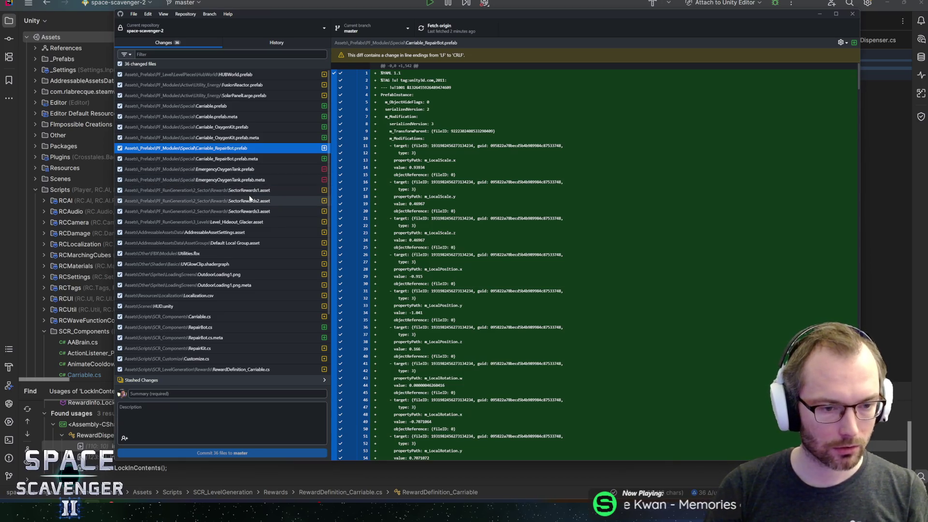
key(alt+Tab)
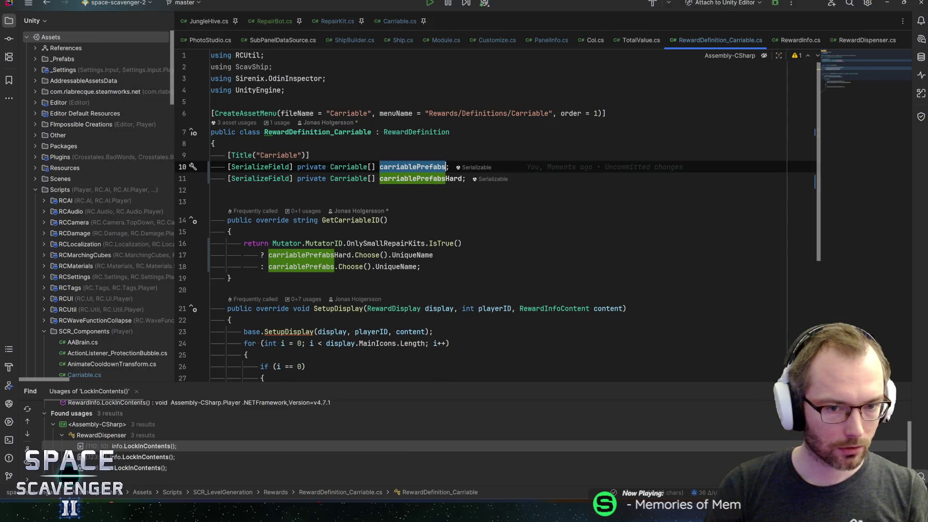
key(alt+Tab)
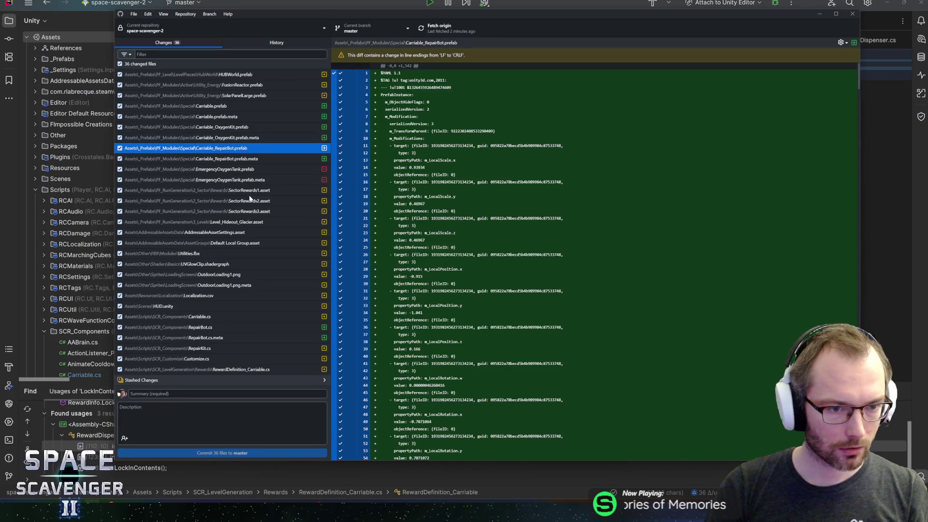
click(338, 7)
key(ctrl+z)
key(ctrl+z)
key(ctrl+z)
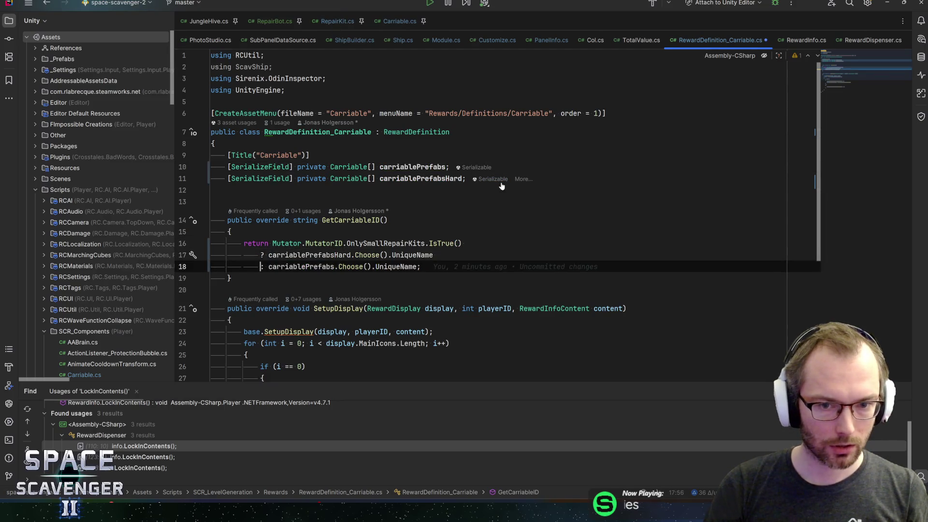
Step: Undo the plural renames and array changes, and let Unity recompile with the single-prefab fields
key(ctrl+z)
key(ctrl+z)
key(ctrl+z)
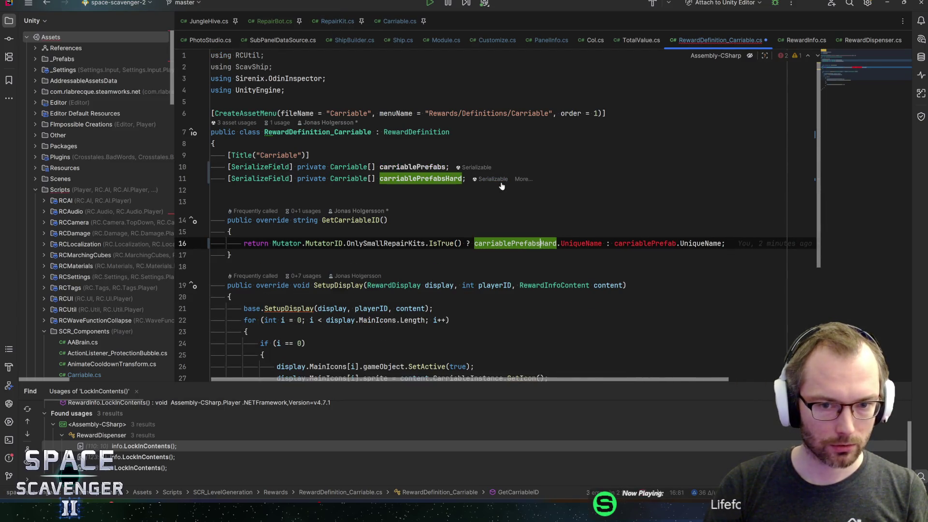
key(ctrl+z)
key(ctrl+z)
key(ctrl+z)
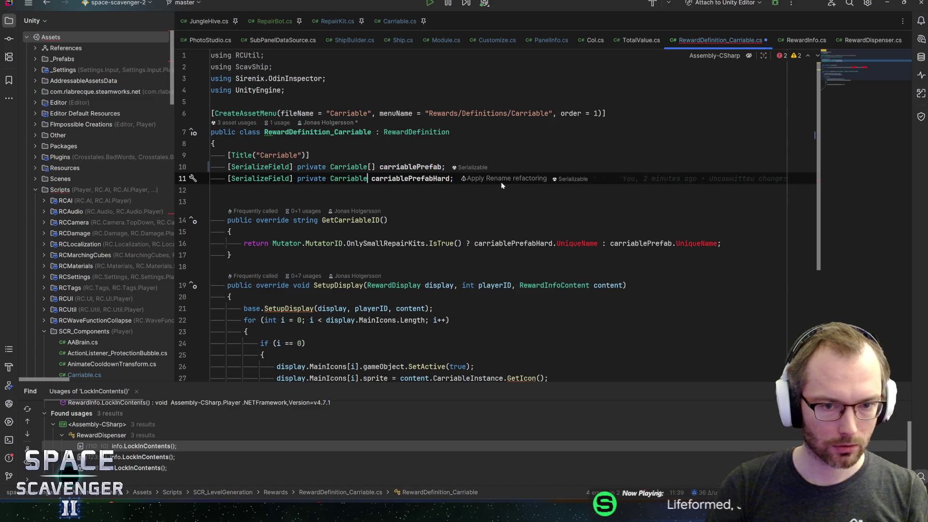
key(alt+Tab)
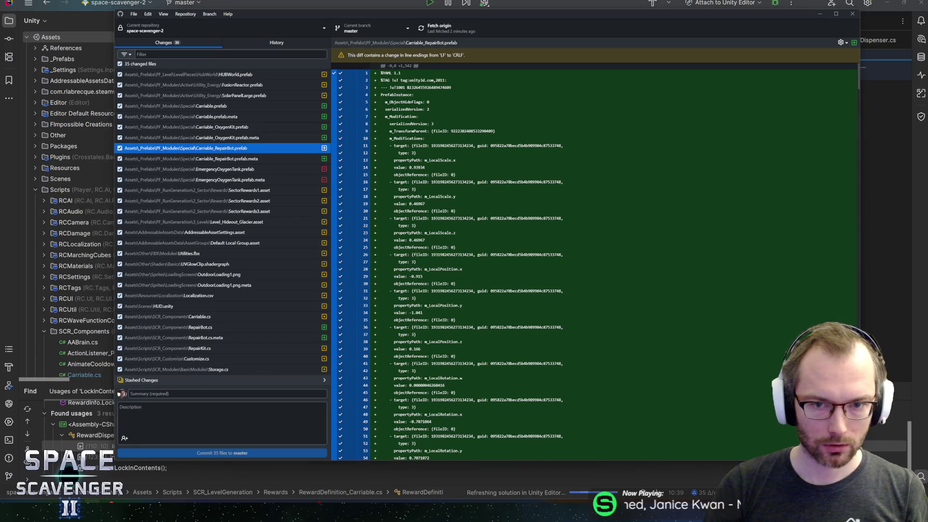
key(alt+Tab)
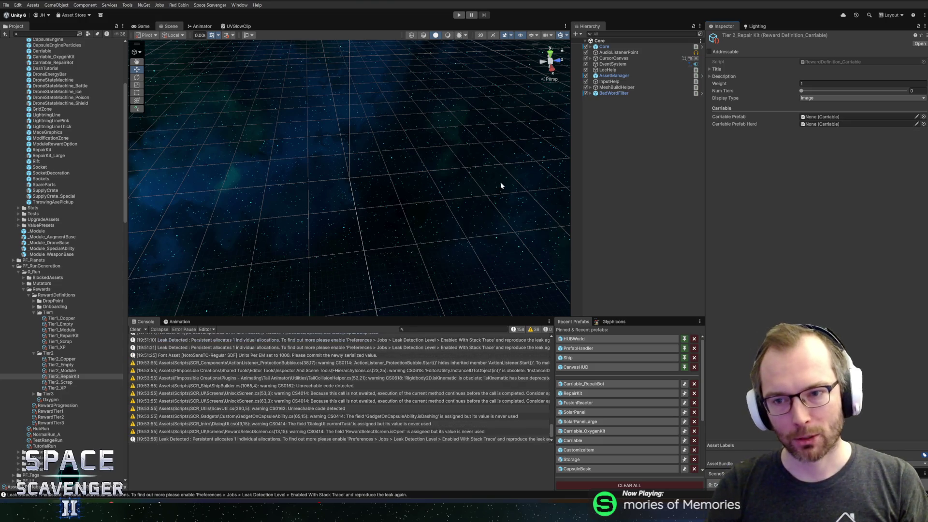
Step: Restore the carriablePrefabs and carriablePrefabsHard arrays and return to Unity
key(alt+Tab)
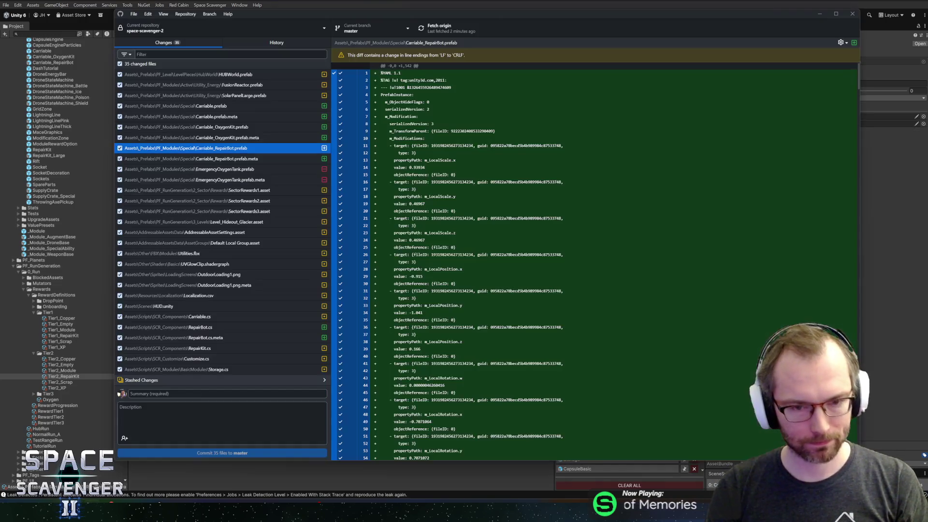
key(alt+Tab)
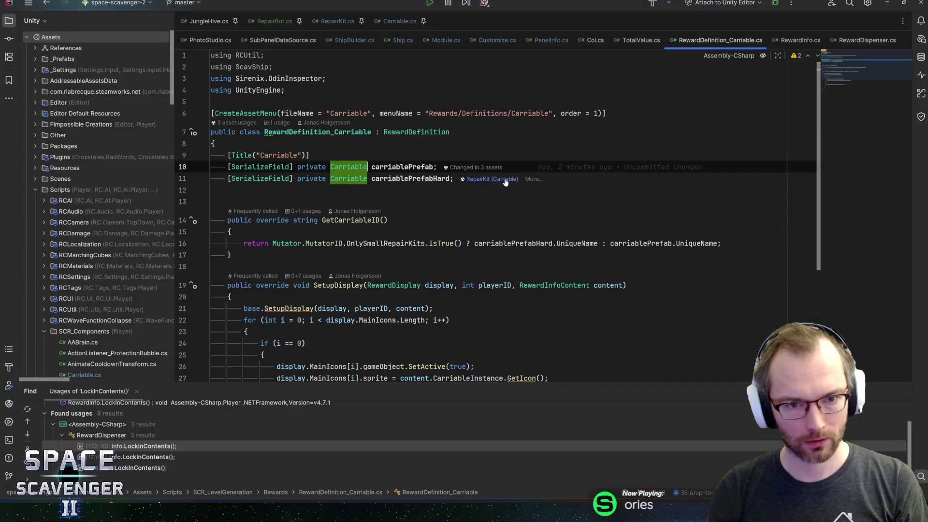
text(s)
key(Tab)
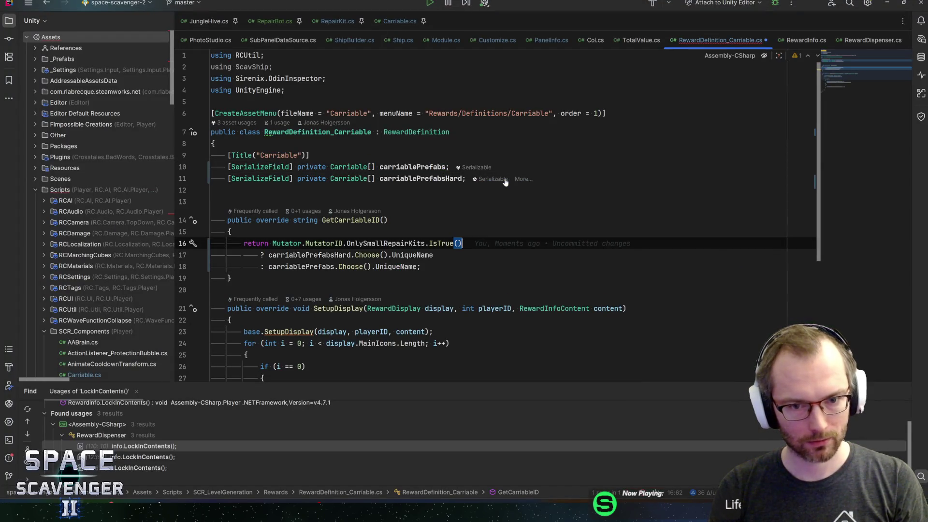
key(alt+Tab)
key(alt+Tab)
key(Tab)
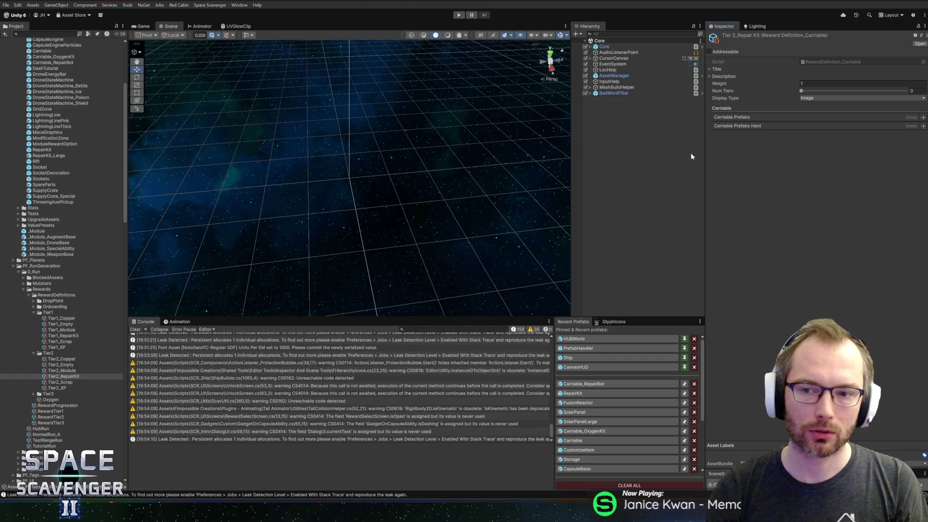
Step: Add RepairKit twice to Tier1_RepairKit's Carriable Prefabs list
right_click(744, 118)
right_click(740, 119)
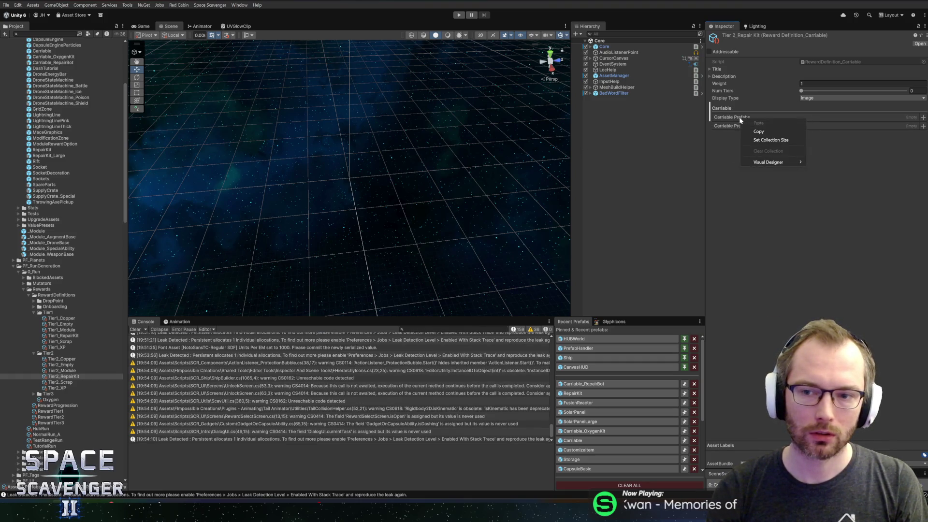
click(75, 336)
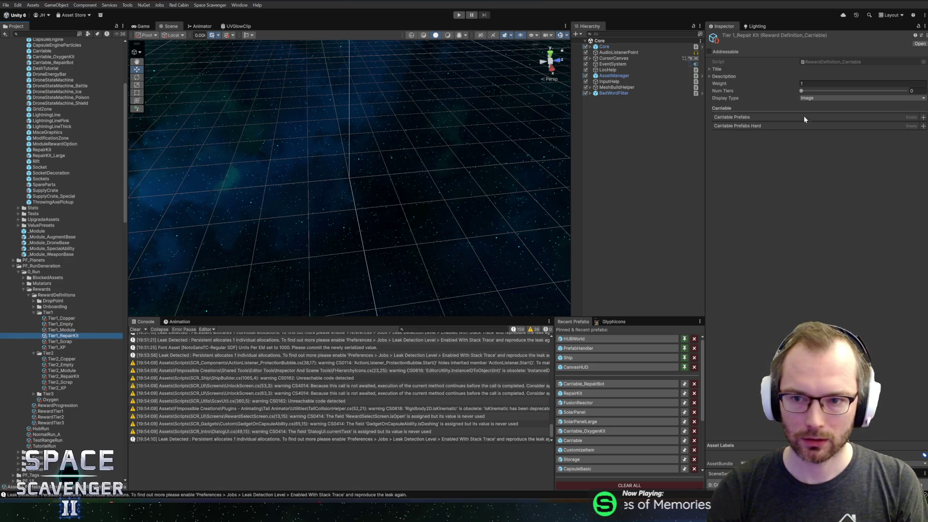
scroll(55, 144, up, 3)
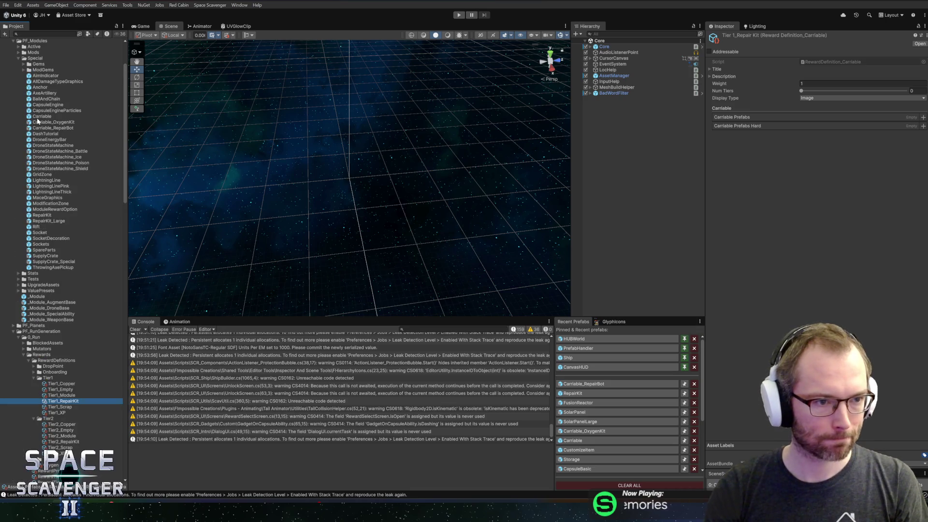
mouse_move(40, 214)
mouse_down()
mouse_move(771, 99)
mouse_move(793, 118)
mouse_up()
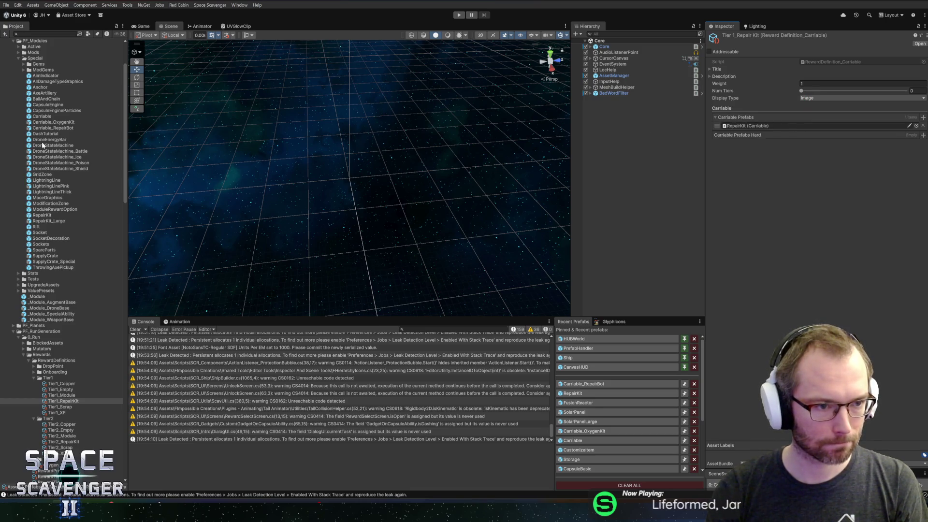
click(747, 125)
key(ctrl+d)
Step: Copy Tier1_RepairKit's Carriable Prefabs list into its Carriable Prefabs Hard list
right_click(748, 127)
click(754, 132)
right_click(740, 144)
click(754, 148)
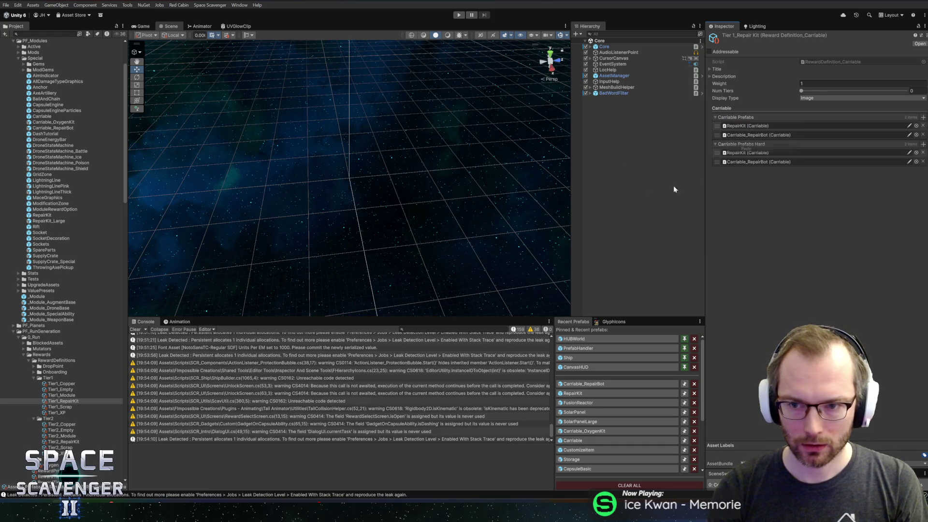
Step: Paste the copied RepairKit prefabs into both Tier2_RepairKit lists
click(58, 407)
click(92, 442)
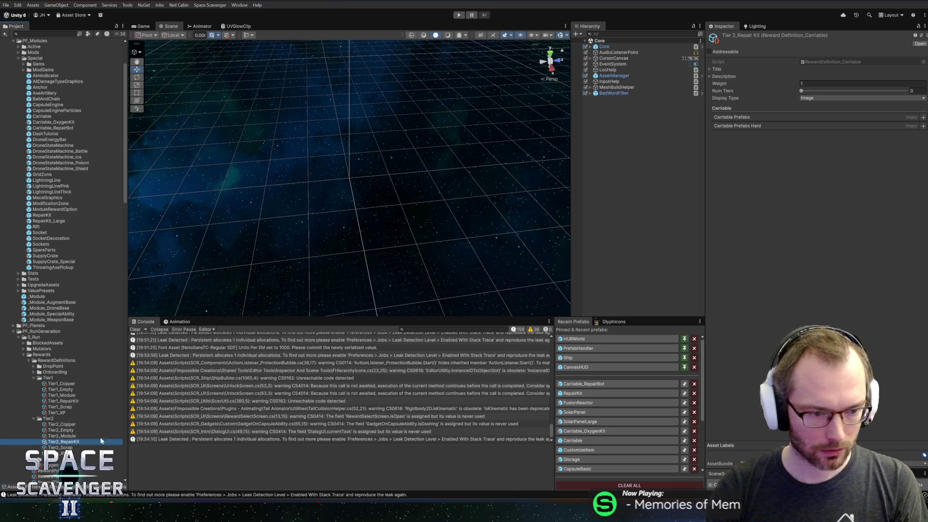
right_click(742, 117)
click(756, 122)
right_click(739, 144)
click(744, 147)
Step: Paste the prefabs into both Tier3_RepairKit lists, replacing the first entry with RepairKit_Large
scroll(34, 394, down, 3)
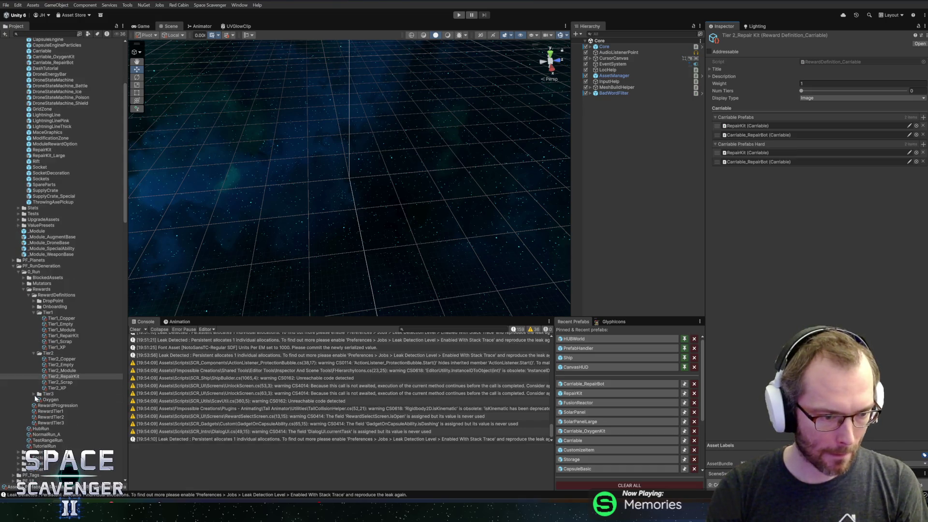
click(33, 395)
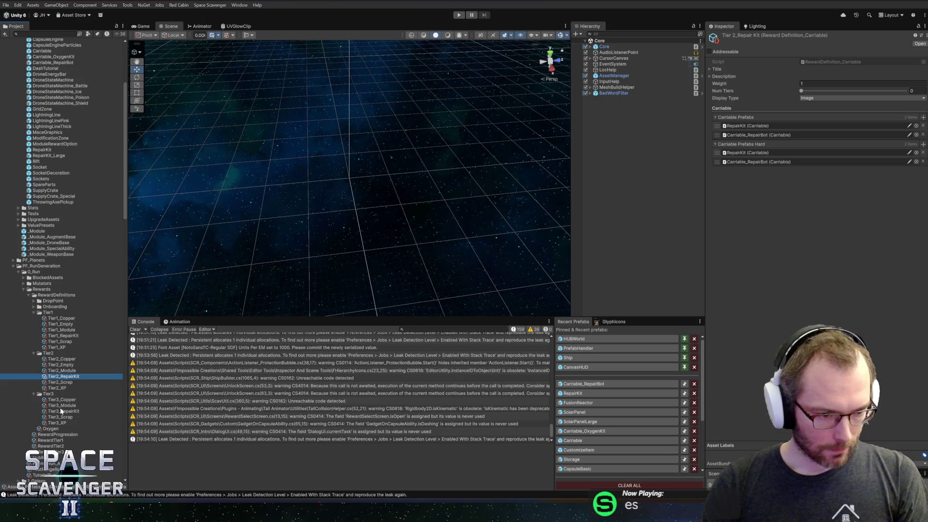
click(61, 411)
right_click(742, 117)
click(755, 121)
right_click(728, 145)
click(749, 150)
click(744, 127)
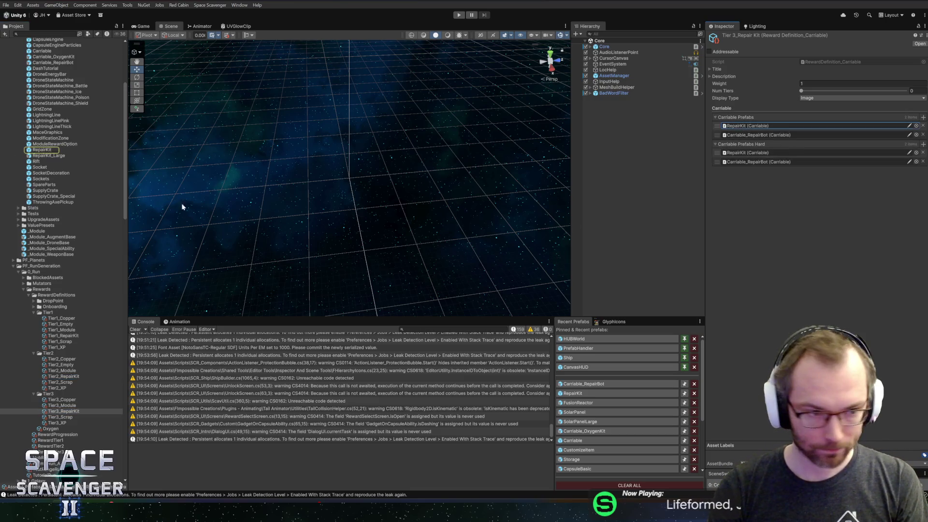
click(770, 127)
key(ctrl+v)
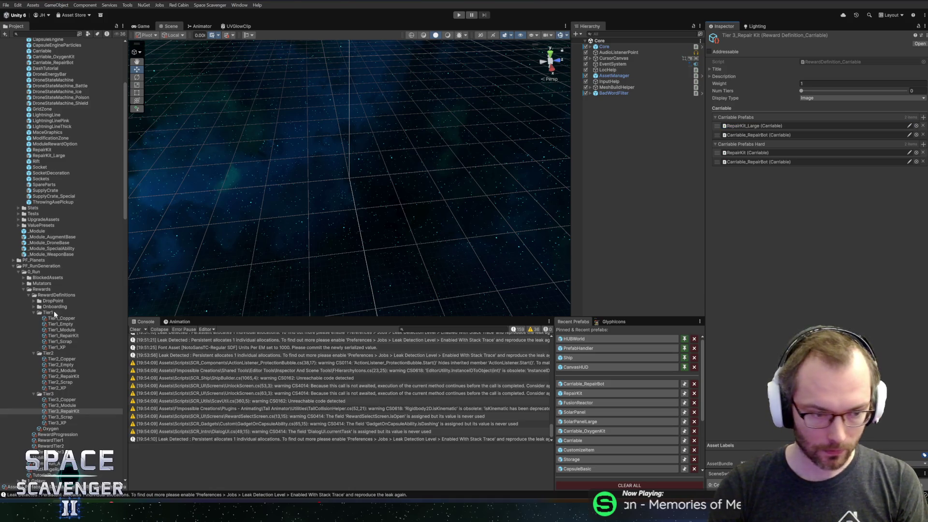
Step: Insert Carriable_RepairBot into Tier2_RepairKit's Carriable Prefabs and remove the RepairKit entry
click(60, 376)
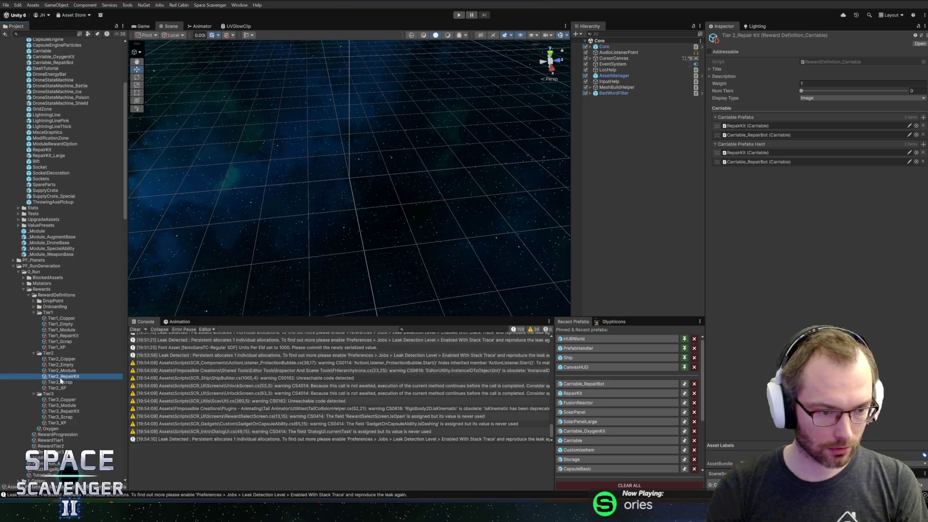
click(746, 126)
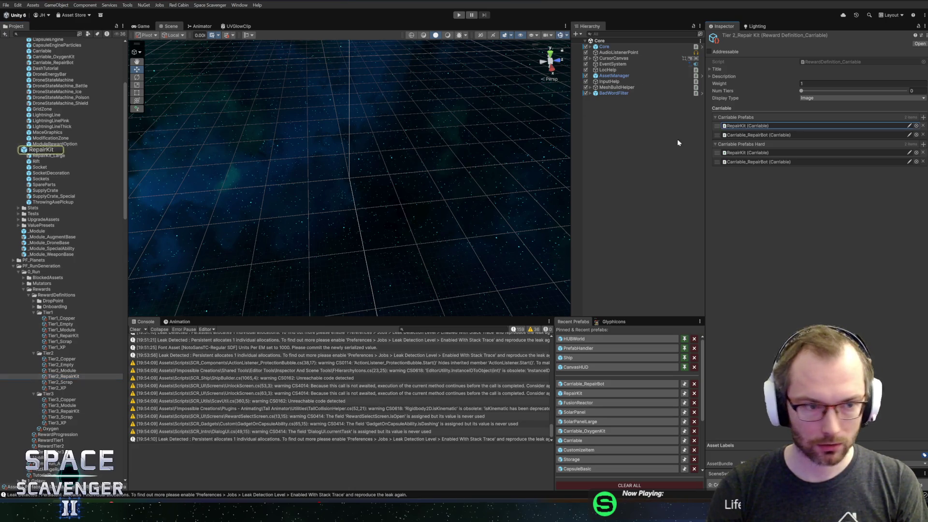
mouse_move(38, 158)
mouse_down()
mouse_move(387, 145)
mouse_move(747, 150)
mouse_move(746, 124)
mouse_move(720, 137)
mouse_up()
click(923, 126)
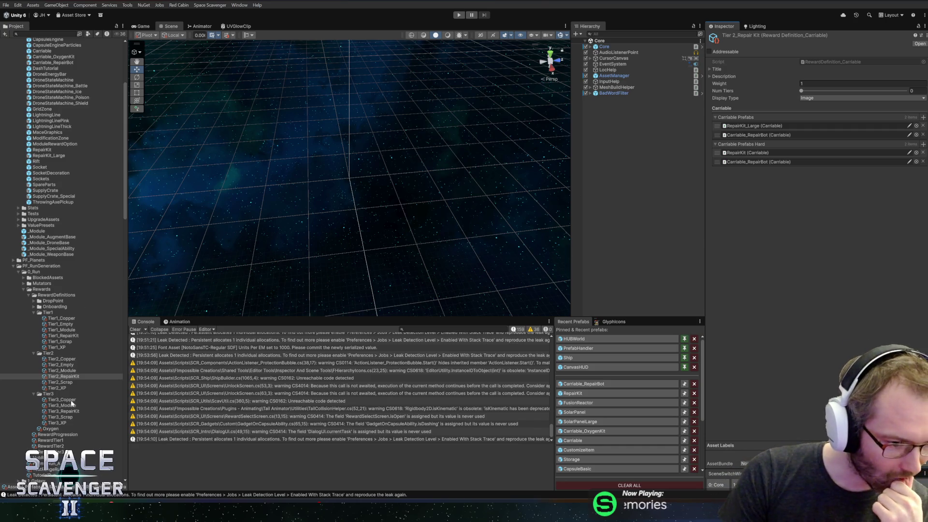
scroll(73, 401, down, 3)
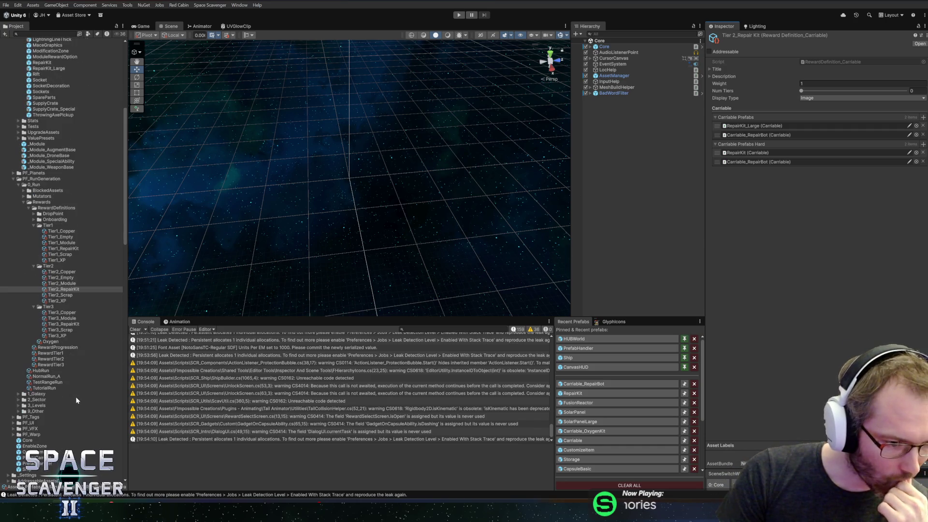
Step: Inspect the RewardTier2, HubRun, RewardTier3, RewardProgression and Oxygen assets
click(48, 358)
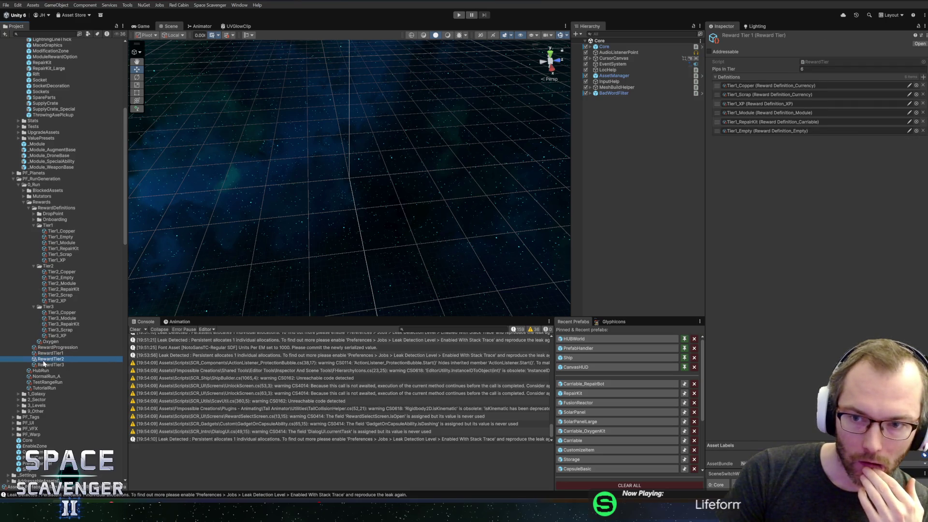
click(45, 371)
click(47, 365)
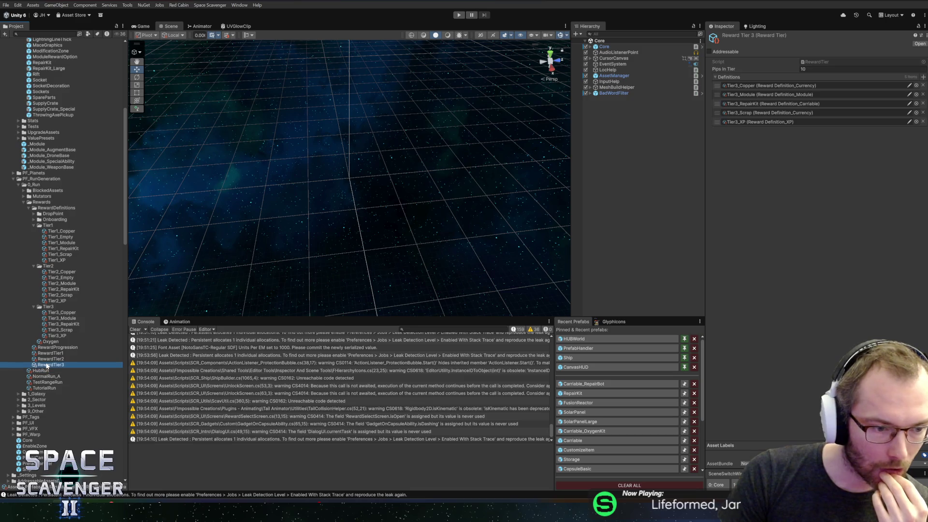
click(49, 347)
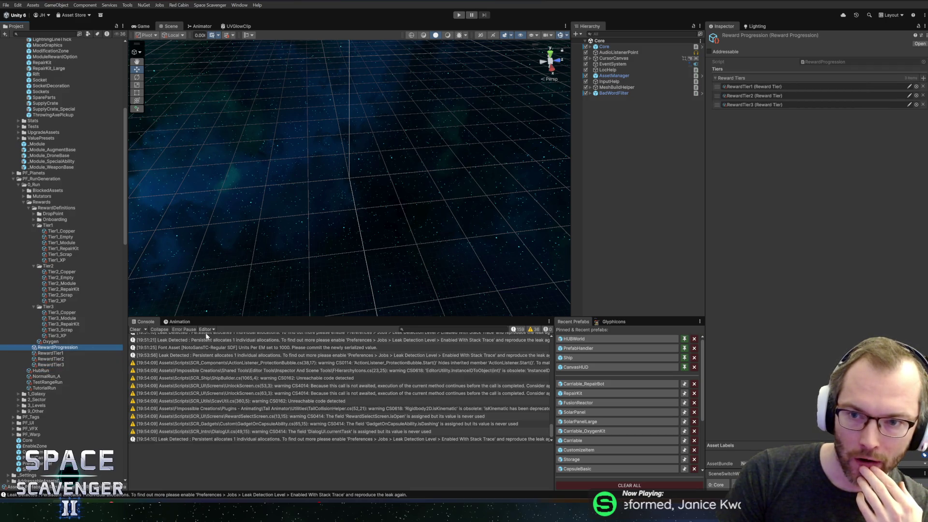
click(50, 342)
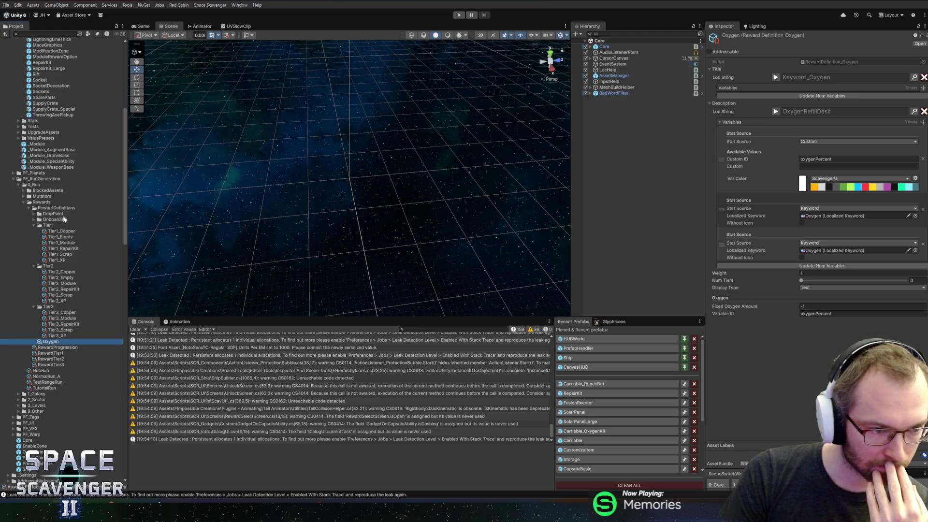
Step: Collapse the Tier1–3 and DropPoint folders, then begin the commit summary in GitHub Desktop
click(33, 225)
click(33, 231)
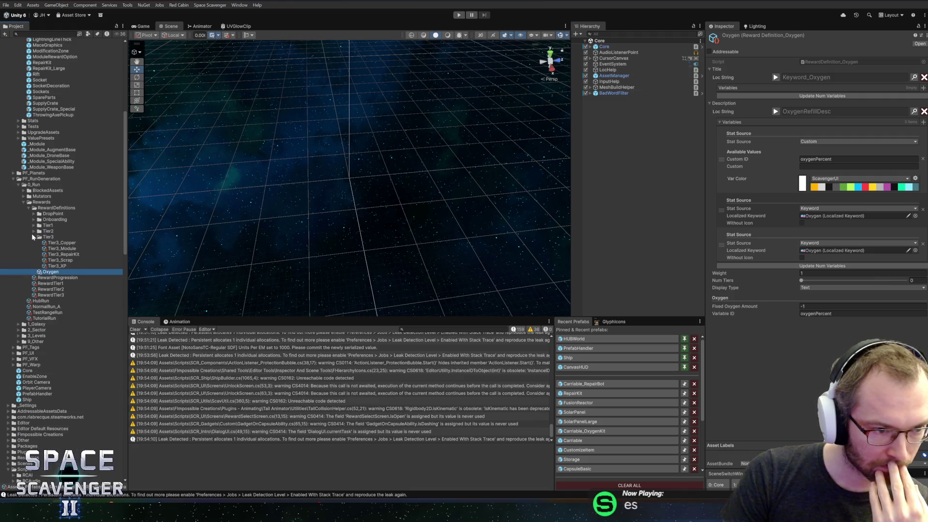
click(33, 235)
click(33, 213)
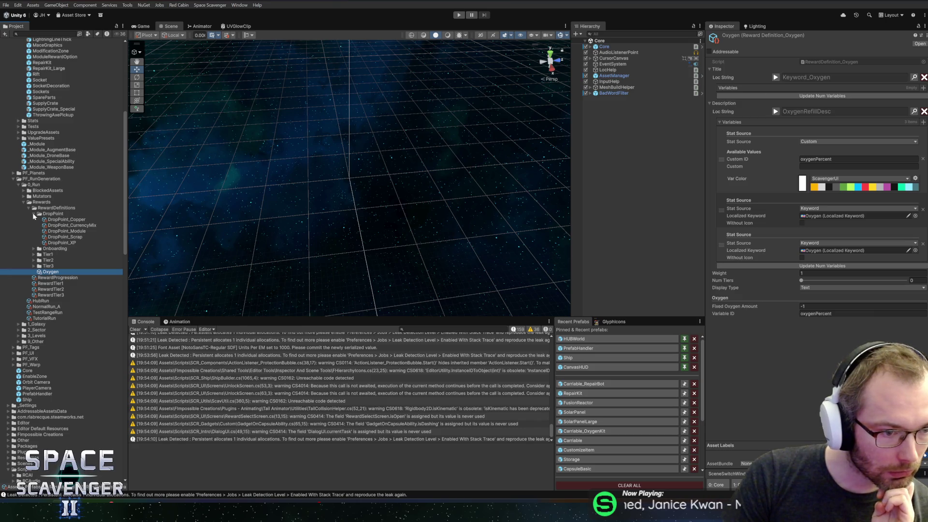
click(33, 213)
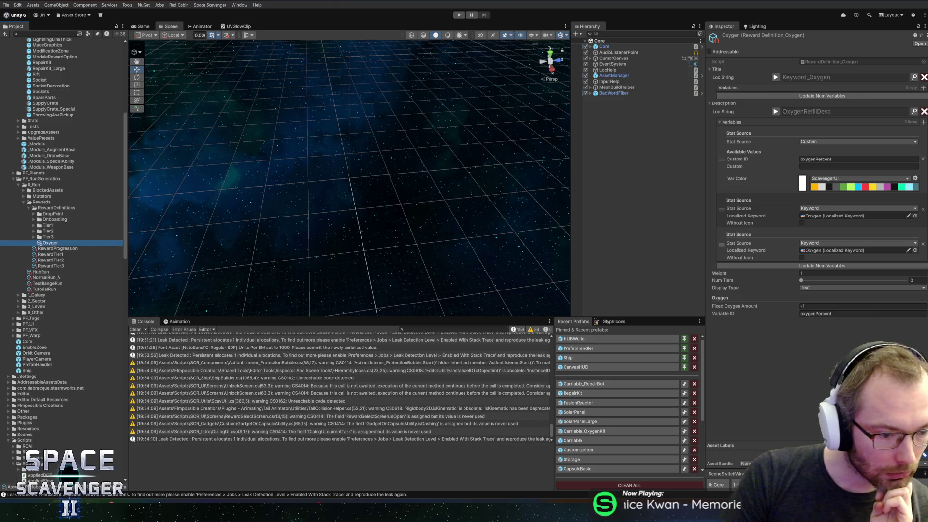
key(alt+Tab)
text(A)
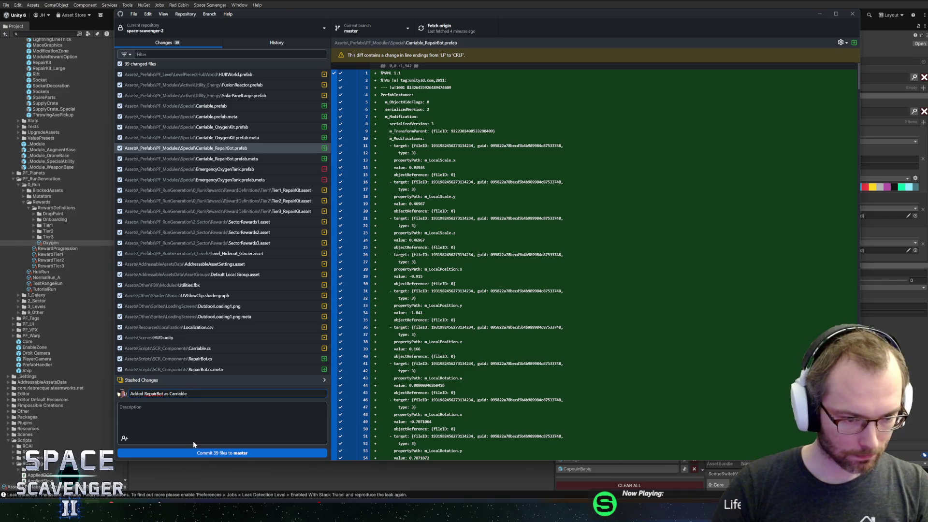
Step: Commit the 39 files to master as 'Added RepairBot as Carriable/Cargo', push to origin, return to Unity
text(/Cargo)
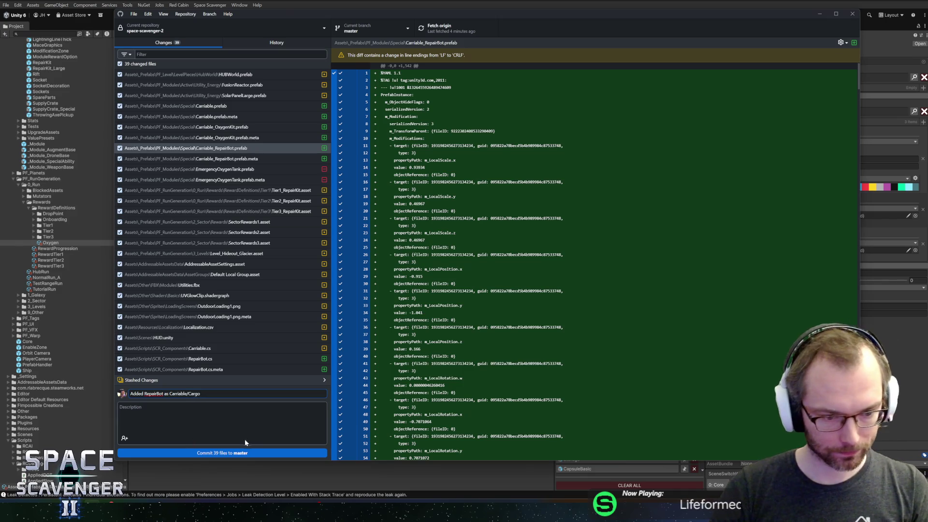
click(244, 453)
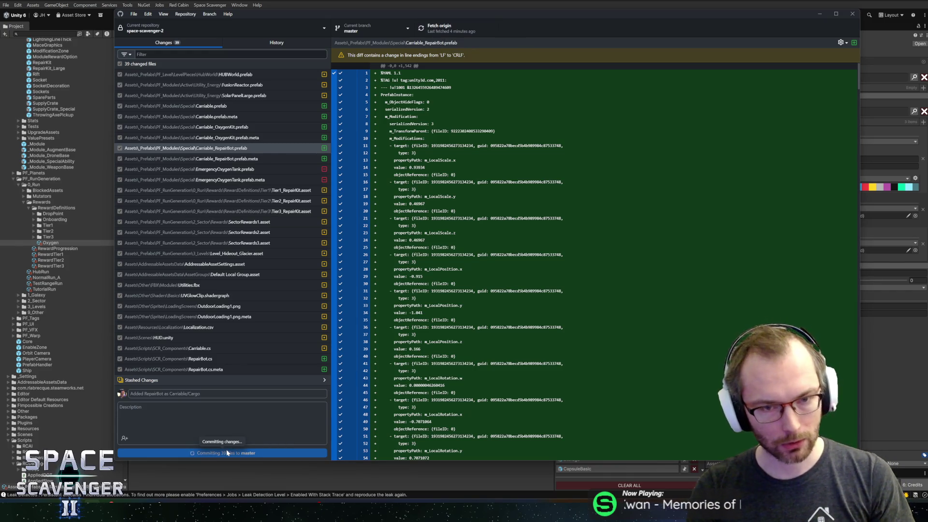
click(456, 36)
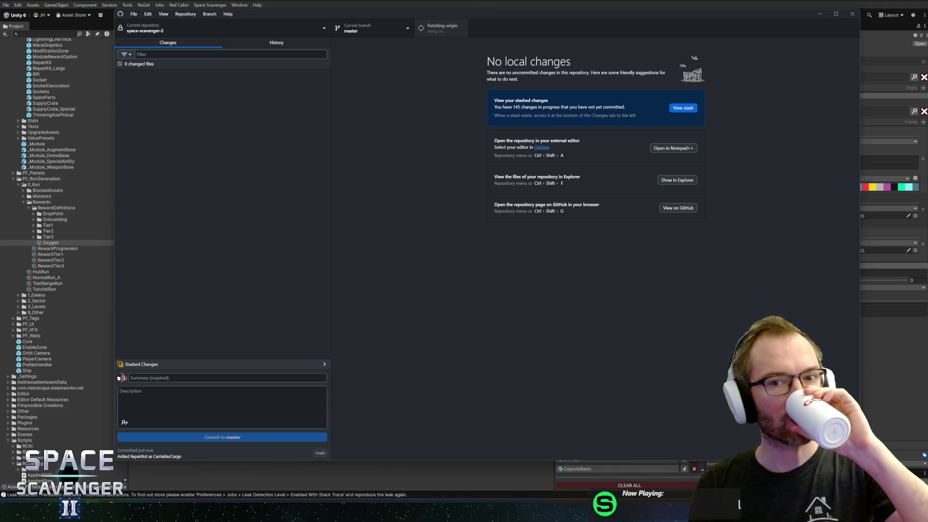
key(alt+Tab)
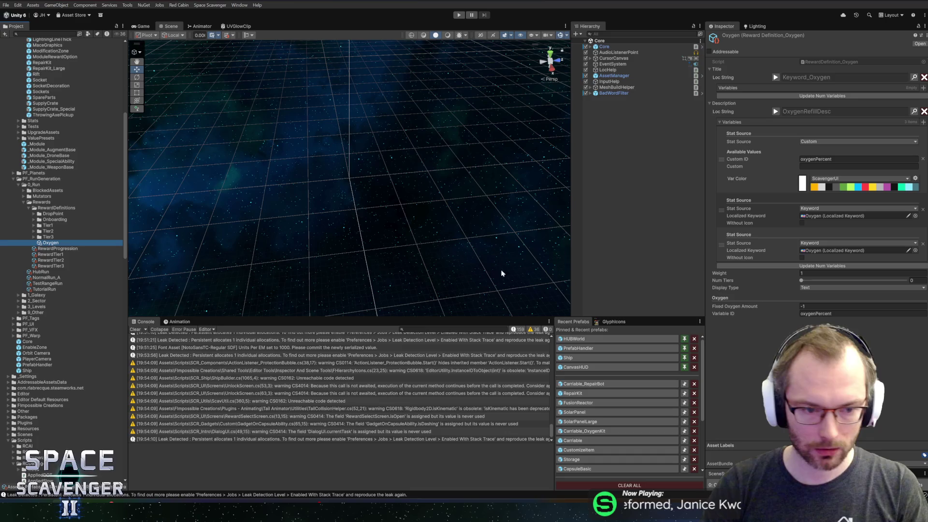
Step: Clear all entries from the Console log
click(146, 330)
click(135, 329)
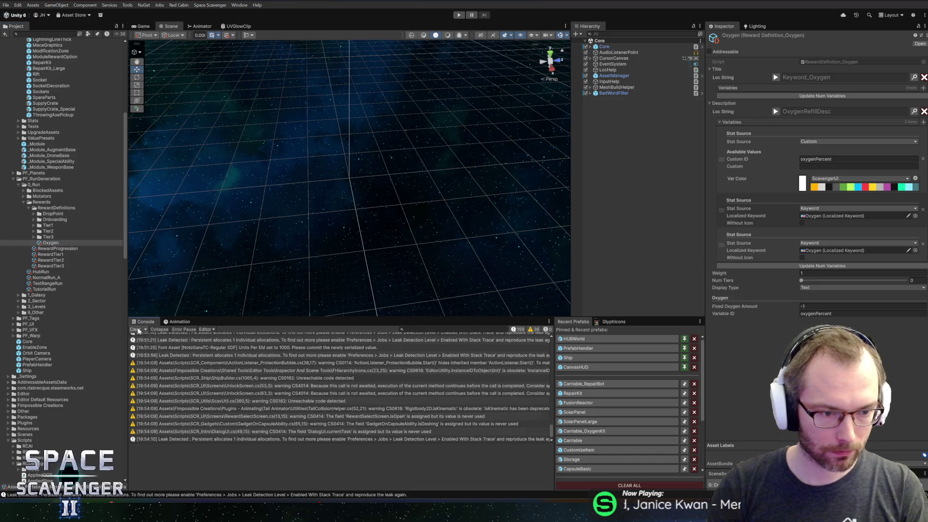
click(135, 329)
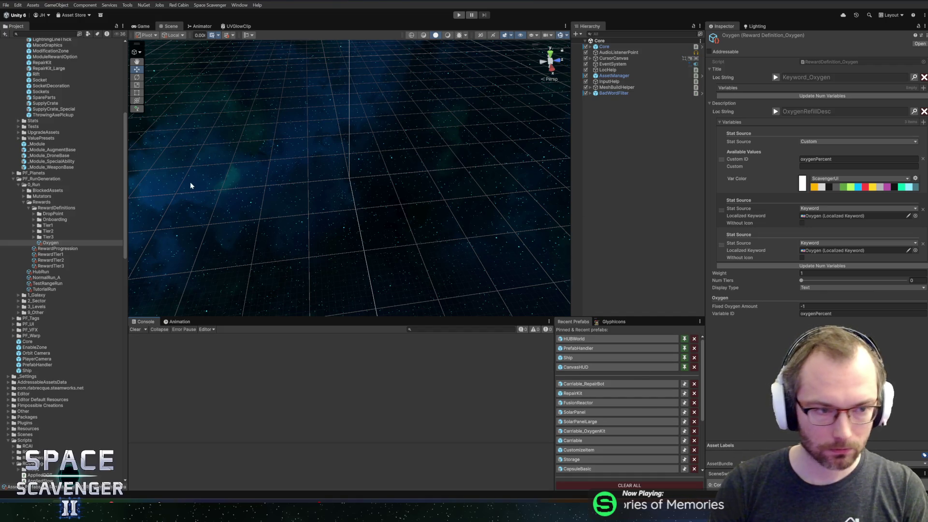
Step: Collapse the Special and PF_RunGeneration folders and enter play mode
scroll(38, 138, up, 10)
click(21, 125)
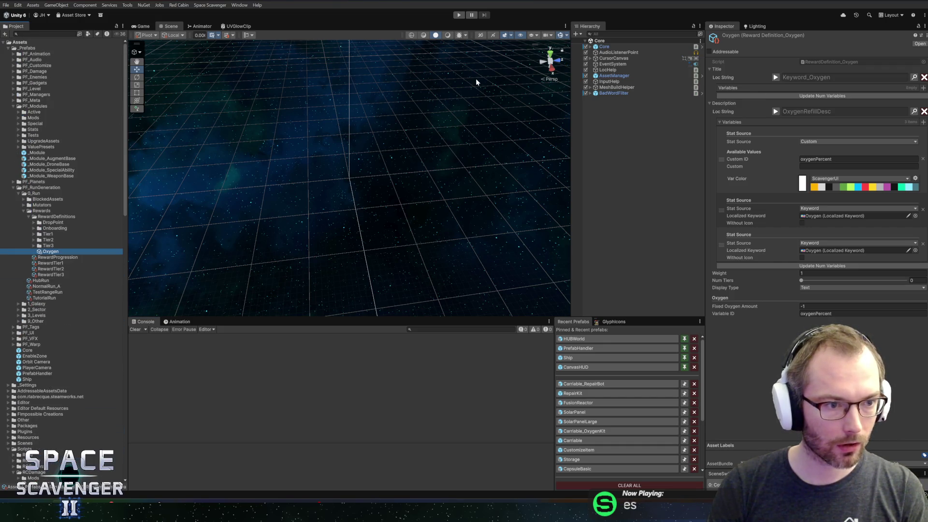
click(14, 187)
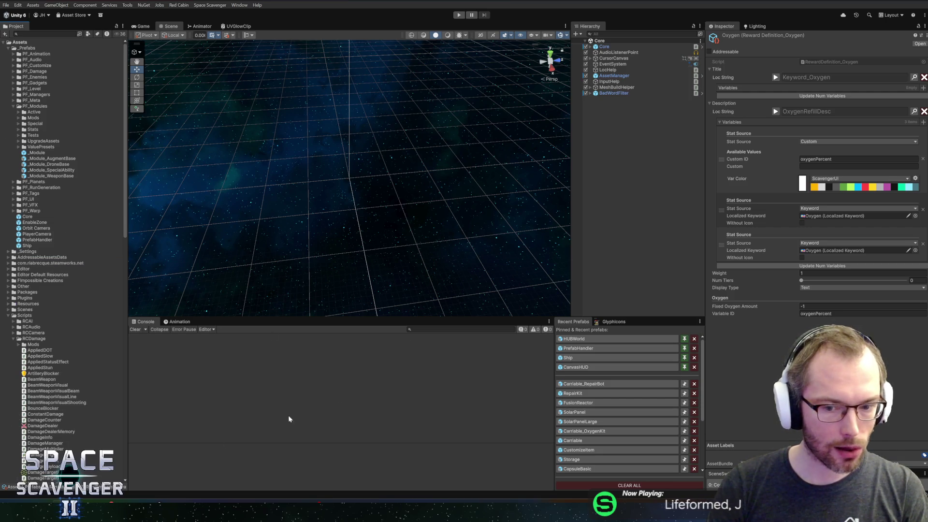
click(459, 16)
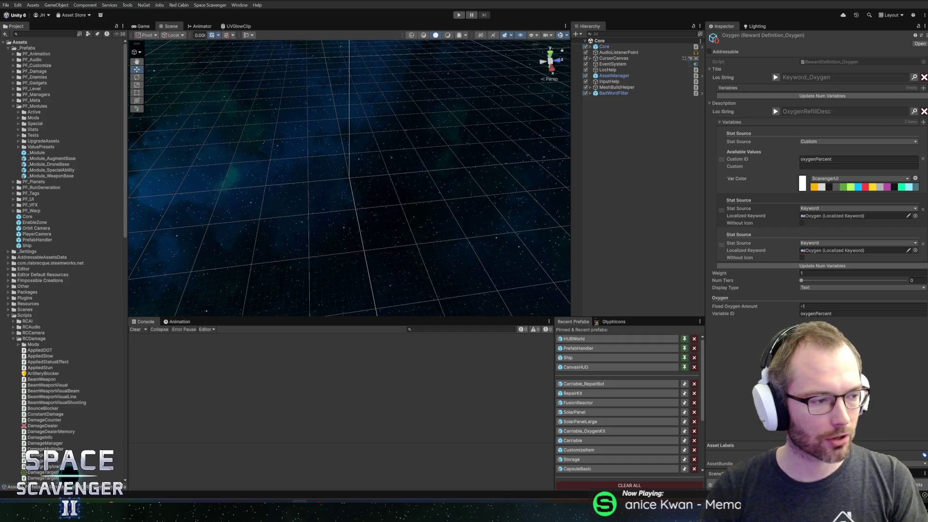
click(459, 15)
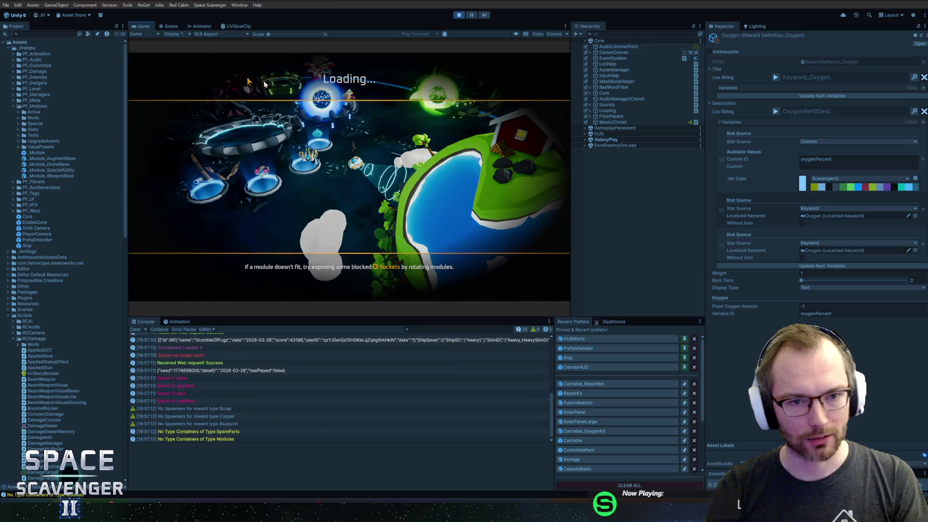
Step: Maximise the Game view, fly to the science station and research Goo Launcher for 120 science
double_click(143, 27)
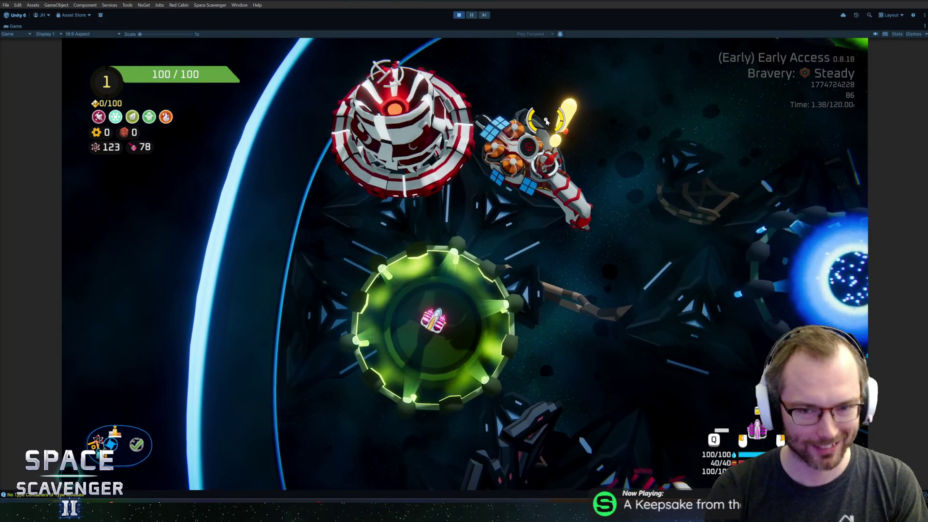
key(d)
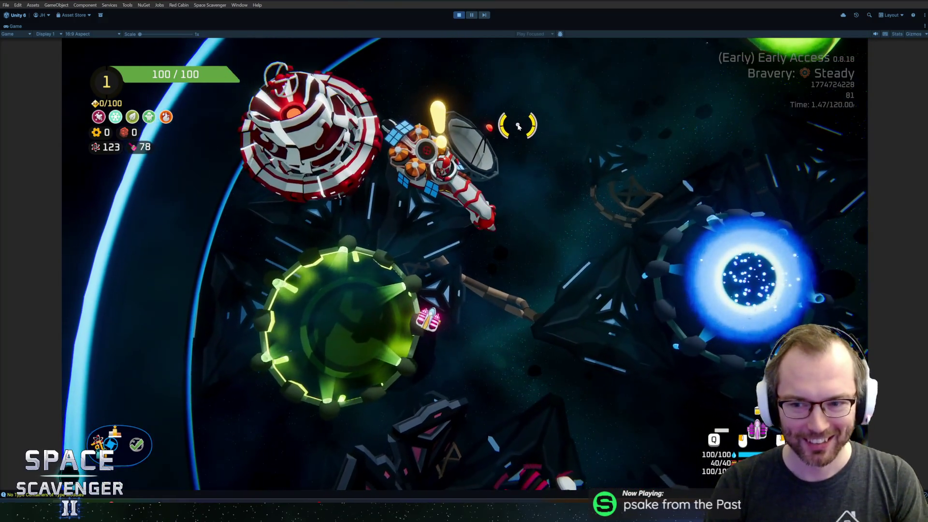
key(w)
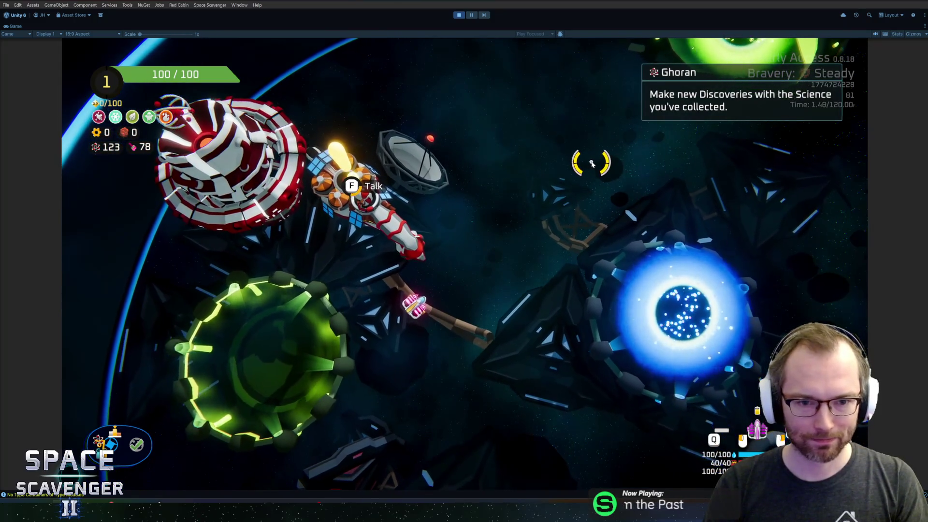
key(f)
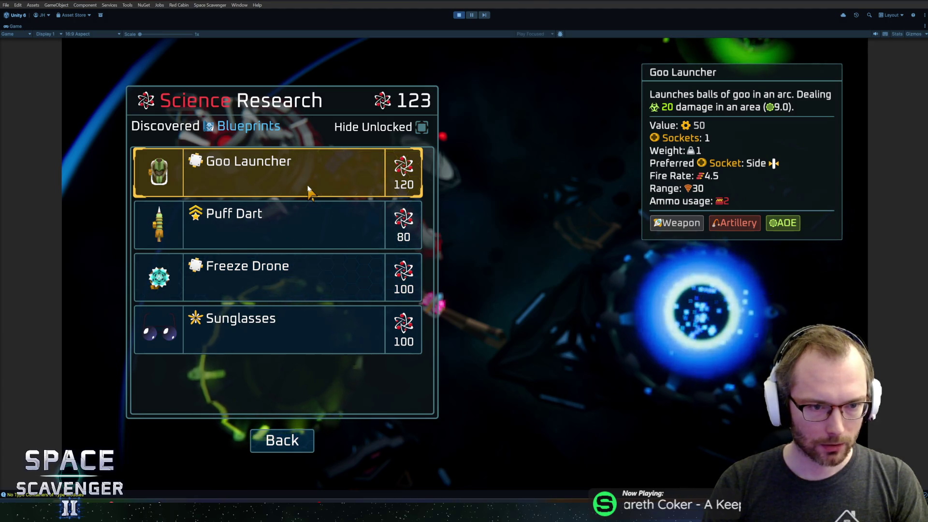
click(308, 192)
key(Escape)
key(d)
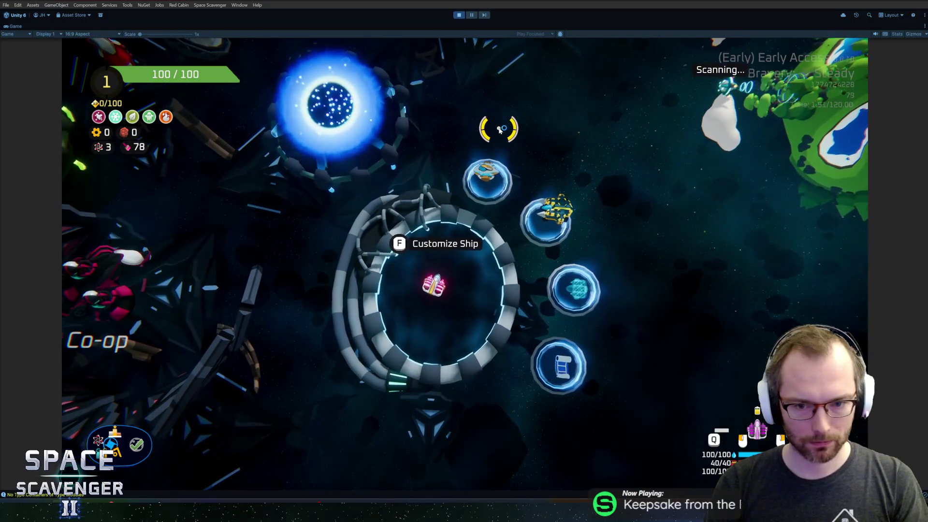
Step: Apply the Blue Iron skin in the ship customisation screen
key(f)
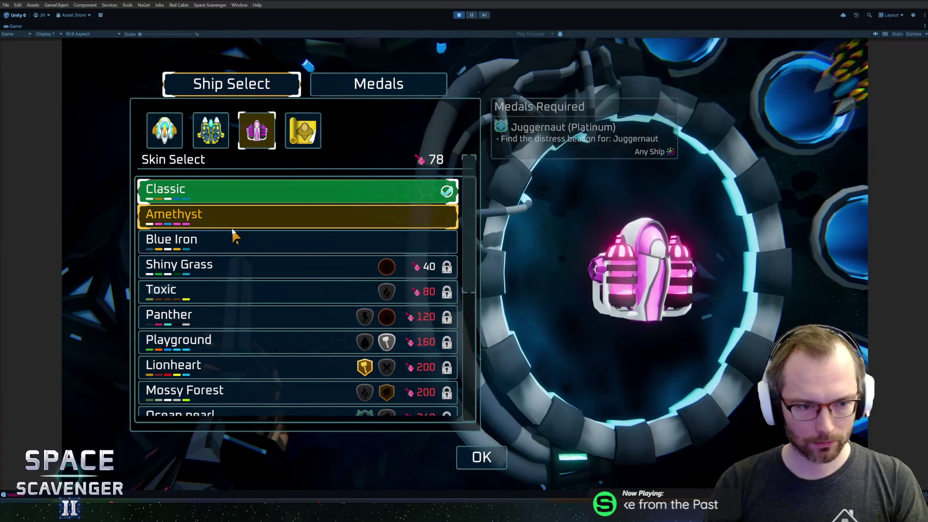
click(234, 242)
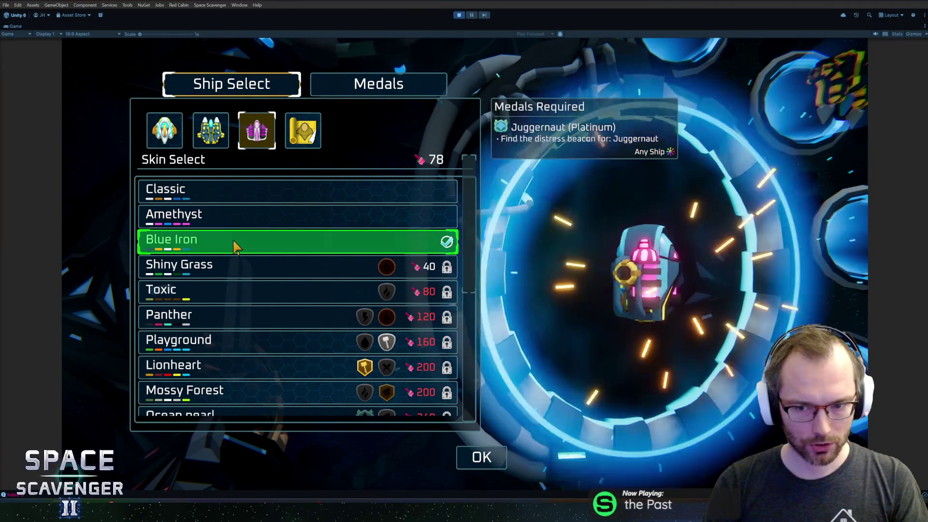
scroll(356, 360, down, 2)
scroll(356, 360, down, 6)
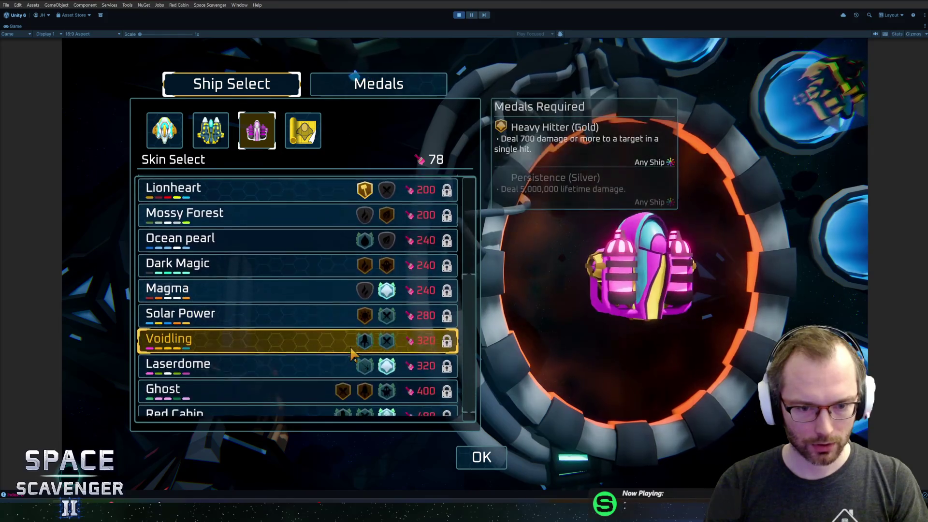
key(Escape)
Step: Fly to the Start Trial portal and raise bravery to Heroic
key(w)
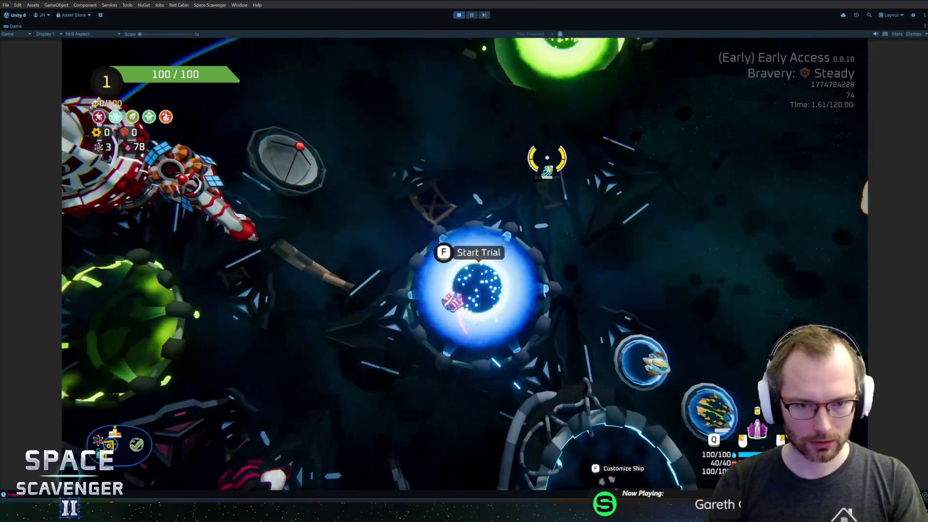
key(f)
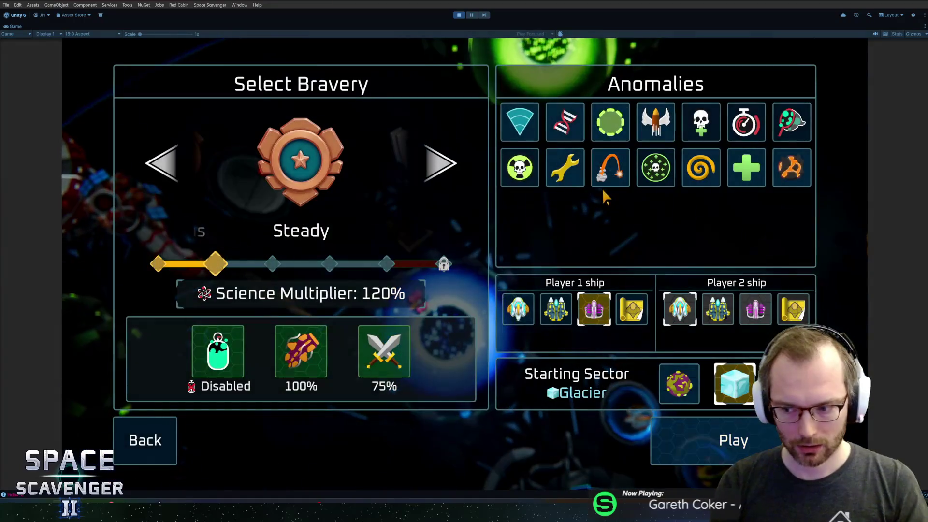
click(438, 163)
click(438, 164)
click(437, 163)
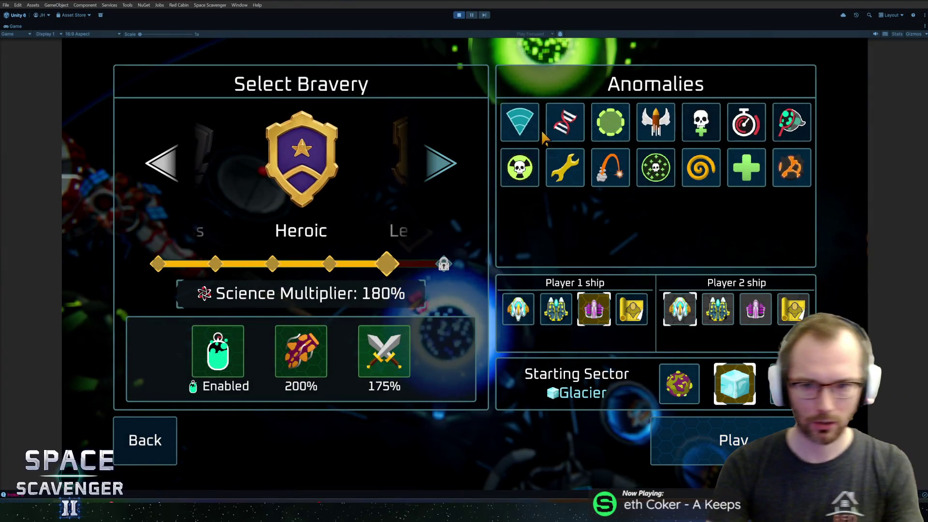
Step: Enable all fourteen anomalies for Heroic +14 bravery and start the run
click(565, 122)
click(520, 122)
click(521, 167)
click(563, 167)
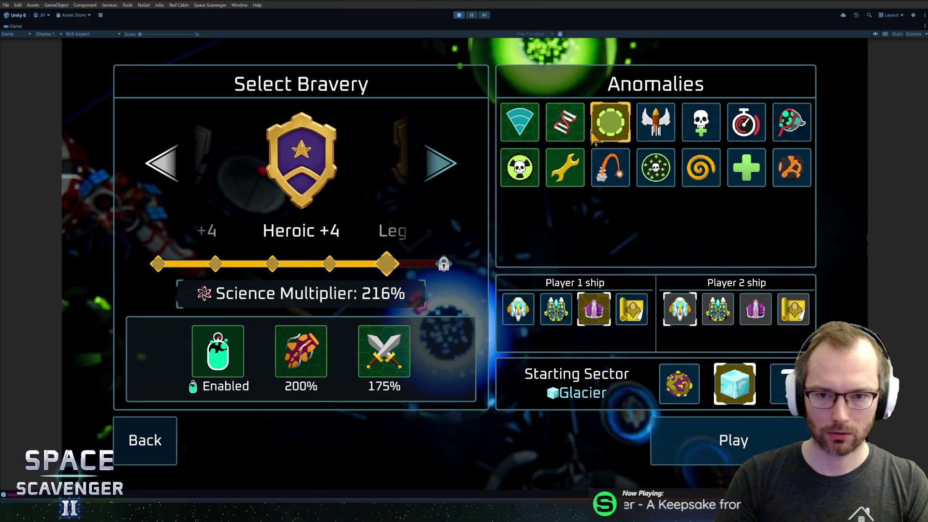
click(610, 121)
click(611, 168)
click(656, 168)
click(656, 122)
click(703, 127)
click(746, 122)
click(701, 167)
click(746, 167)
click(793, 167)
click(792, 122)
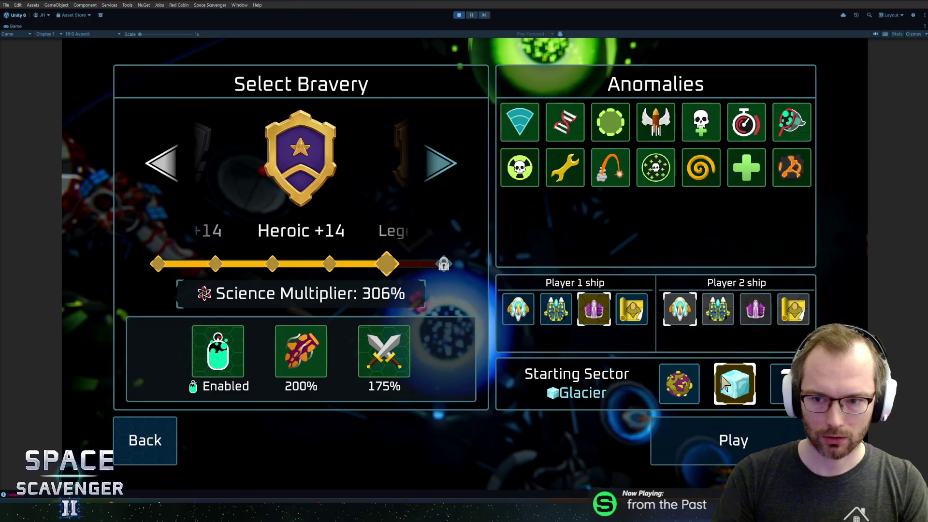
click(720, 444)
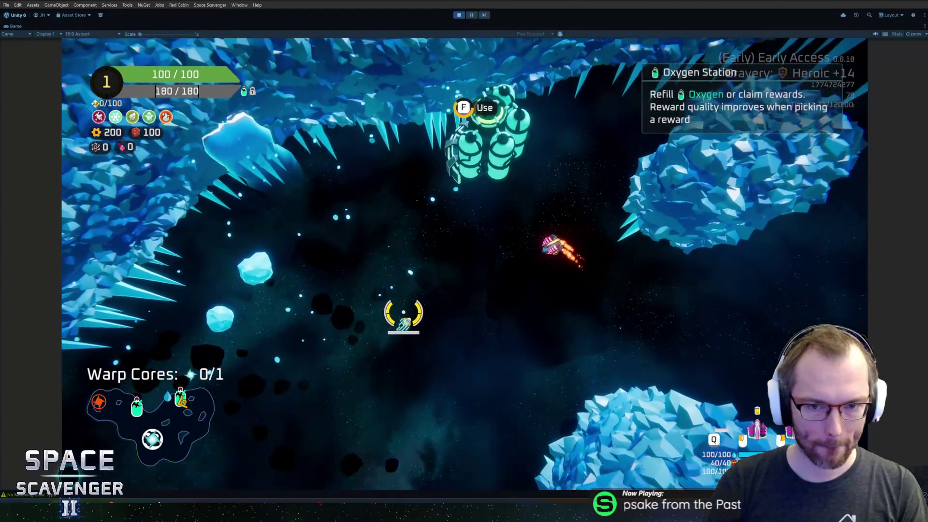
Step: Take the Oxygen Station's scrap reward and view the Spare Parts crafting options
key(e)
click(571, 408)
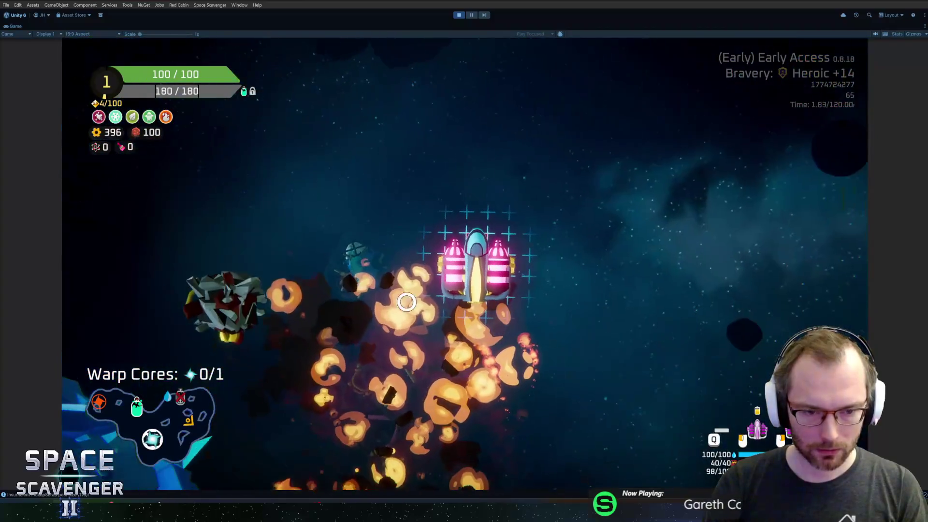
mouse_move(208, 241)
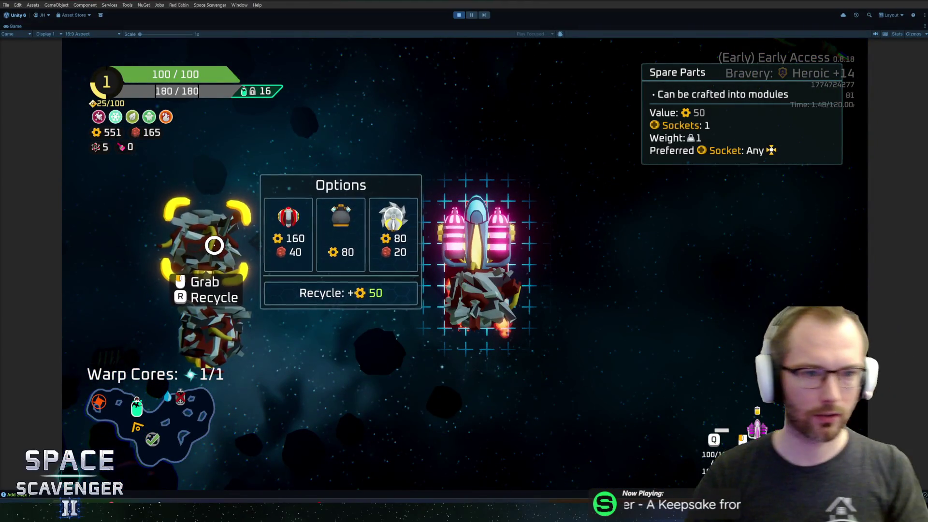
Step: Complete the debug console command and leave the ship-building view
key(Up)
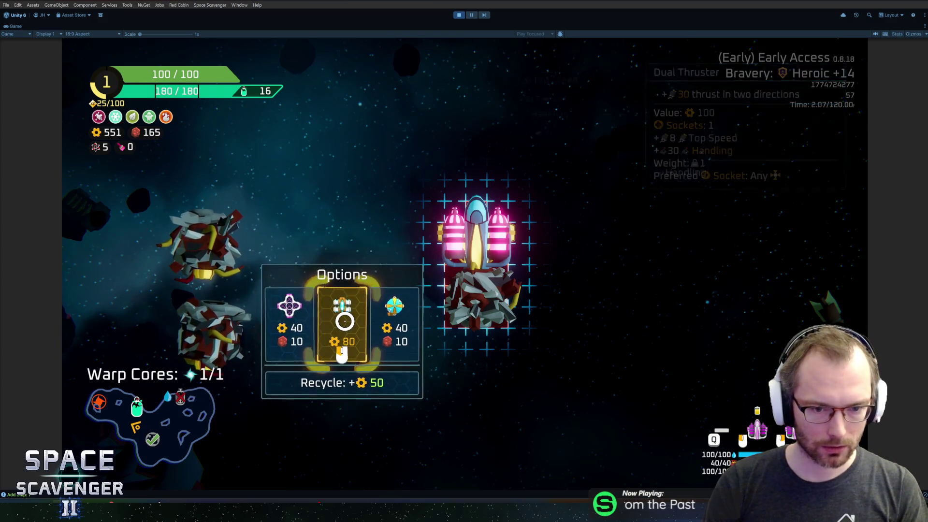
mouse_move(345, 321)
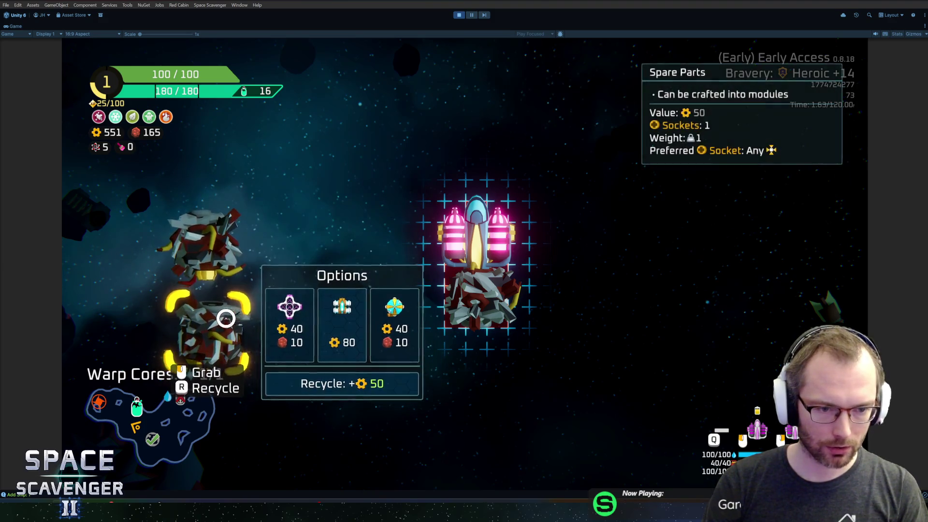
key(Escape)
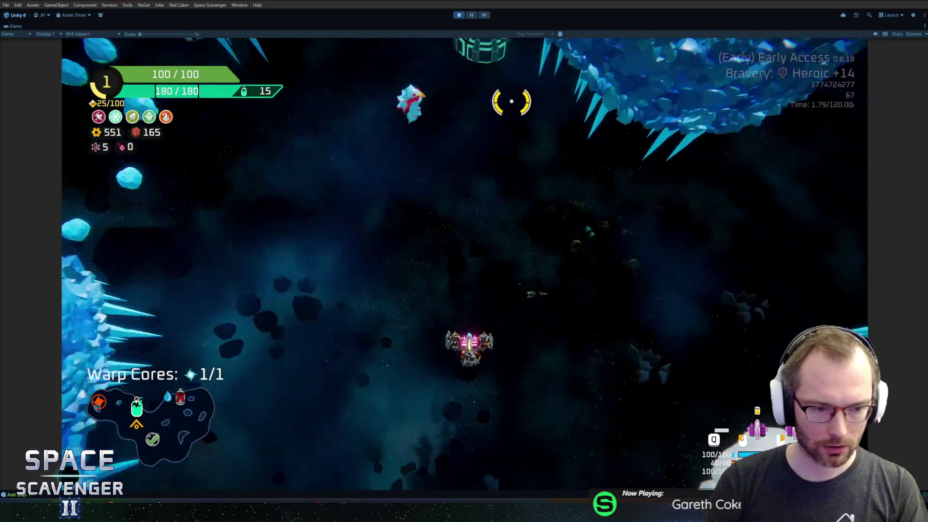
Step: Take the Oxygen Station's middle reward and craft a module from a hull piece
key(w)
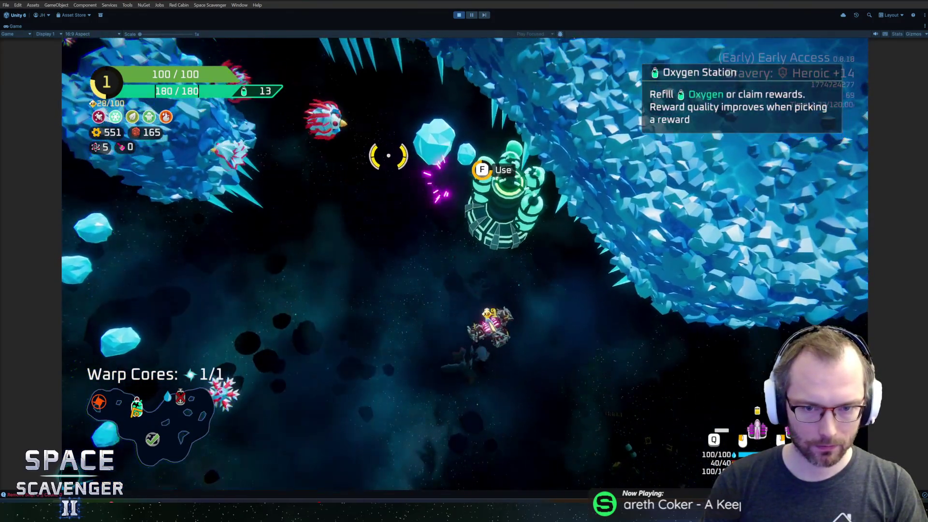
key(f)
click(476, 404)
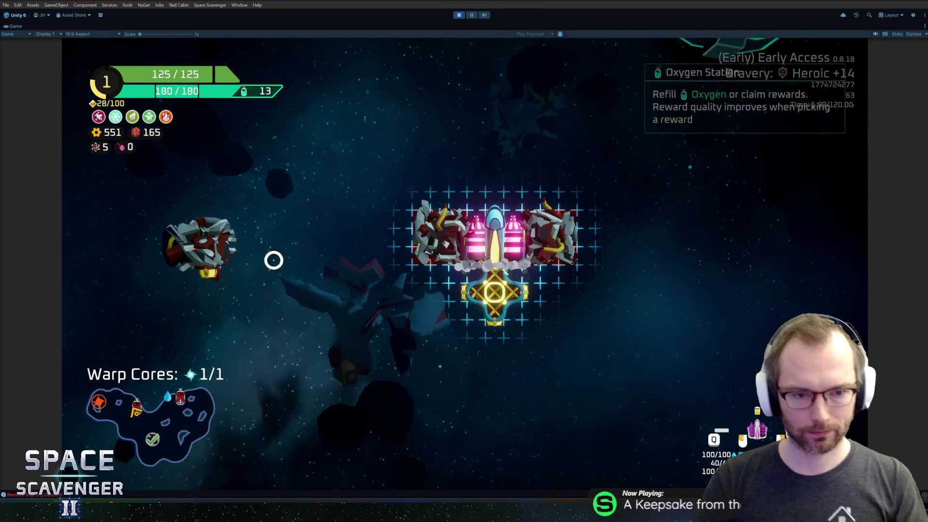
right_click(460, 240)
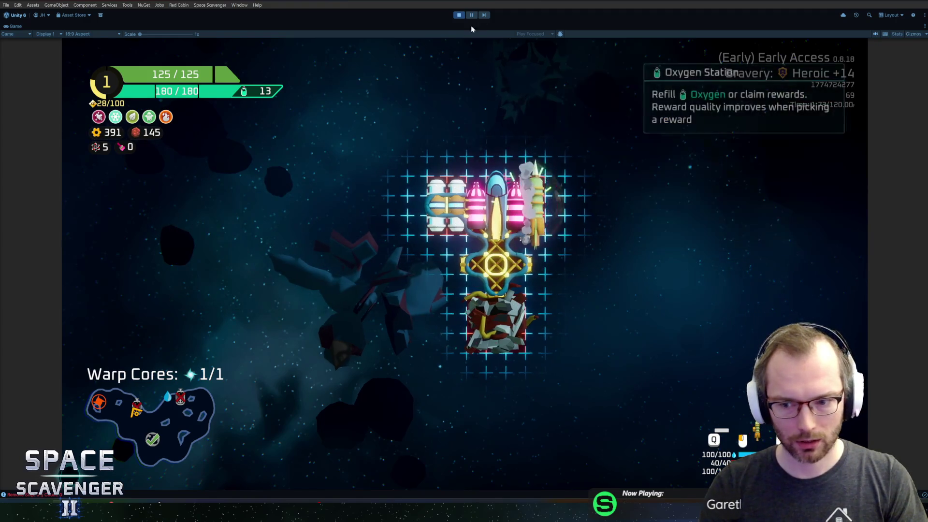
key(Escape)
Step: Fly through the Glacier ice field launching missiles, then warp out at the portal
key(s)
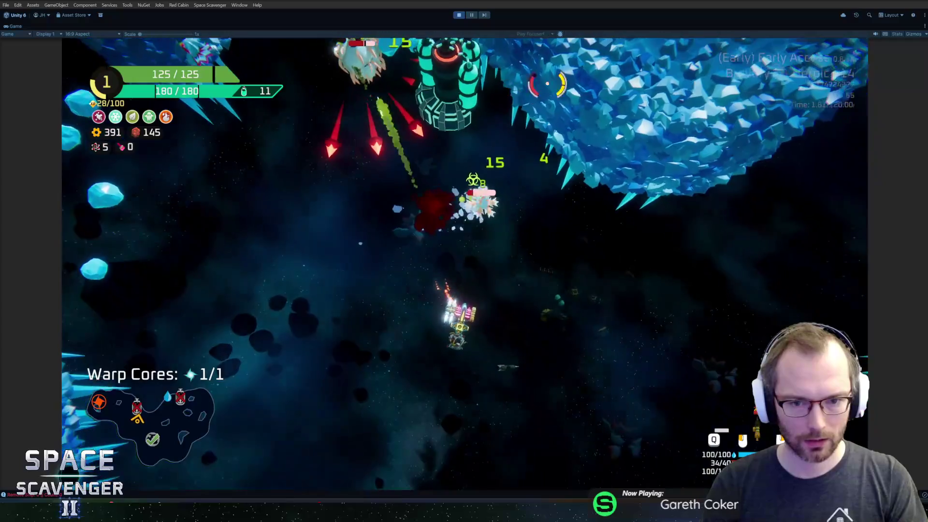
key(space)
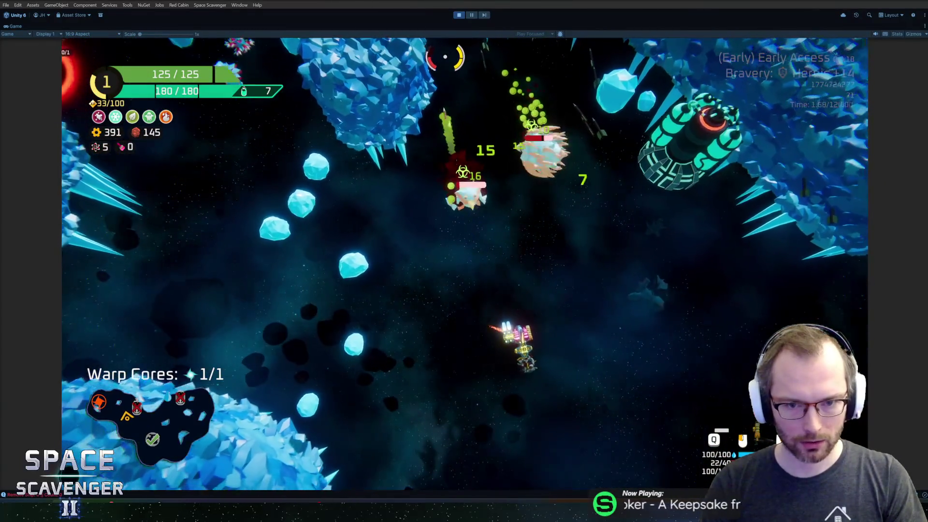
key(space)
key(space)
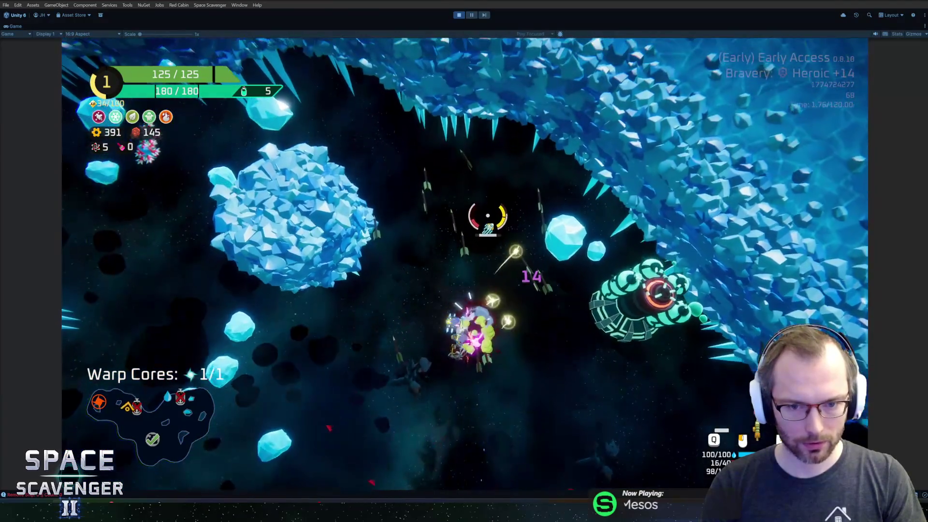
key(space)
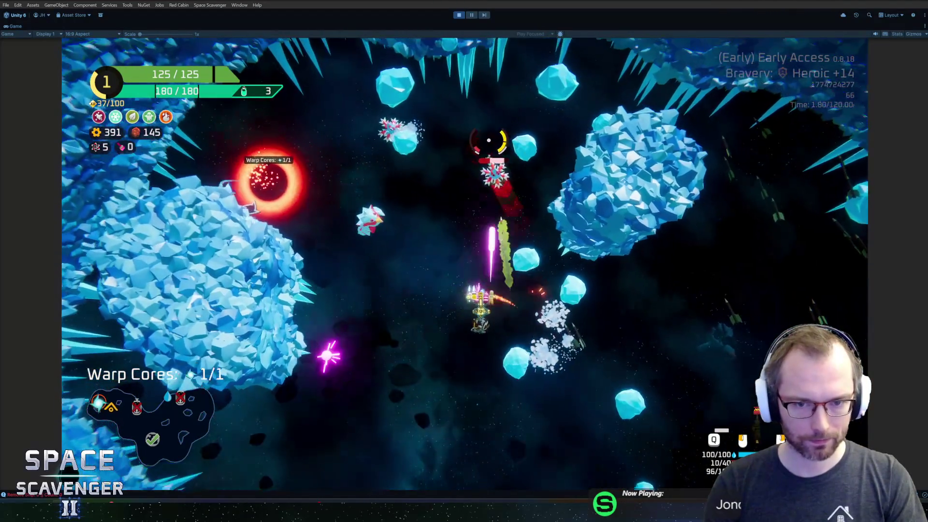
key(space)
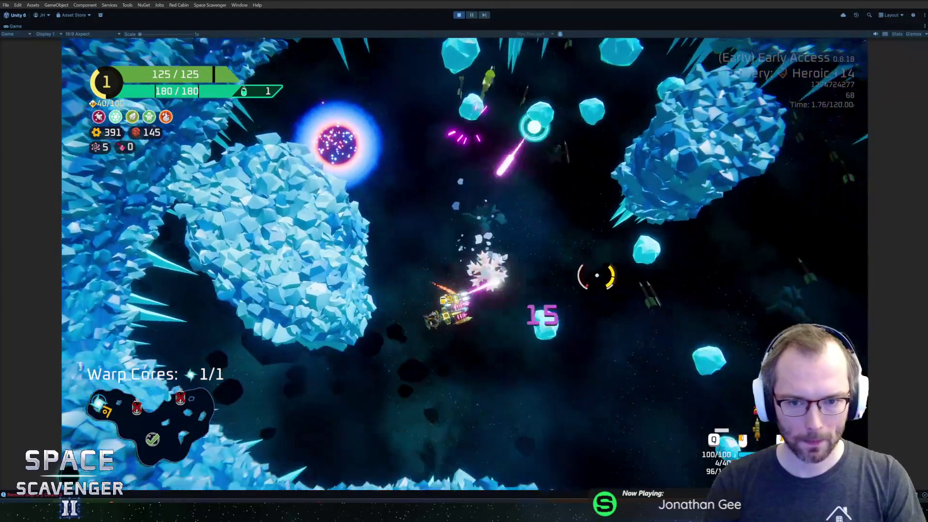
key(space)
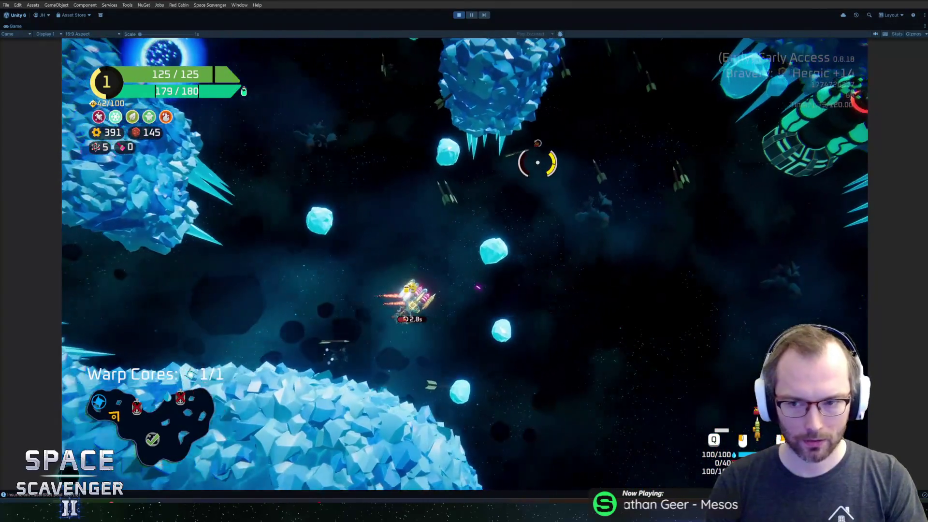
key(space)
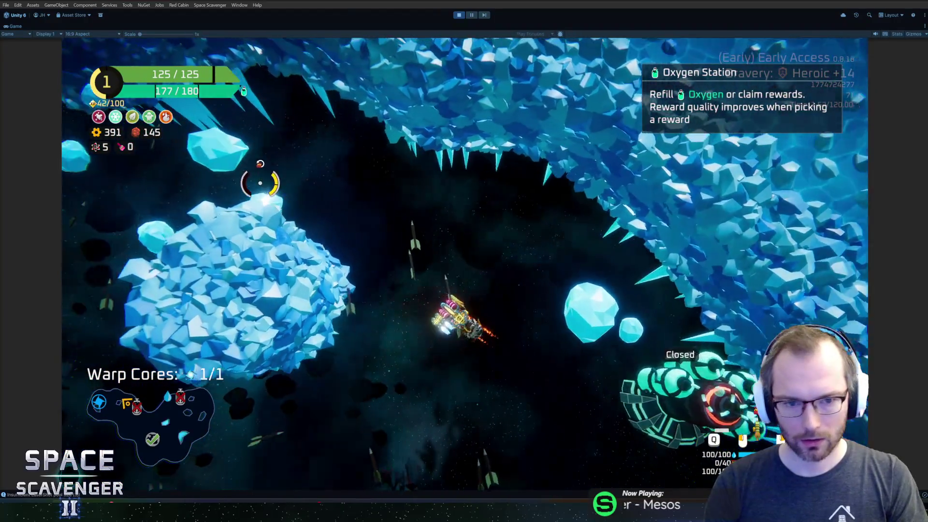
key(space)
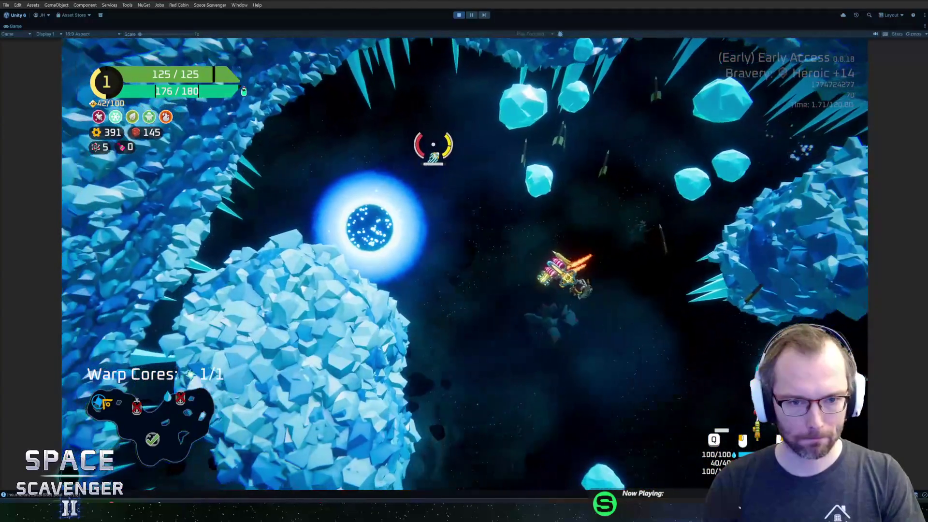
key(f)
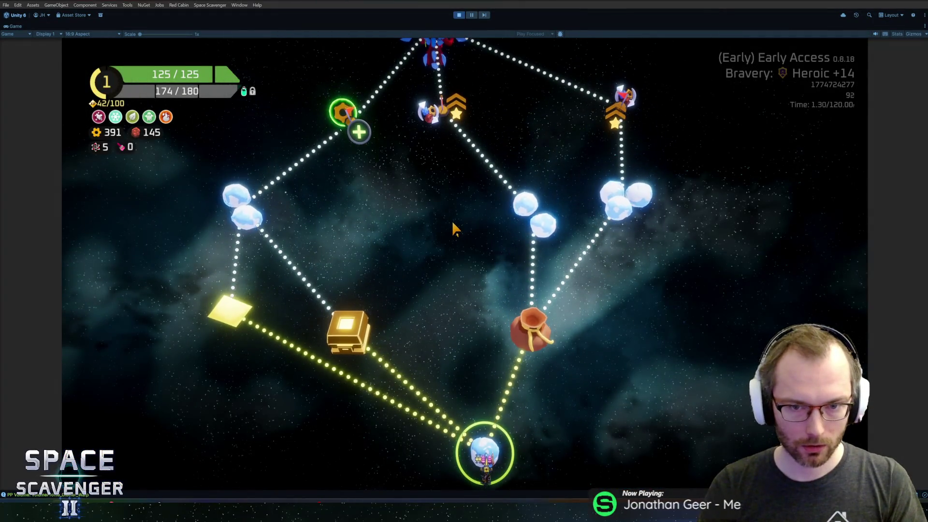
Step: Travel to the Drop point, take the Oxygen Station's XP reward, and choose Nimble Finger
mouse_move(514, 359)
click(513, 338)
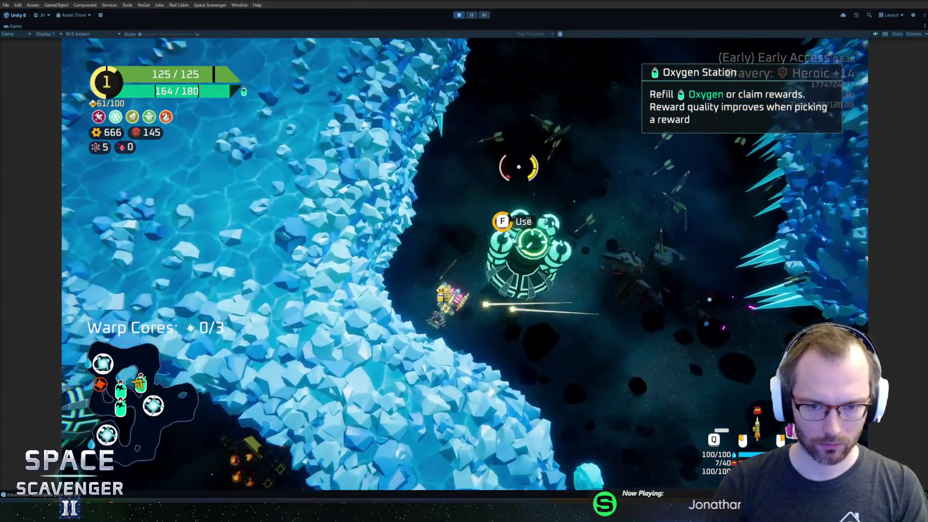
key(f)
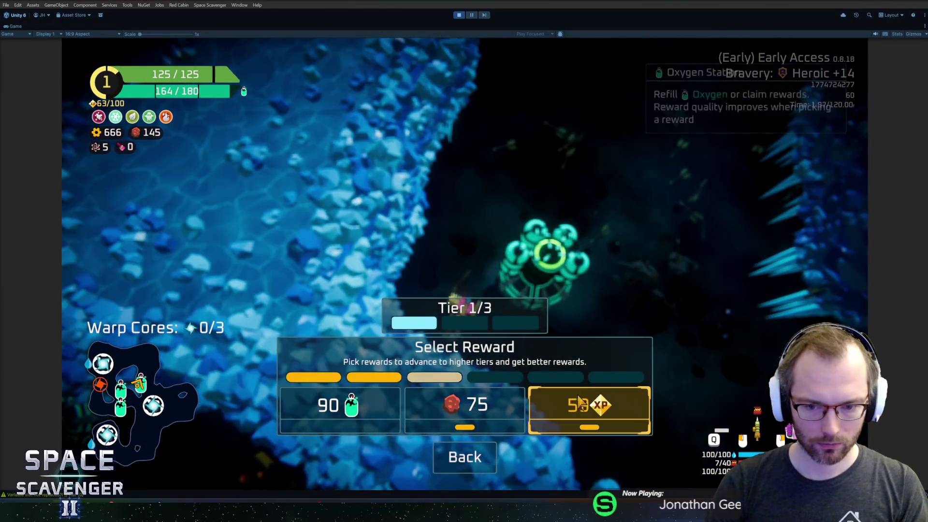
click(579, 401)
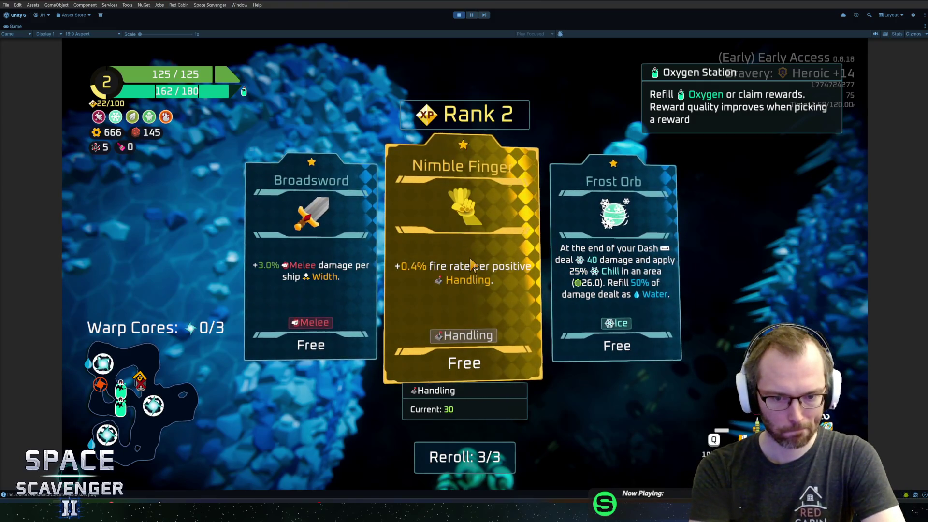
click(471, 265)
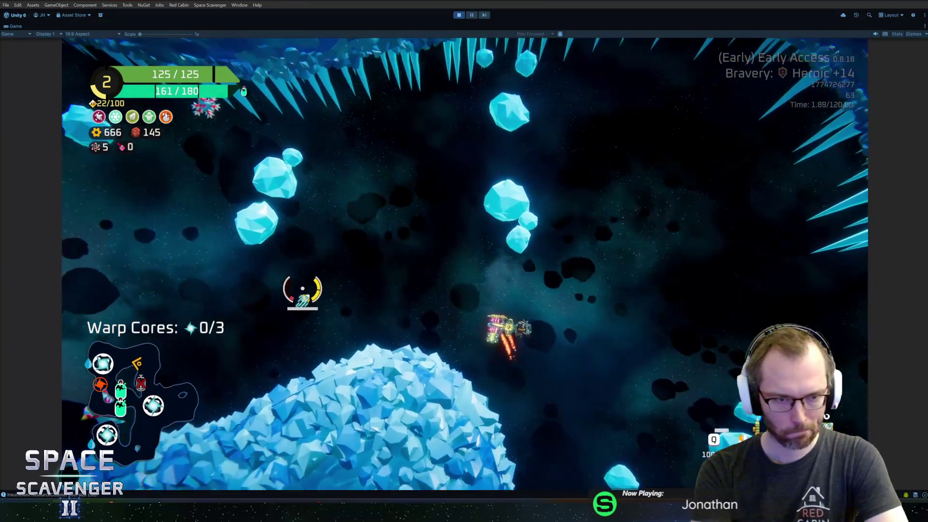
Step: Fly up and then left past the ice asteroid while firing at enemies
key(w)
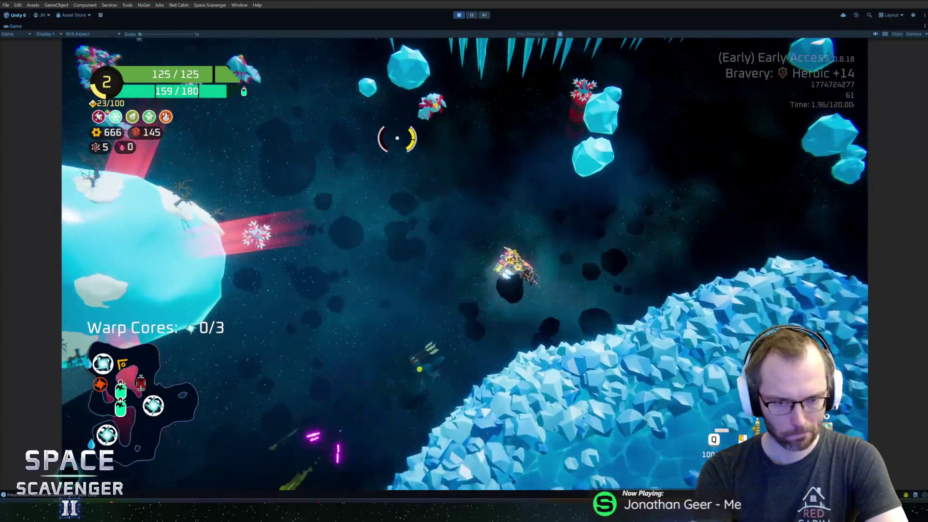
key(w)
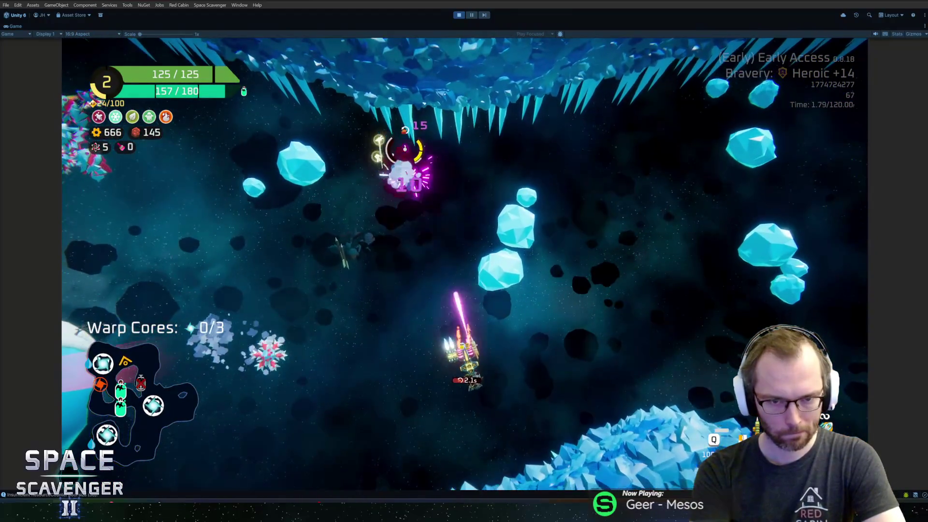
key(s)
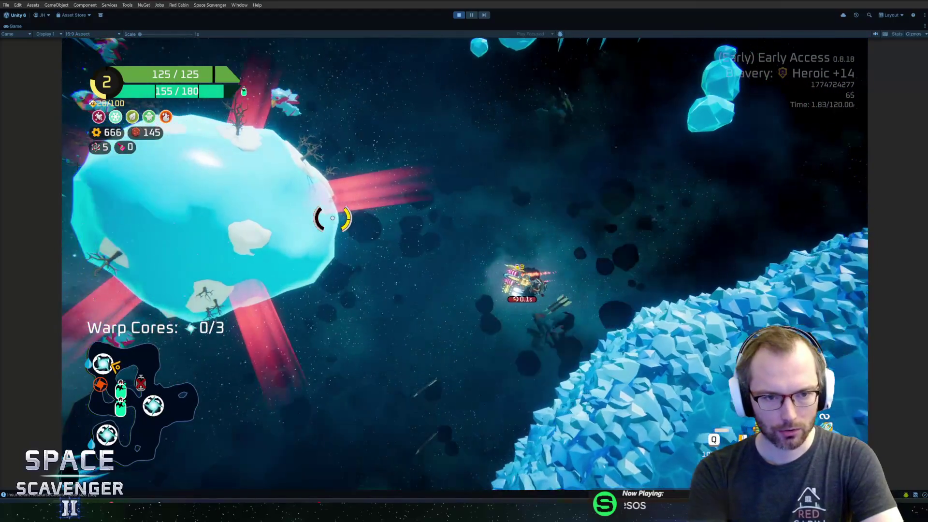
key(a)
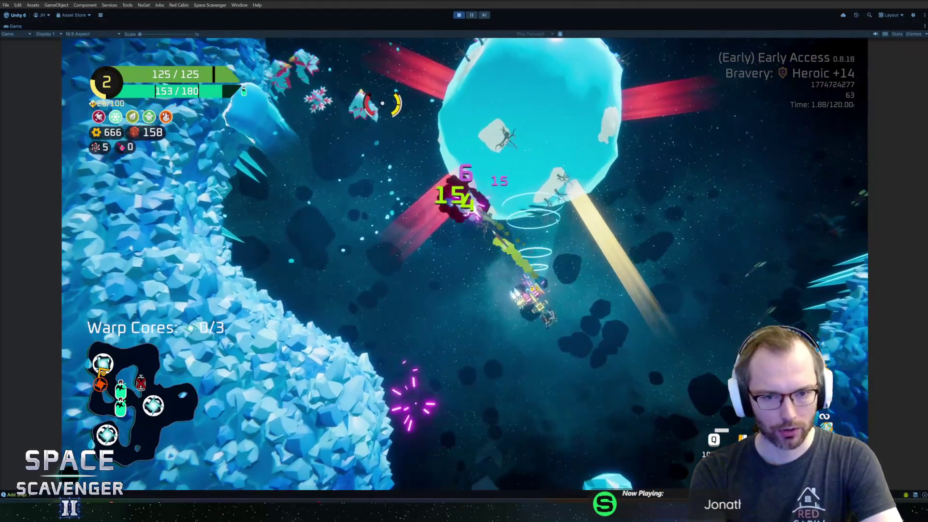
key(a)
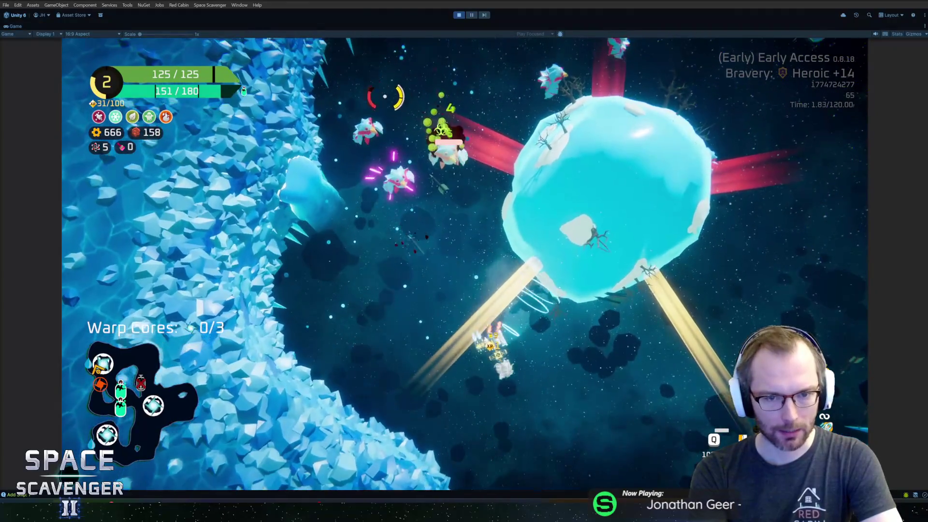
key(w)
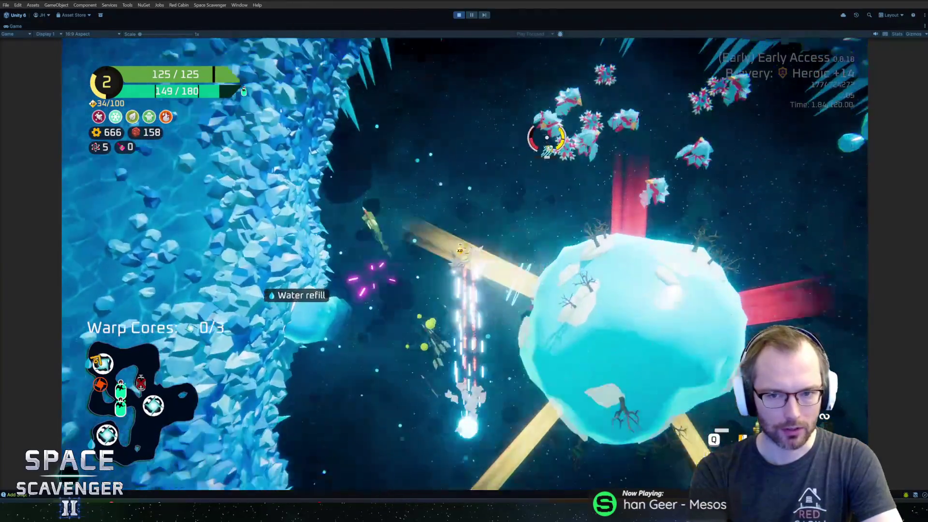
key(a)
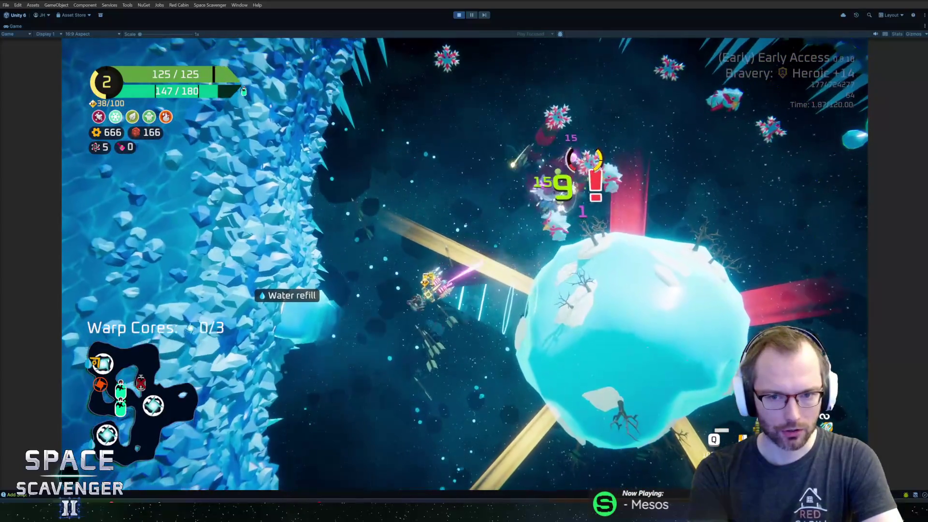
key(s)
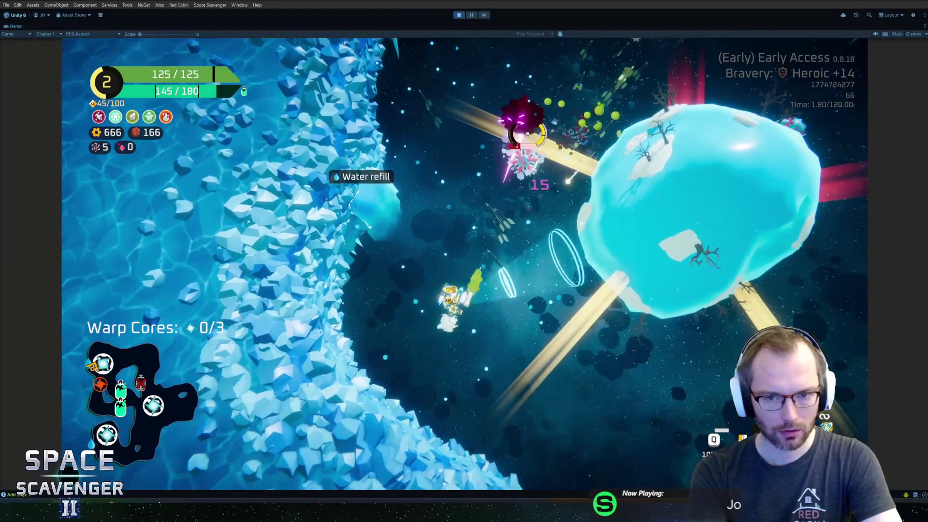
Step: Dash around the ice planet, grab the warp core, and fly into the oxygen station
key(s)
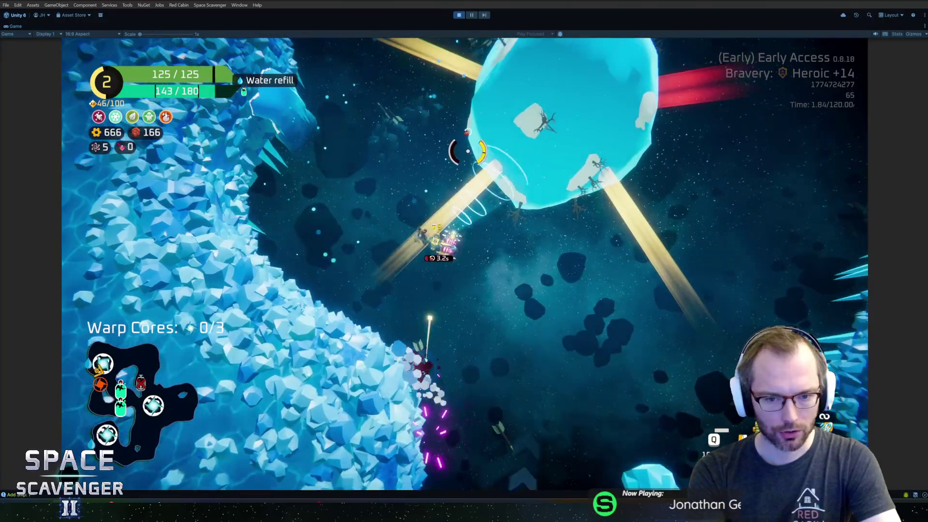
key(space)
key(w)
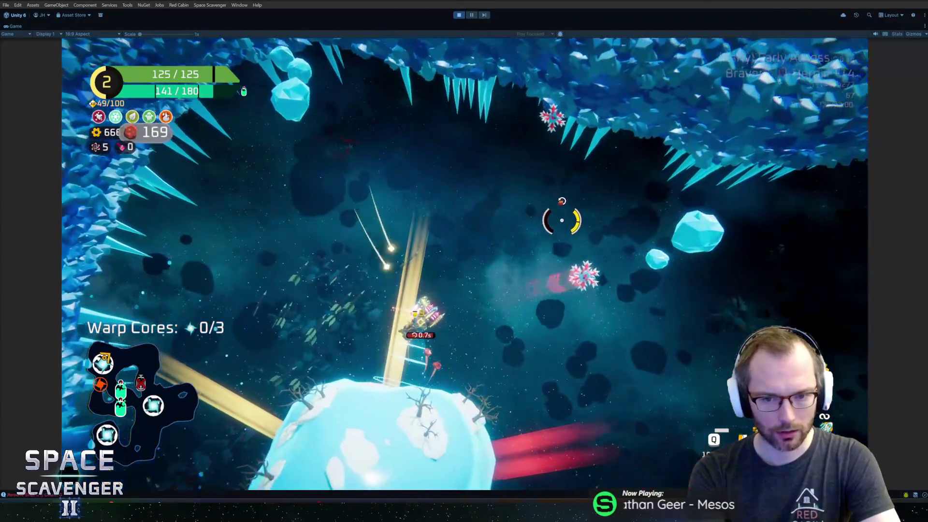
key(d)
key(s)
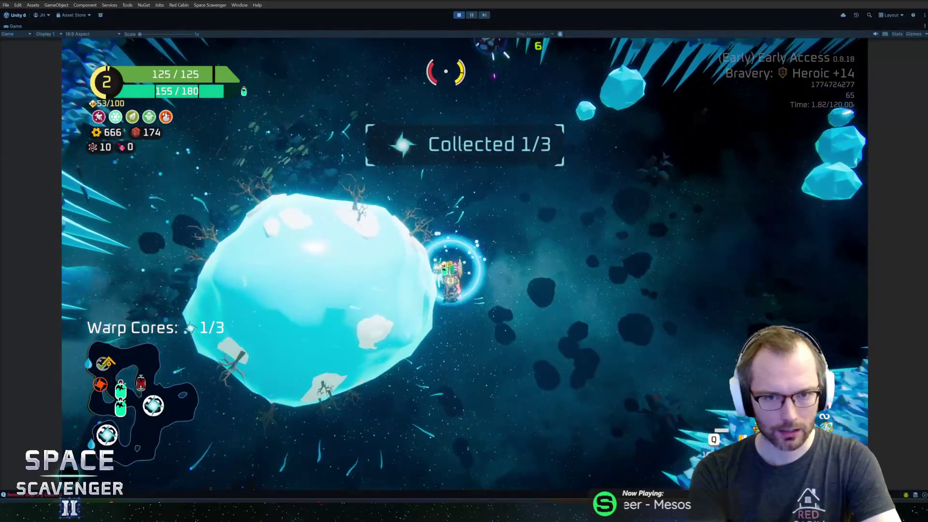
key(s)
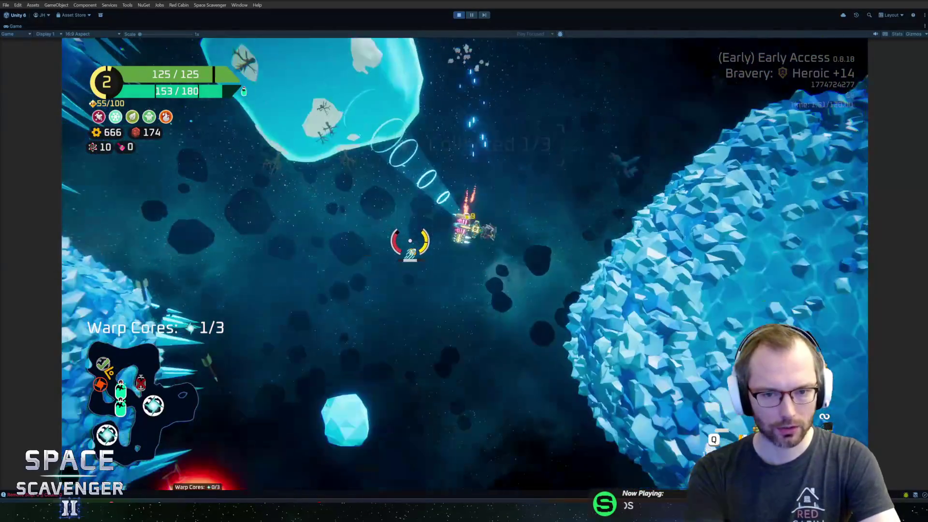
key(d)
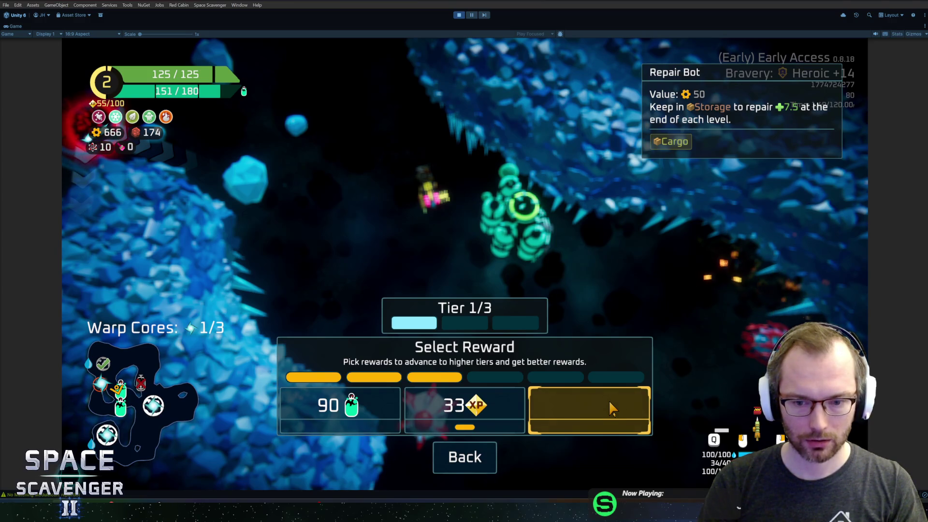
Step: Take the 33 XP reward and fly on into the next oxygen station
click(455, 410)
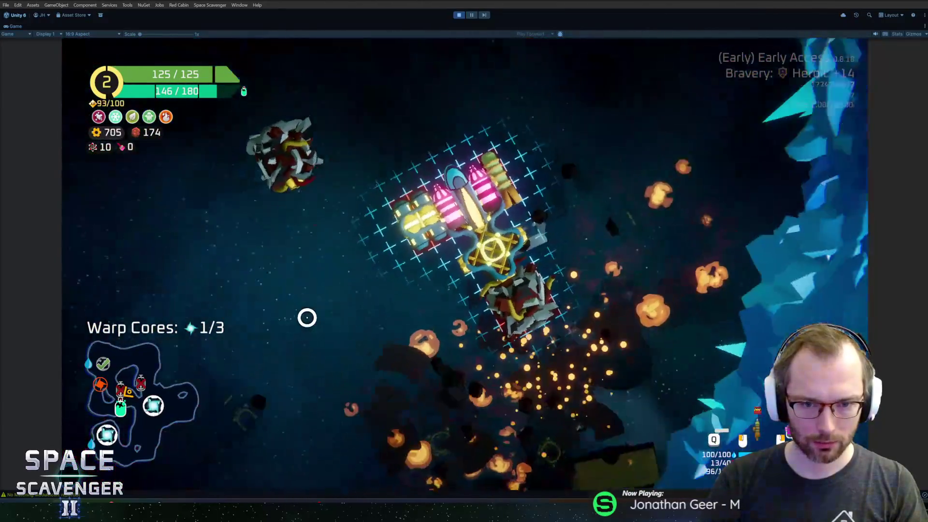
mouse_move(213, 258)
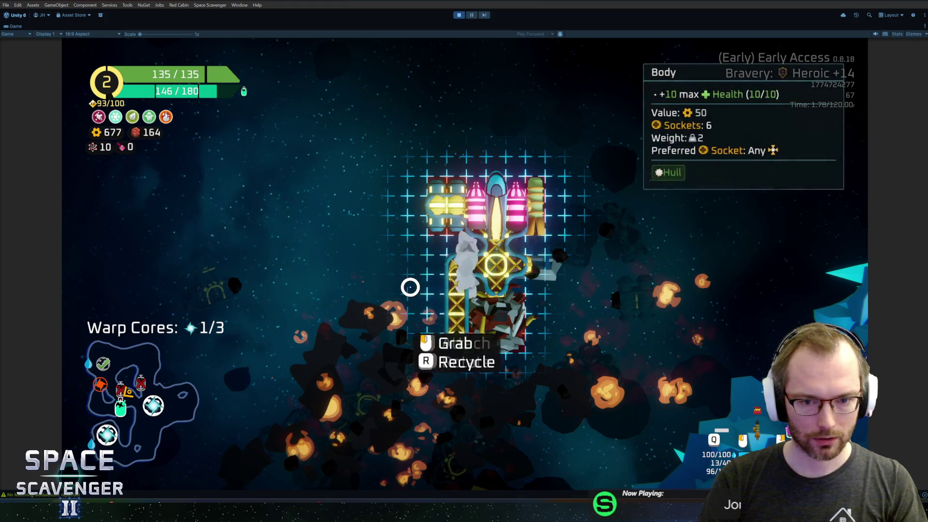
key(Tab)
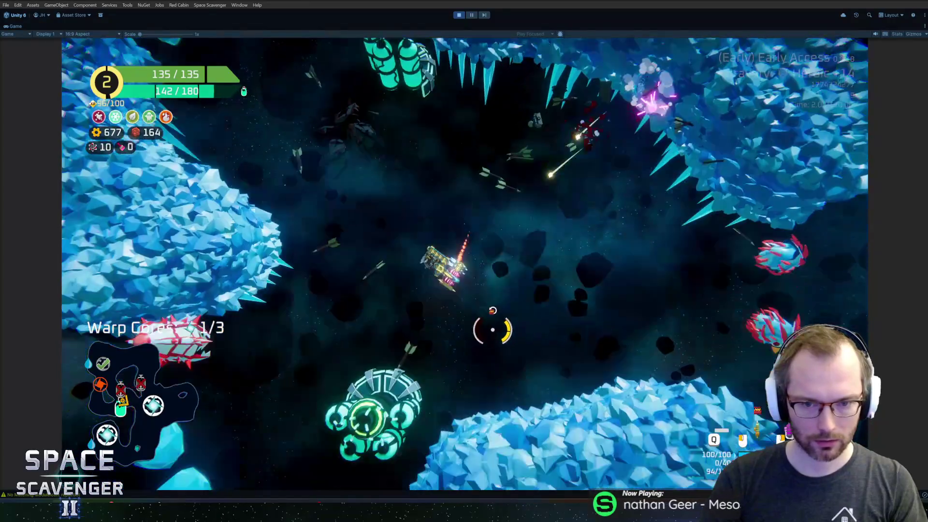
key(e)
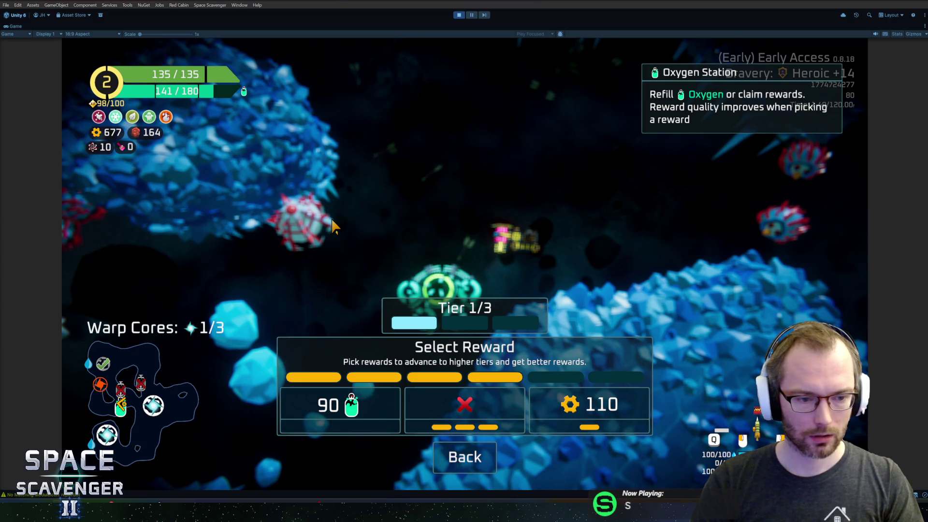
Step: Claim 110 scrap, reroll the Rank 3 gadget offers, and pick the Slotted Screwdriver
click(594, 426)
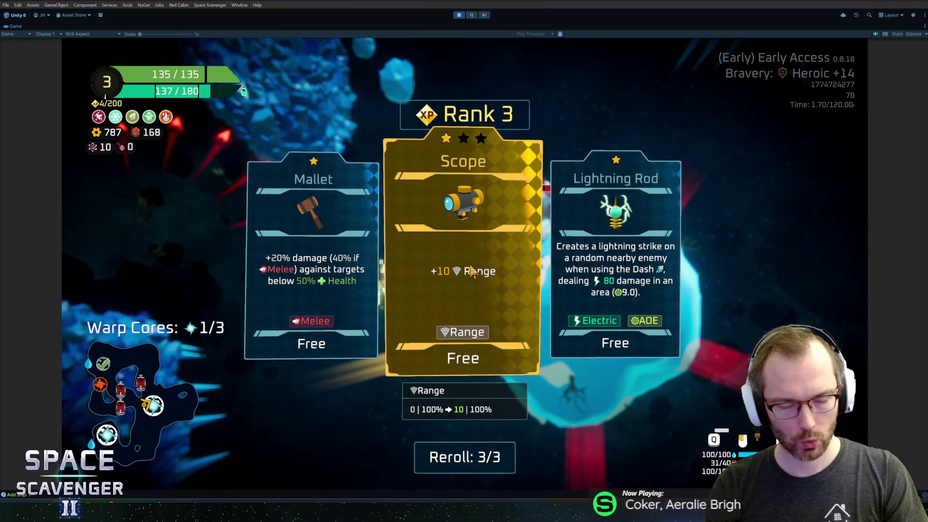
click(479, 457)
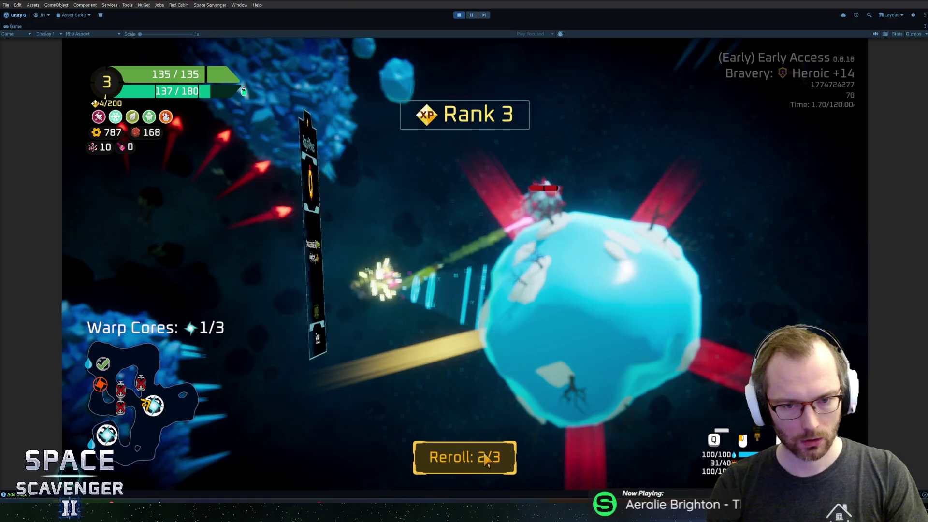
mouse_move(469, 281)
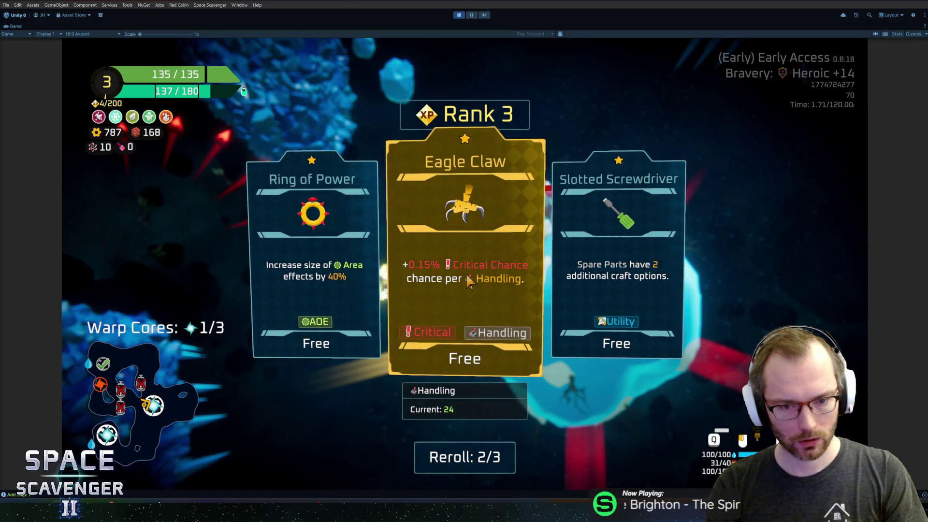
click(638, 276)
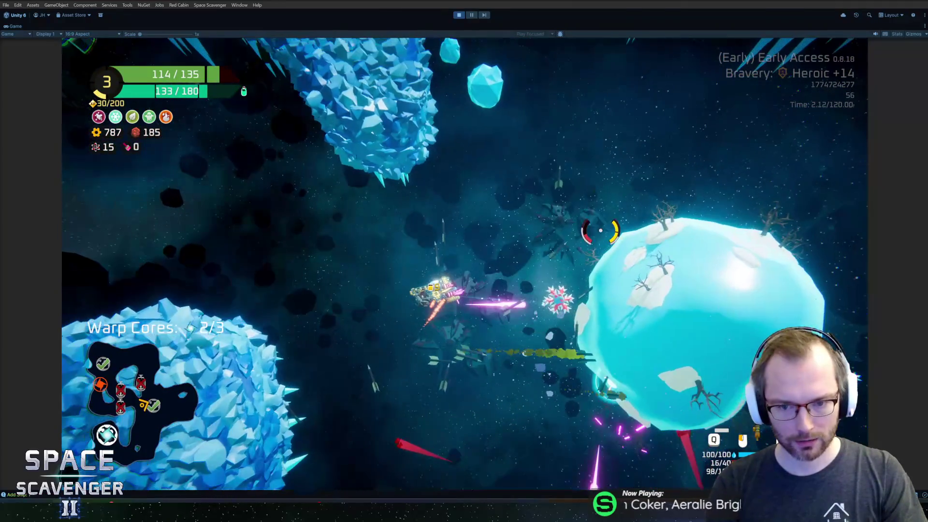
Step: Pause the run with Esc at a run time of 02:44
key(Escape)
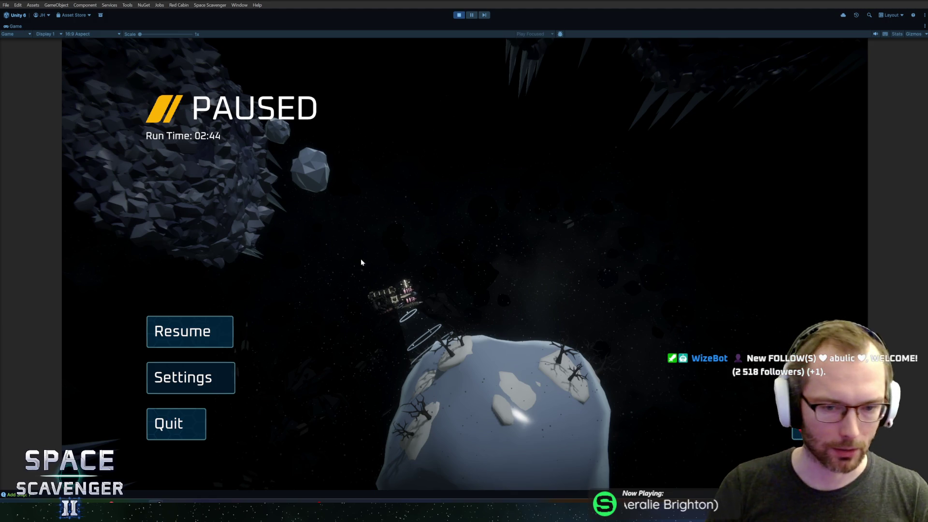
Step: Resume the run and attach the spare part onto the ship in build mode
click(196, 332)
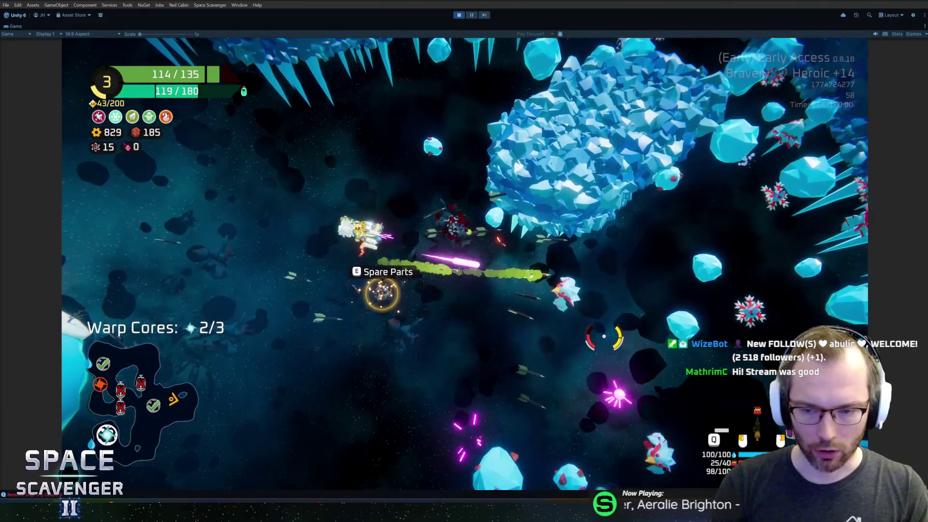
key(Tab)
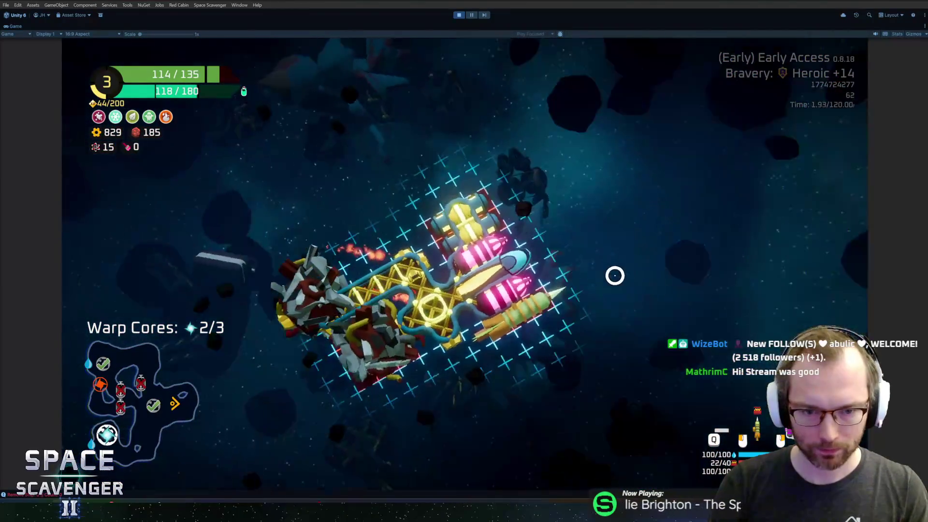
mouse_move(209, 250)
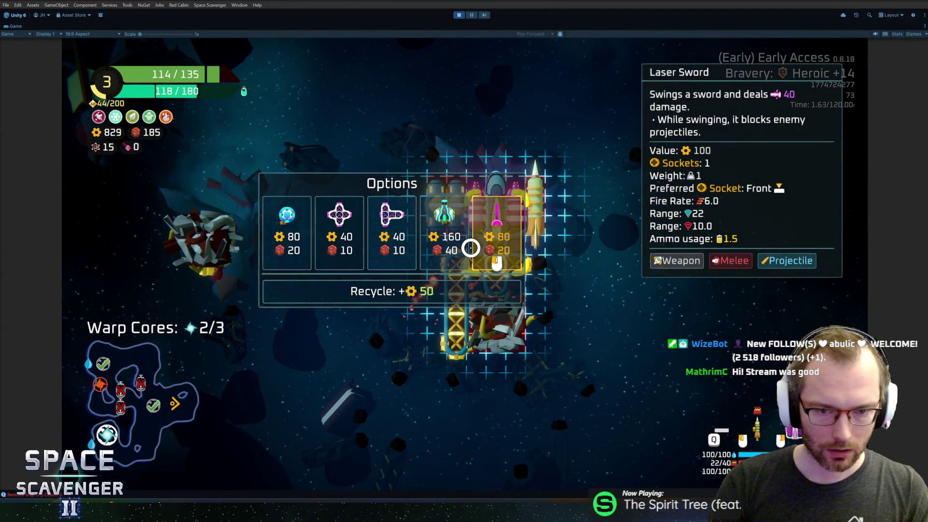
mouse_move(209, 251)
mouse_down()
mouse_move(421, 274)
mouse_move(433, 199)
mouse_up()
key(Tab)
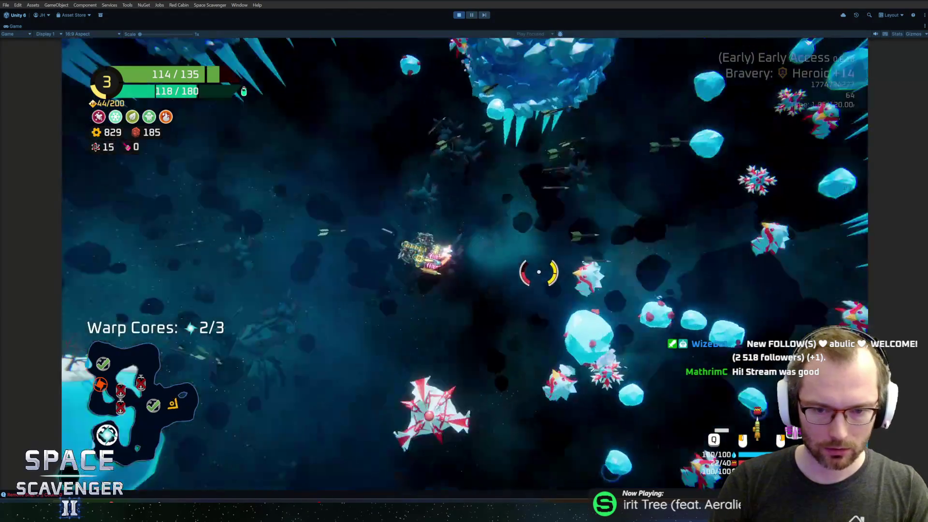
Step: Fly through the ice caves, strafing left and right while shooting down enemies
key(a)
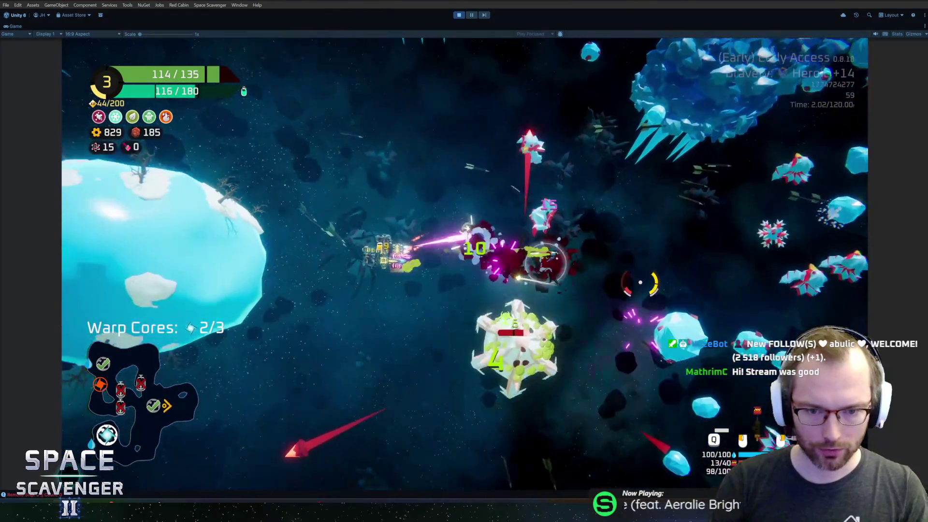
key(s)
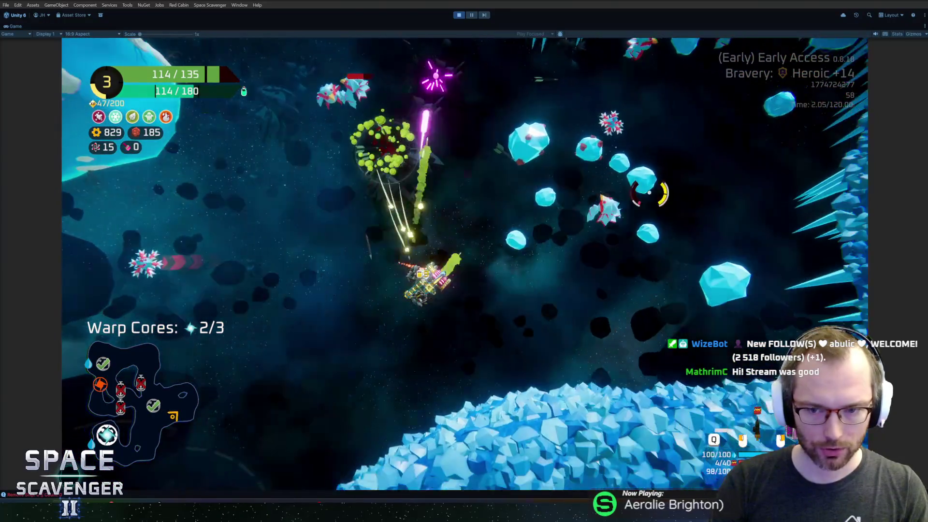
key(d)
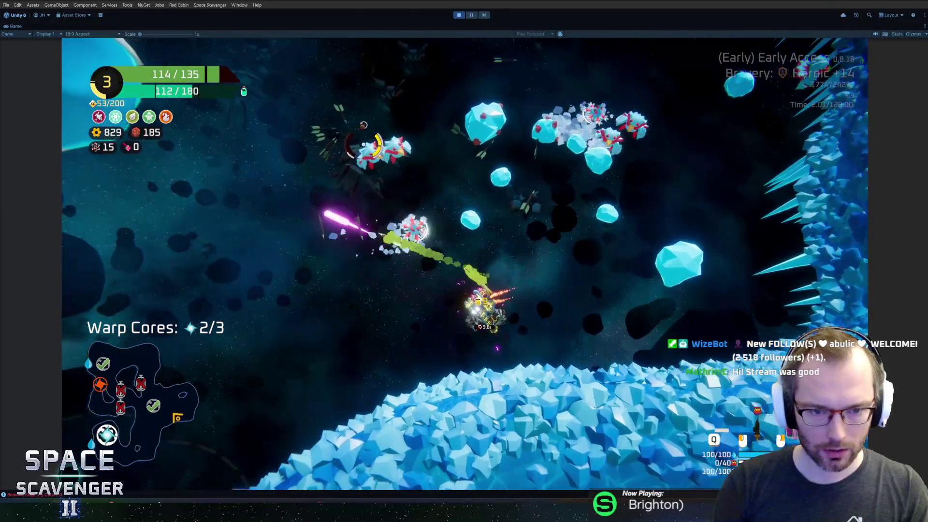
key(a)
key(a)
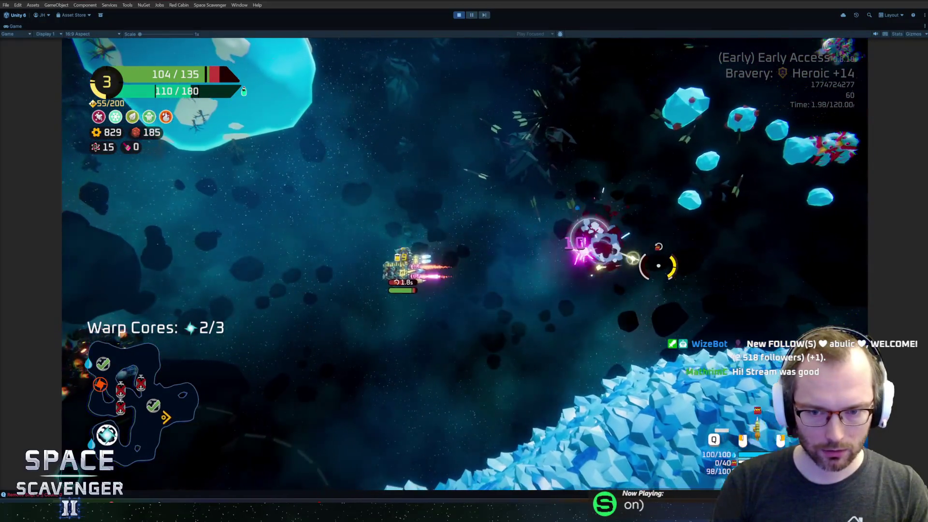
key(a)
key(d)
key(d)
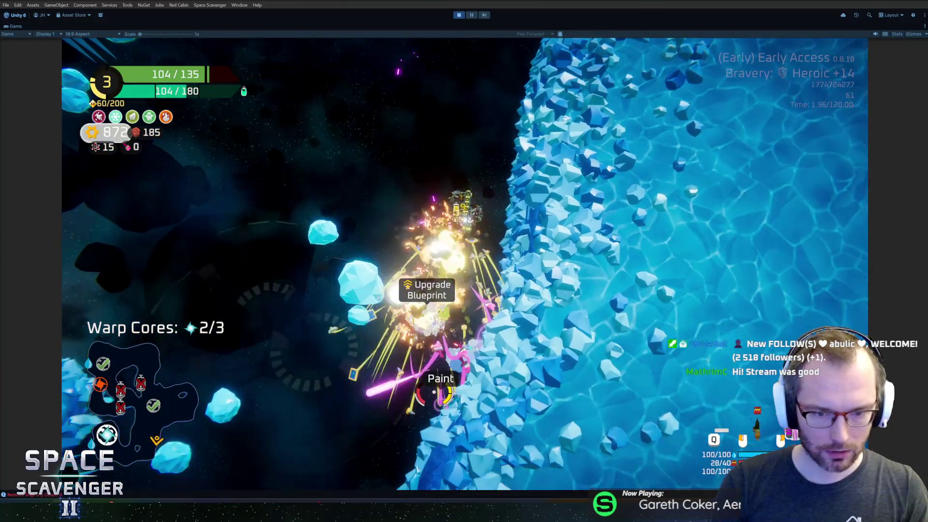
key(a)
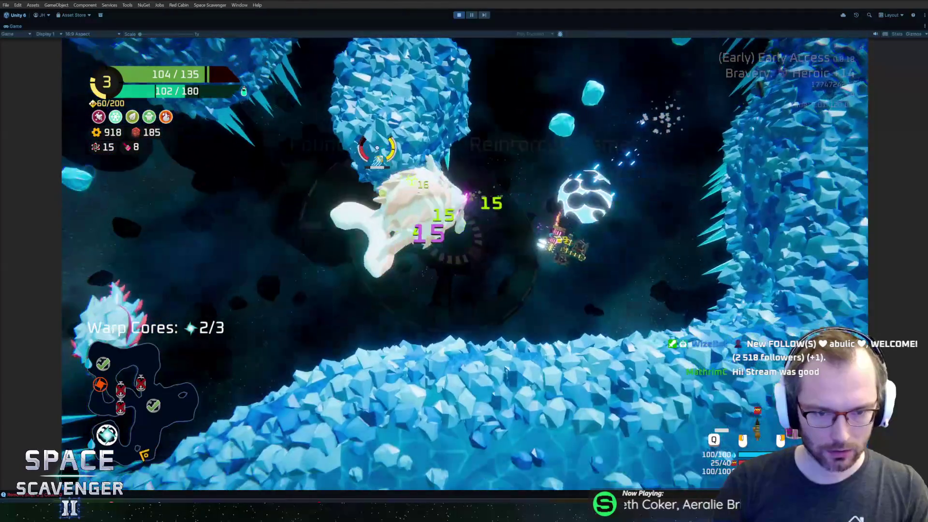
key(w)
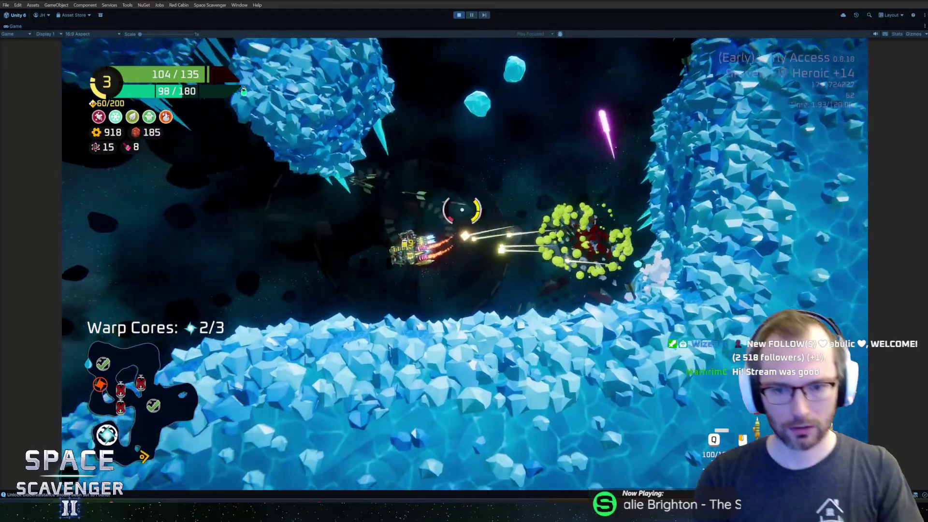
key(a)
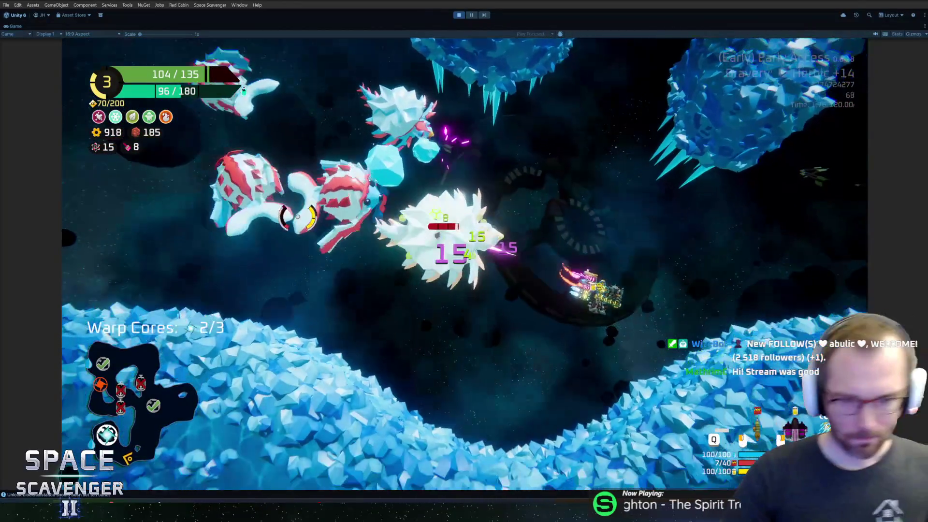
key(d)
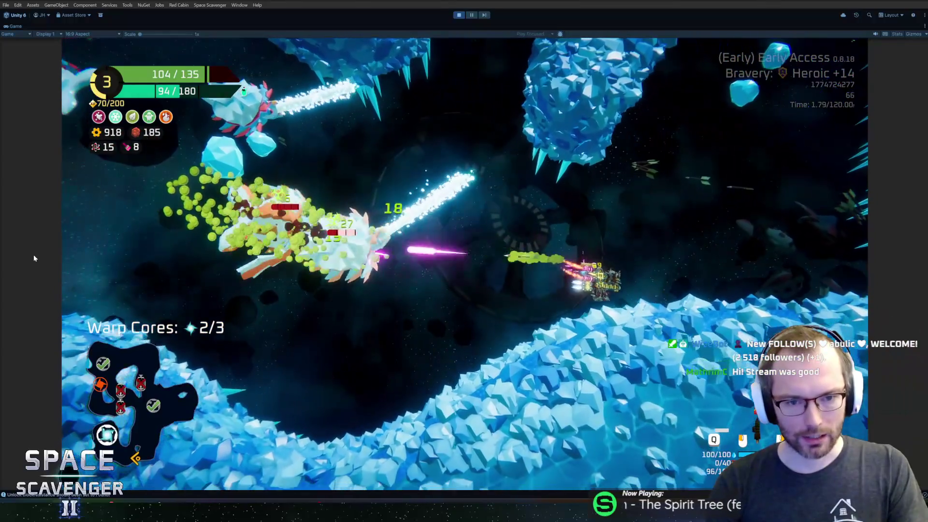
key(d)
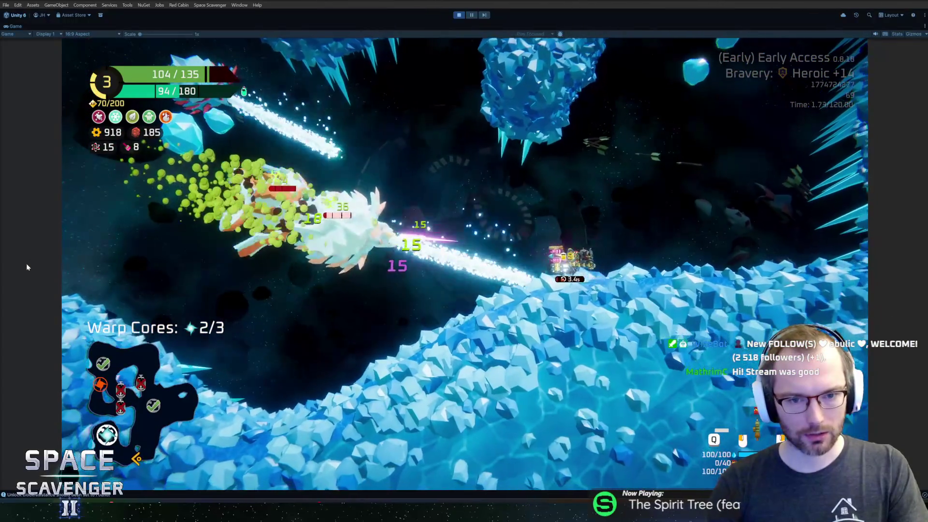
key(a)
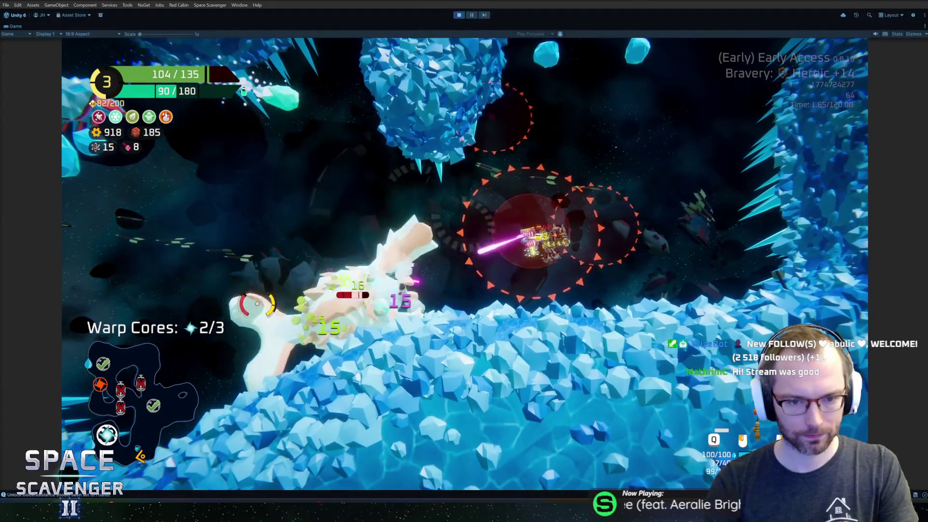
key(w)
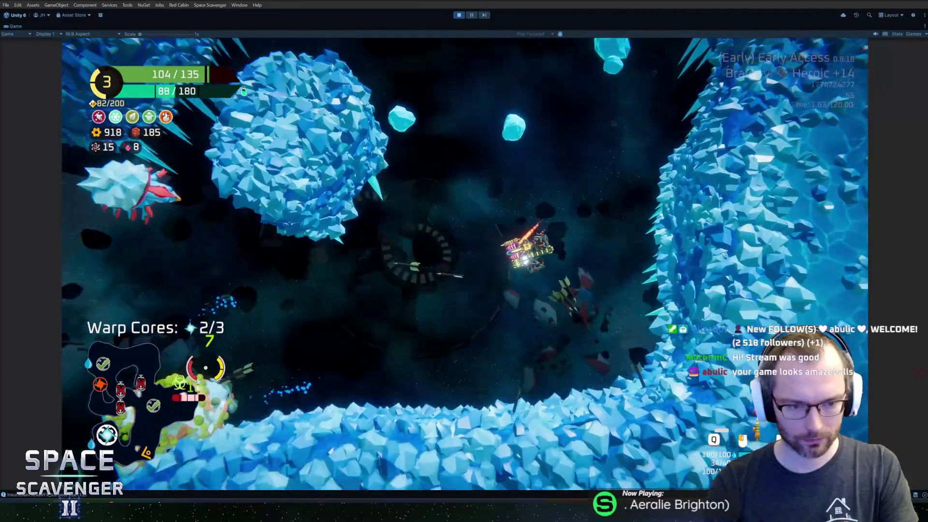
key(s)
key(d)
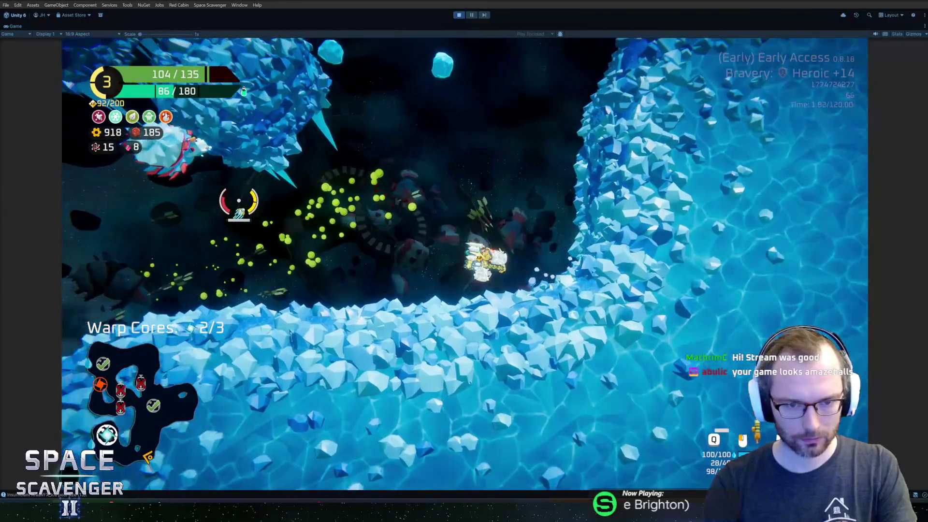
Step: Push into a new cave area and laser the ice-crab enemies until Warp Cores reads 3/3
key(w)
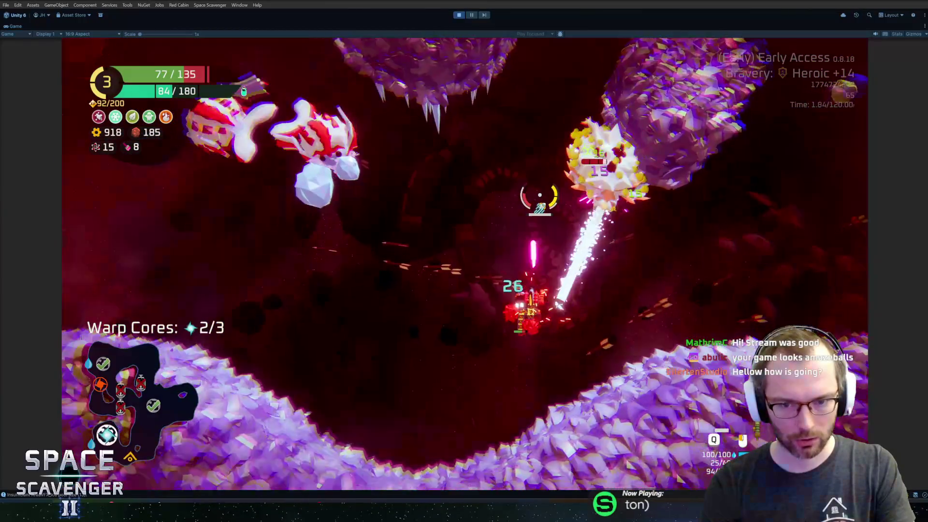
key(a)
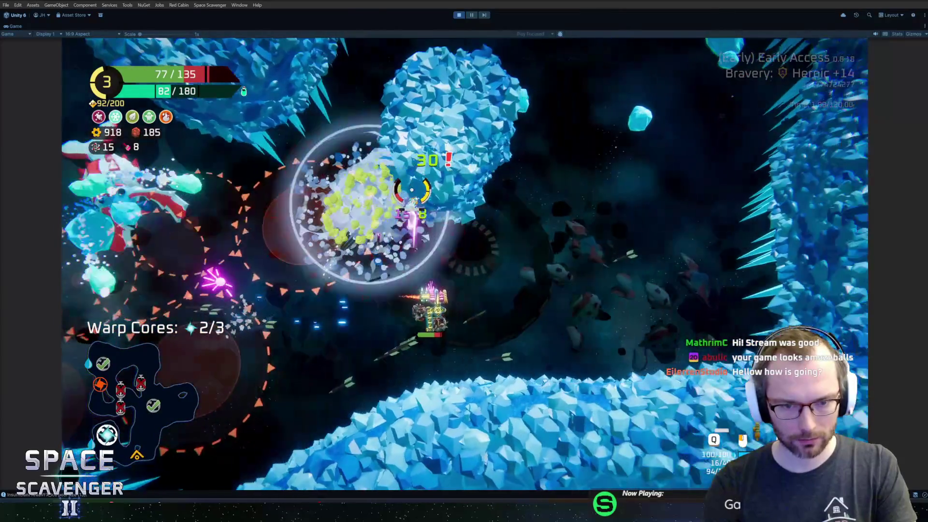
key(d)
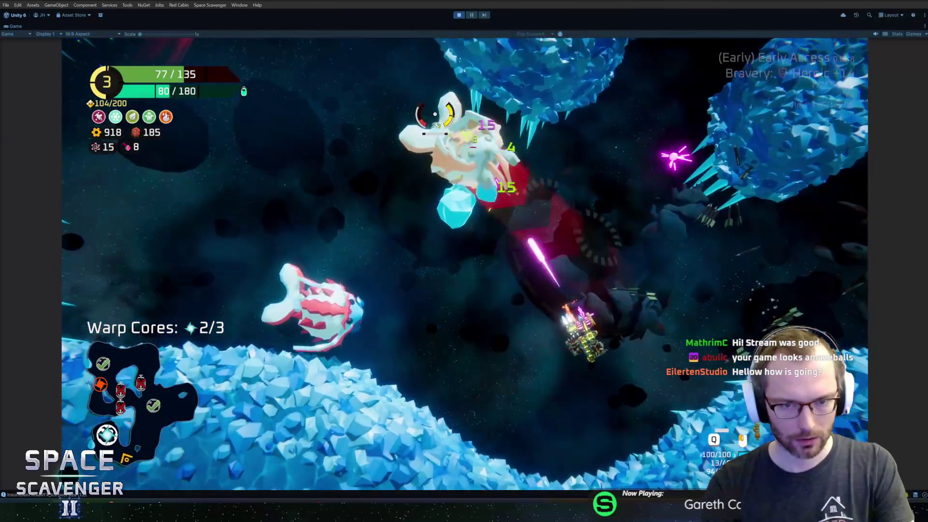
key(d)
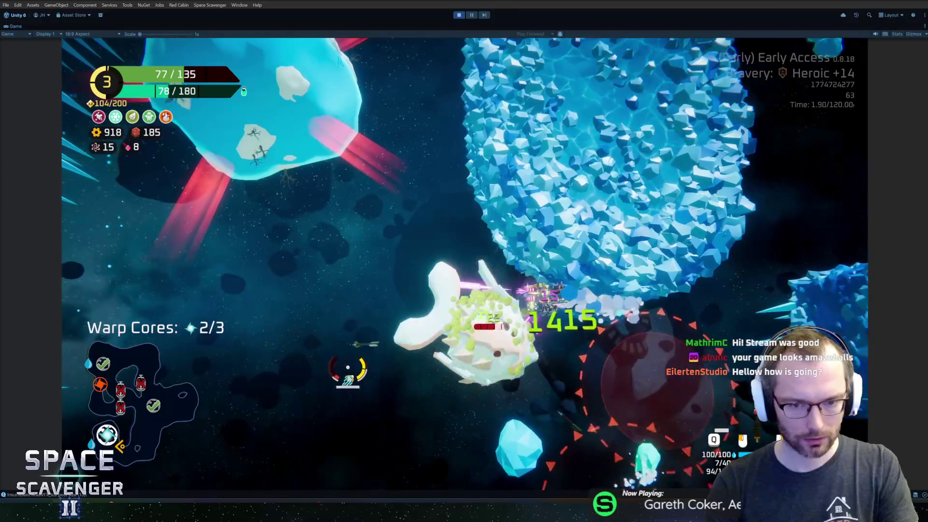
key(a)
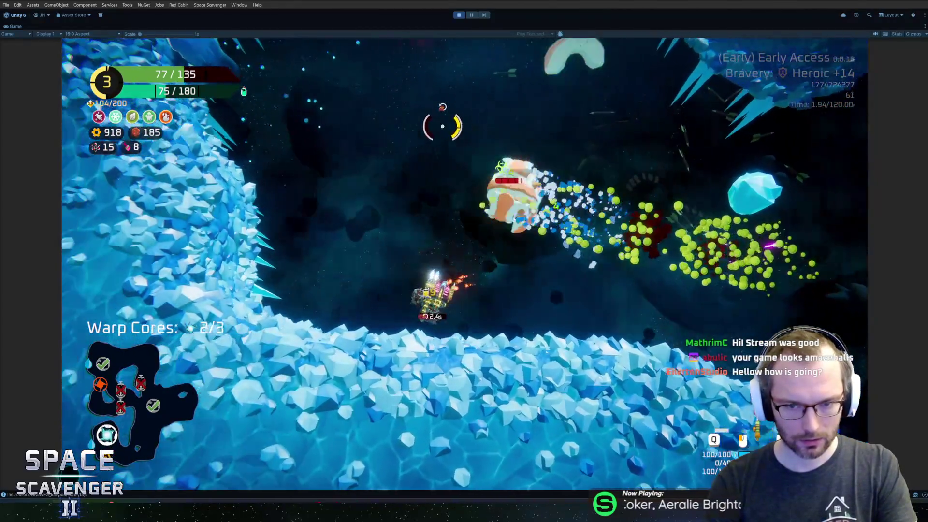
key(space)
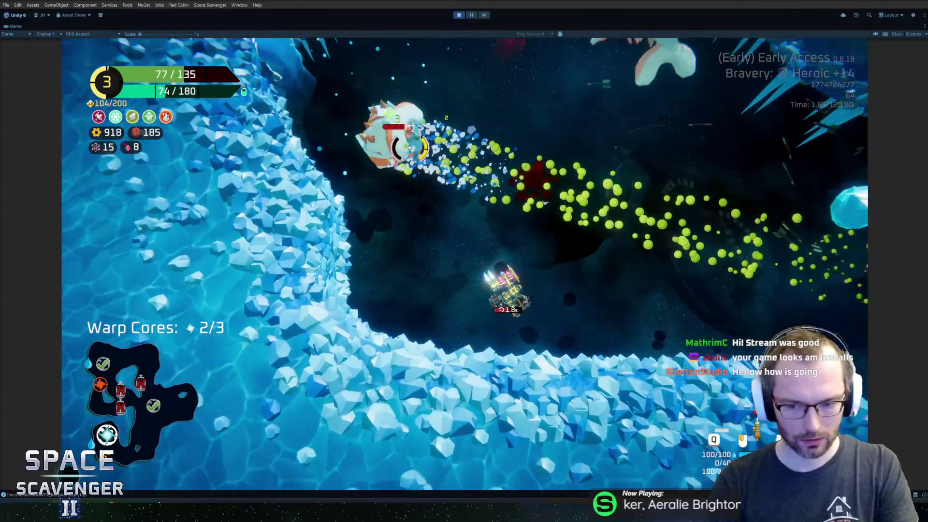
key(w)
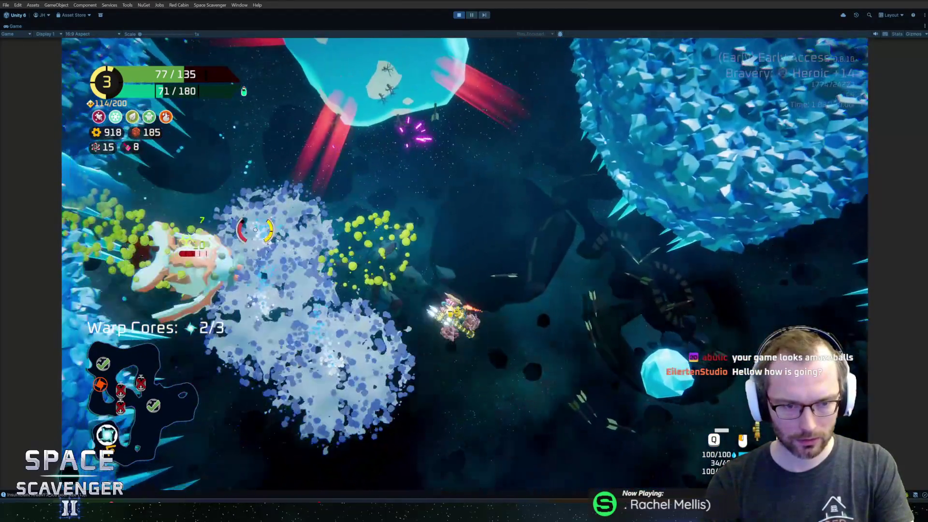
click(255, 229)
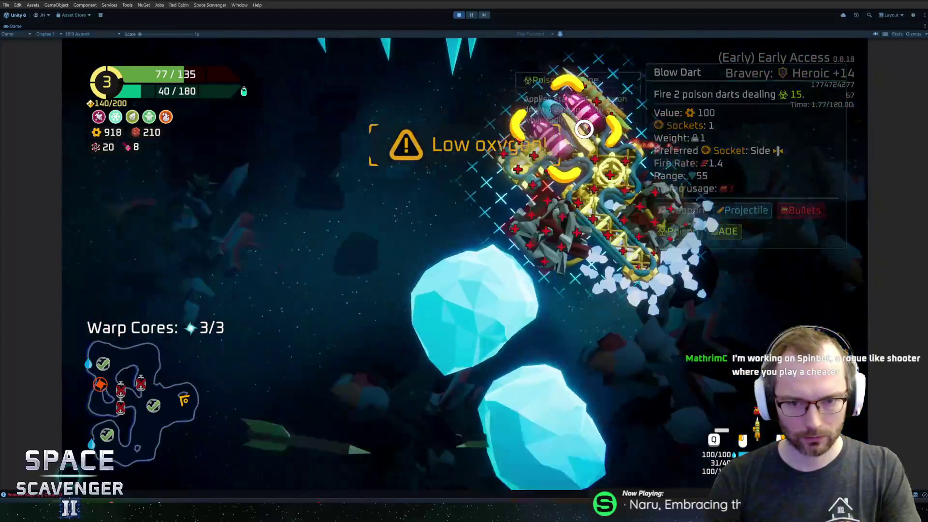
Step: Move the yellow strut to the top-left socket and attach a newly bought Laser Sword
mouse_move(451, 253)
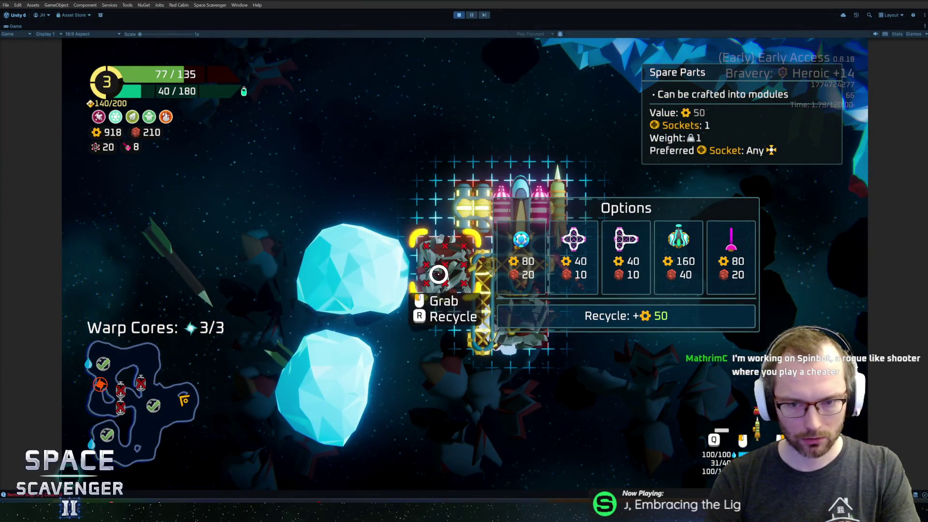
mouse_move(544, 337)
mouse_move(509, 319)
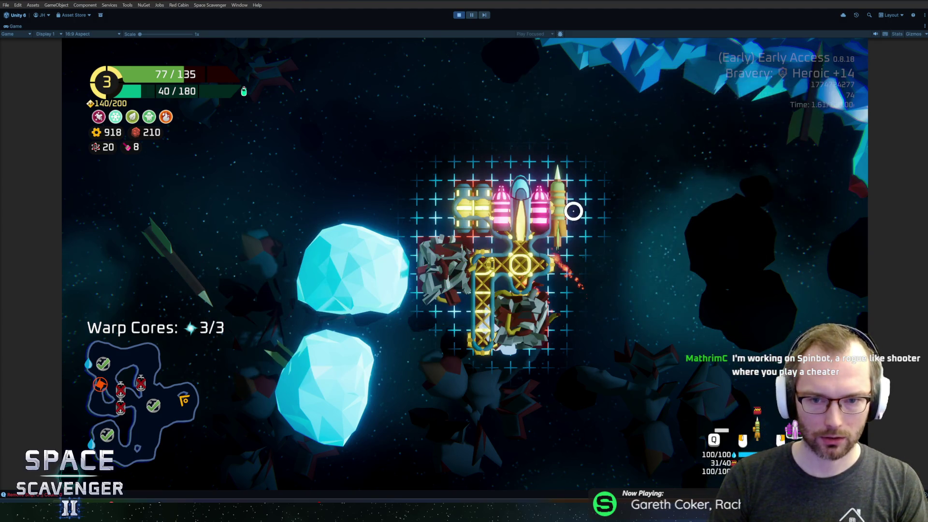
mouse_move(490, 320)
mouse_down()
mouse_move(446, 254)
mouse_move(448, 200)
mouse_up()
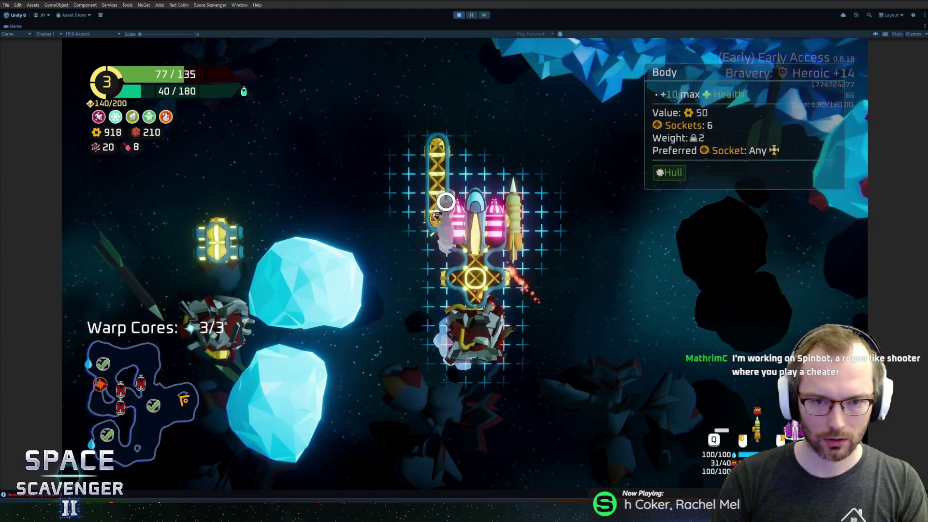
mouse_move(198, 290)
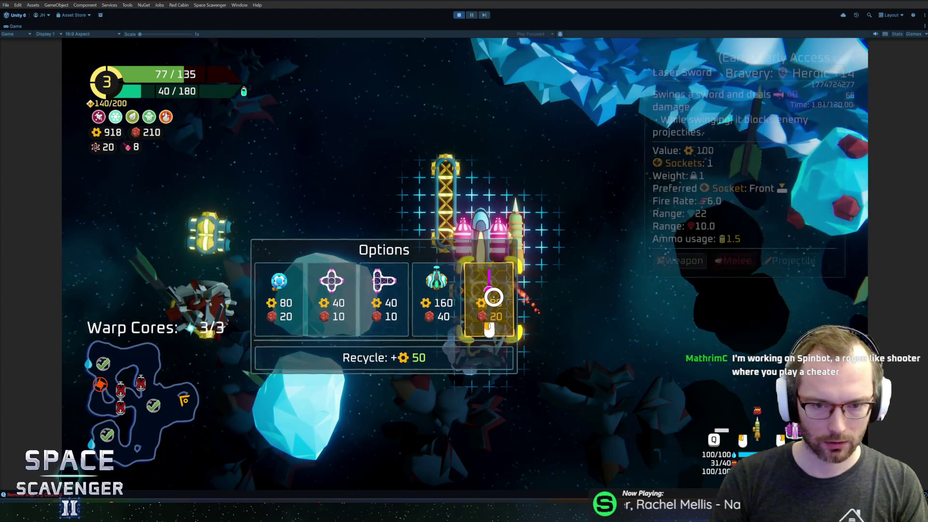
click(493, 297)
drag(203, 244, 452, 147)
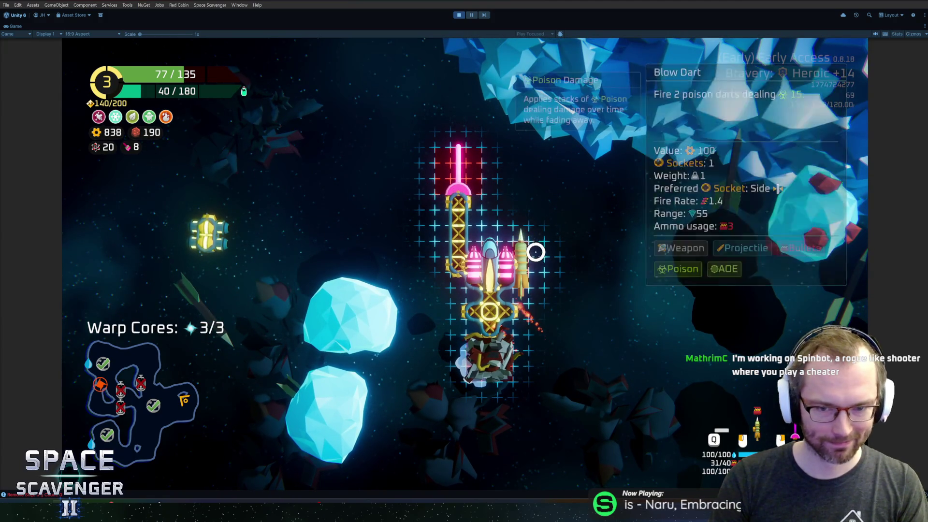
Step: Re-seat the Blow Dart on the right side, attach the Dual Thruster, and resume flying
mouse_move(527, 261)
mouse_down()
mouse_move(505, 254)
mouse_move(454, 198)
mouse_up()
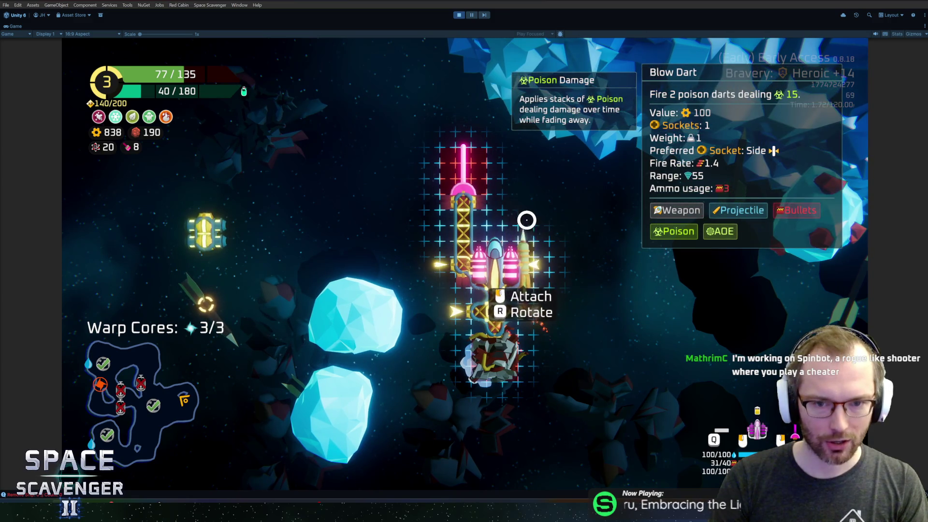
drag(527, 220, 526, 222)
mouse_move(484, 325)
mouse_down()
mouse_move(499, 227)
mouse_move(479, 242)
mouse_move(531, 309)
mouse_move(534, 242)
mouse_up()
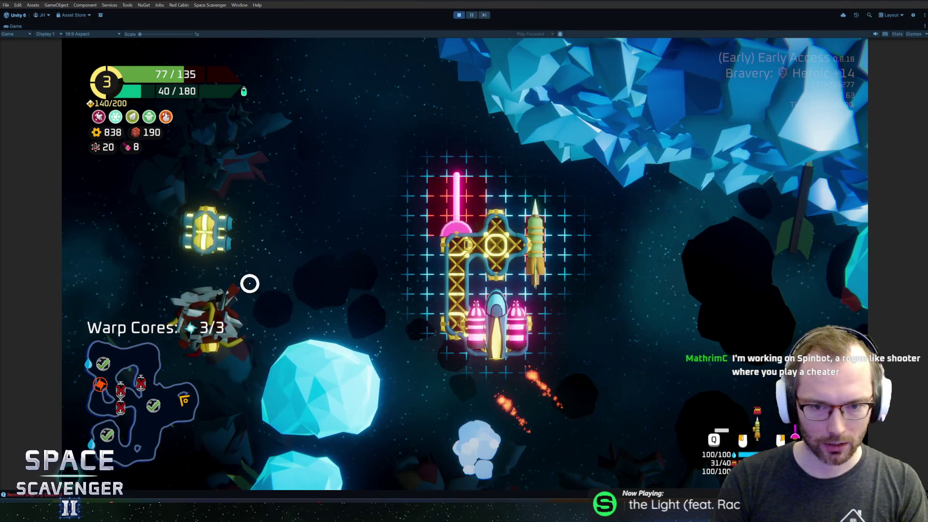
drag(205, 229, 425, 316)
mouse_move(203, 310)
mouse_down()
mouse_move(213, 244)
mouse_move(575, 310)
mouse_up()
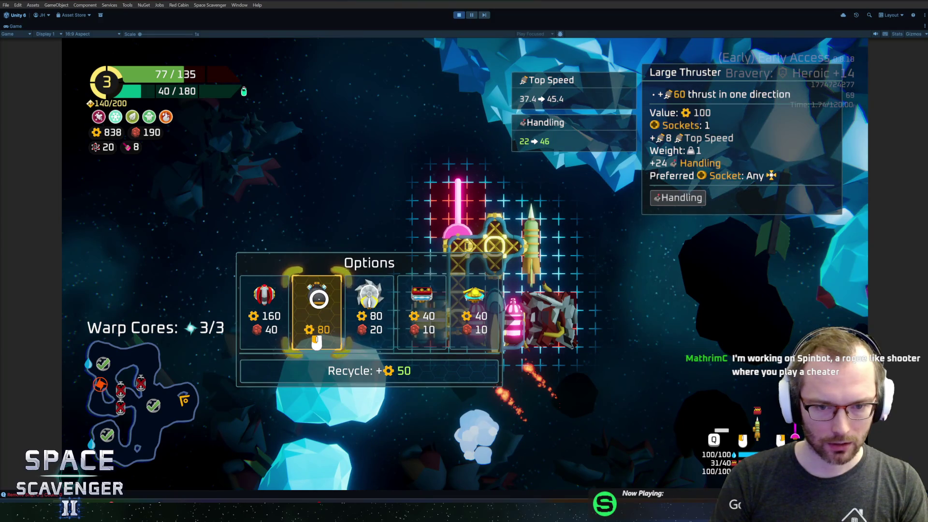
click(301, 314)
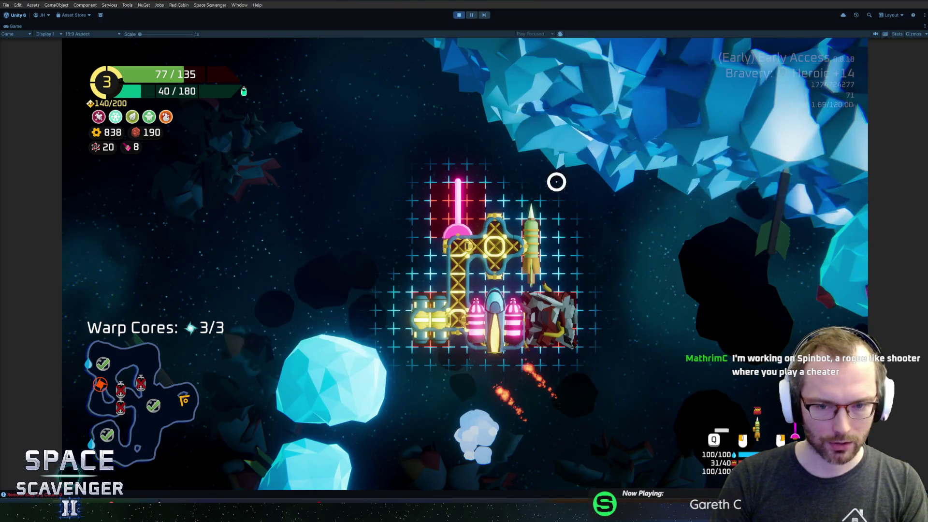
Step: Fly up-left toward the ice planet, then bring up a spare part's Storage crafting option
key(a)
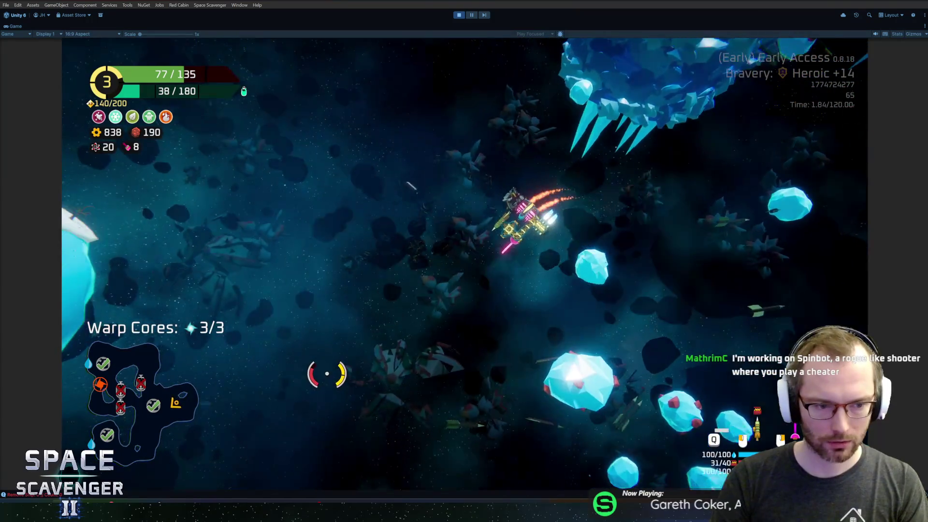
key(w)
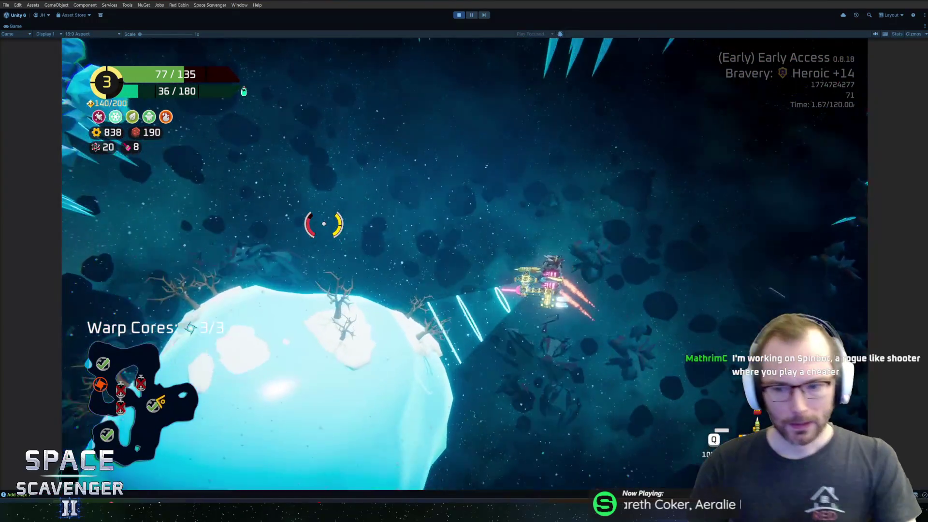
key(w)
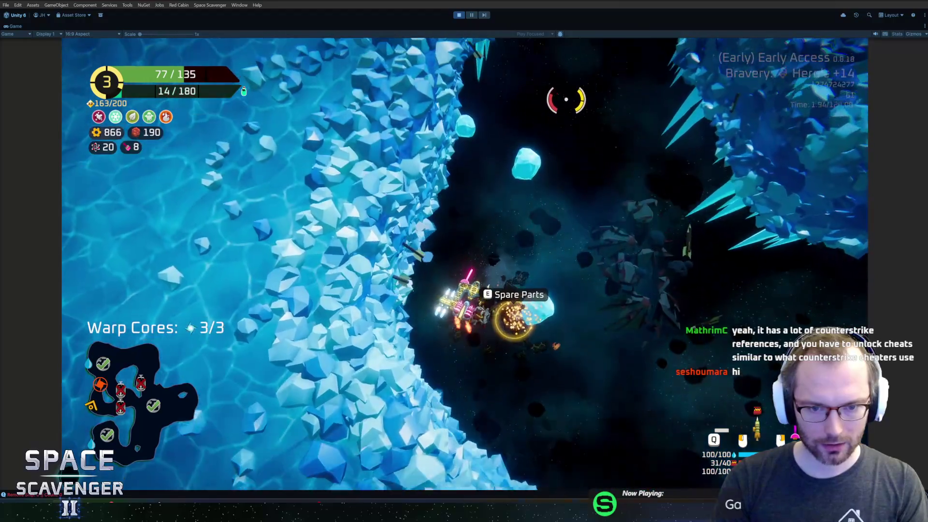
key(Tab)
mouse_move(196, 261)
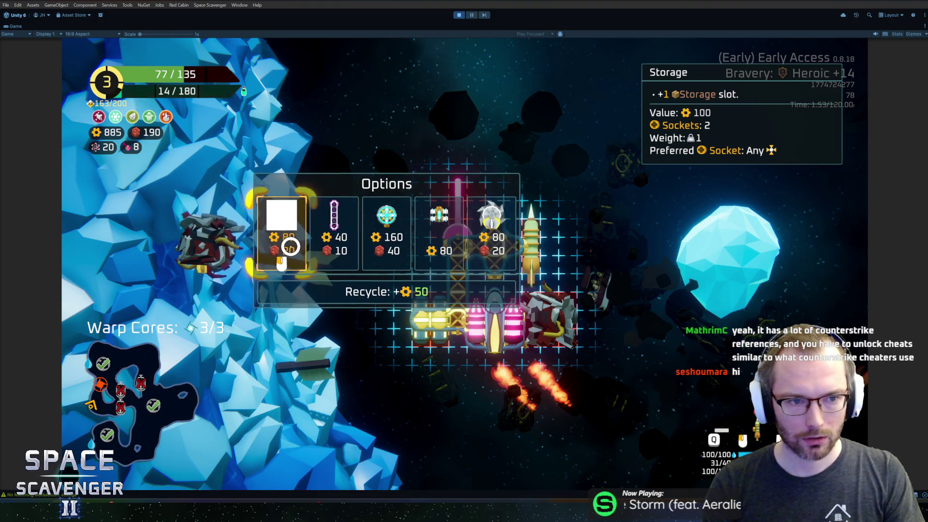
Step: Craft a Storage module onto the ship's bottom socket, then warp to the Hideout node
click(282, 244)
mouse_move(216, 238)
mouse_down()
mouse_move(423, 356)
mouse_move(490, 340)
mouse_up()
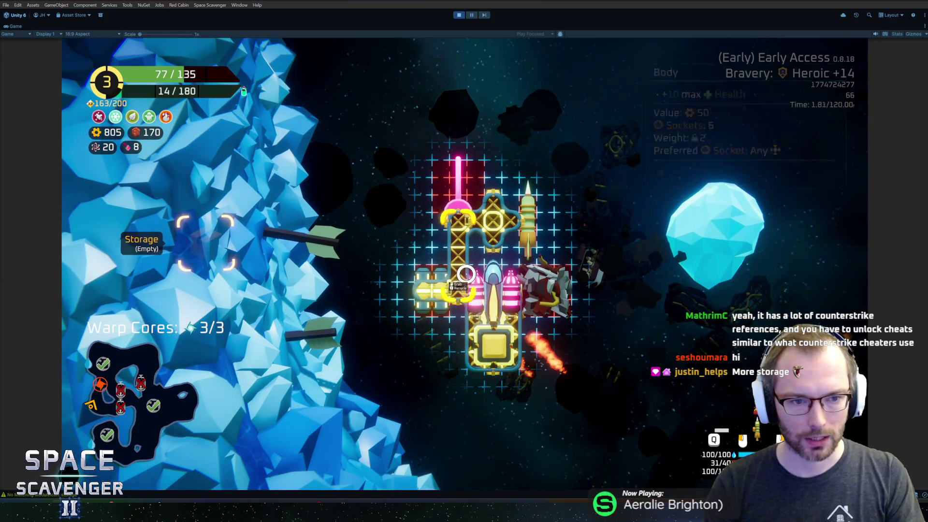
key(Tab)
key(w)
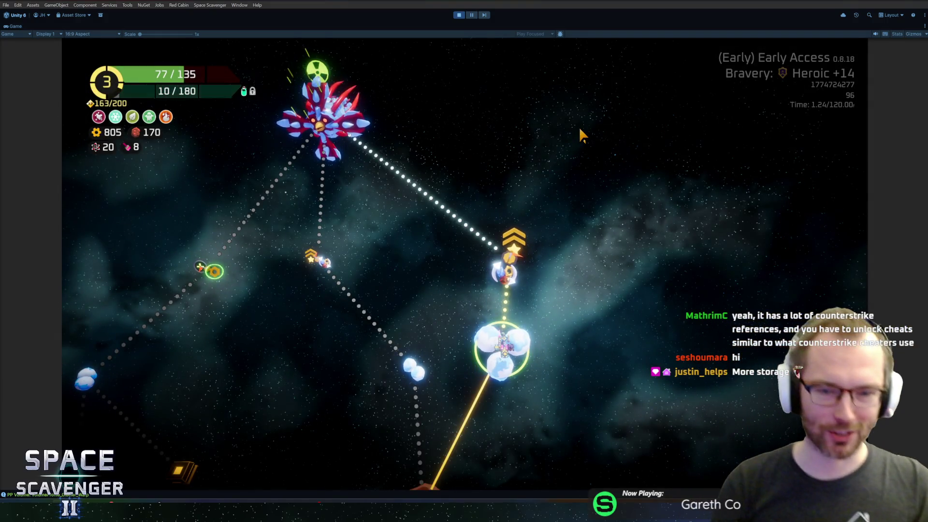
click(518, 264)
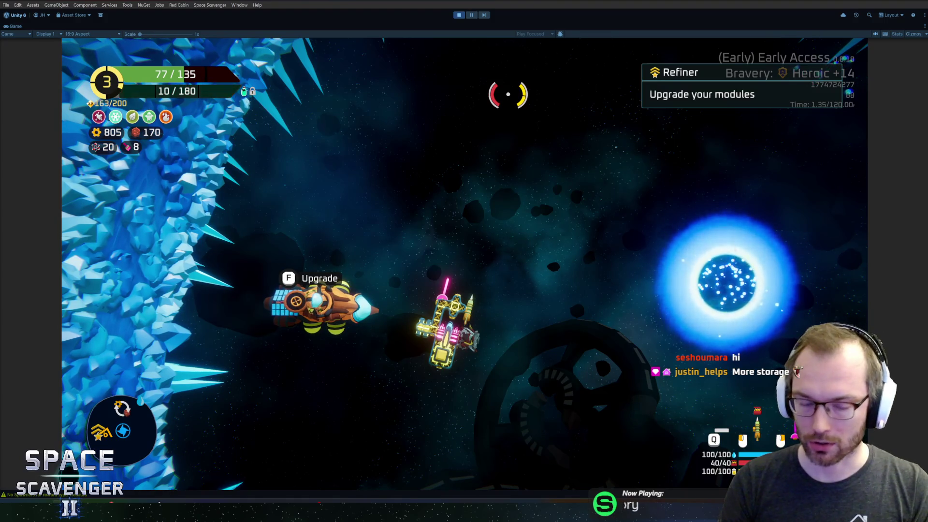
Step: At the Refiner, upgrade the Laser Sword with both Pulse Blade and Mirror Sword
key(f)
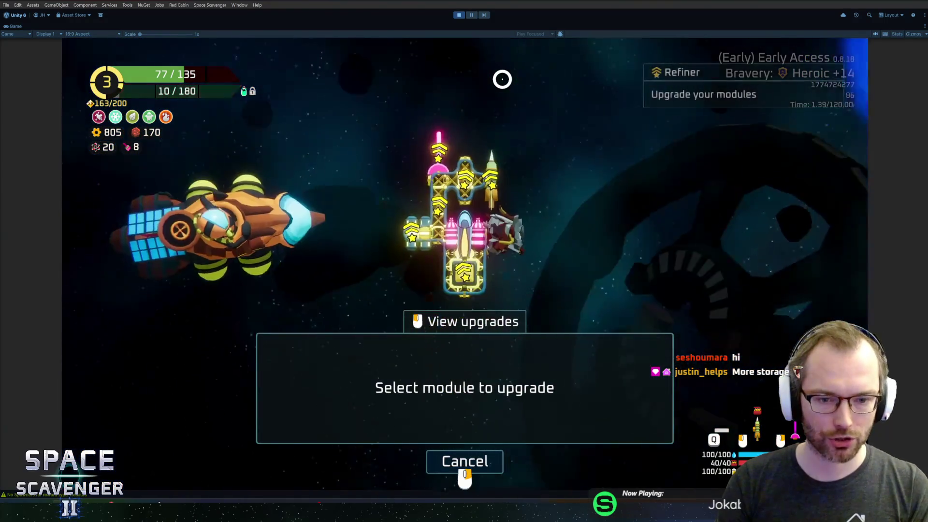
mouse_move(466, 177)
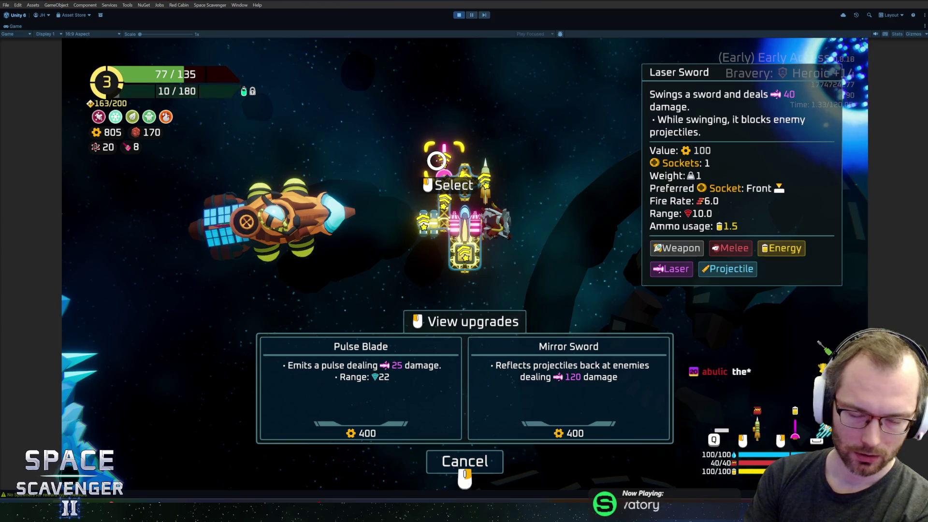
right_click(436, 160)
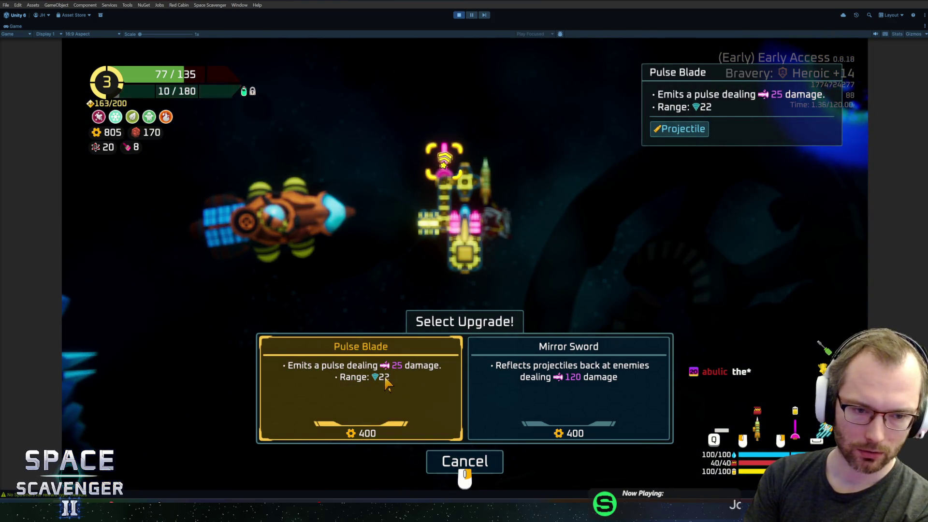
click(387, 384)
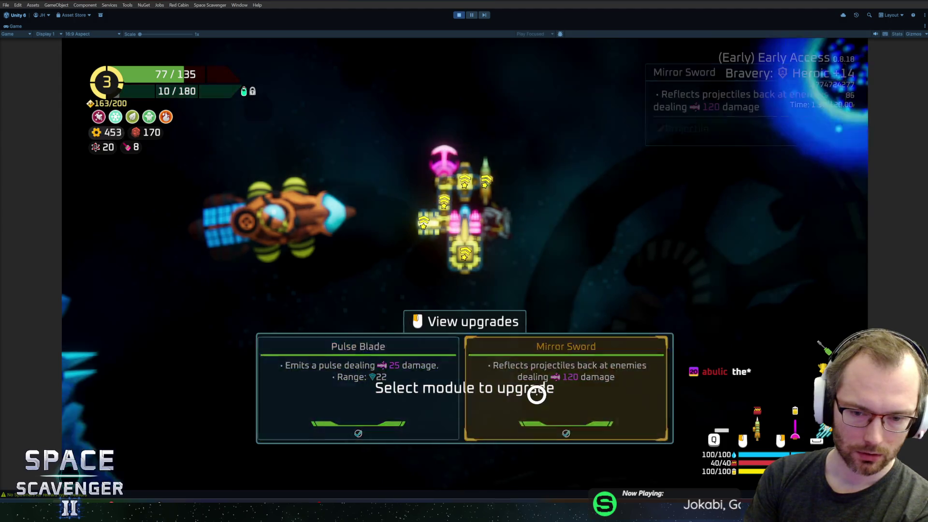
click(528, 389)
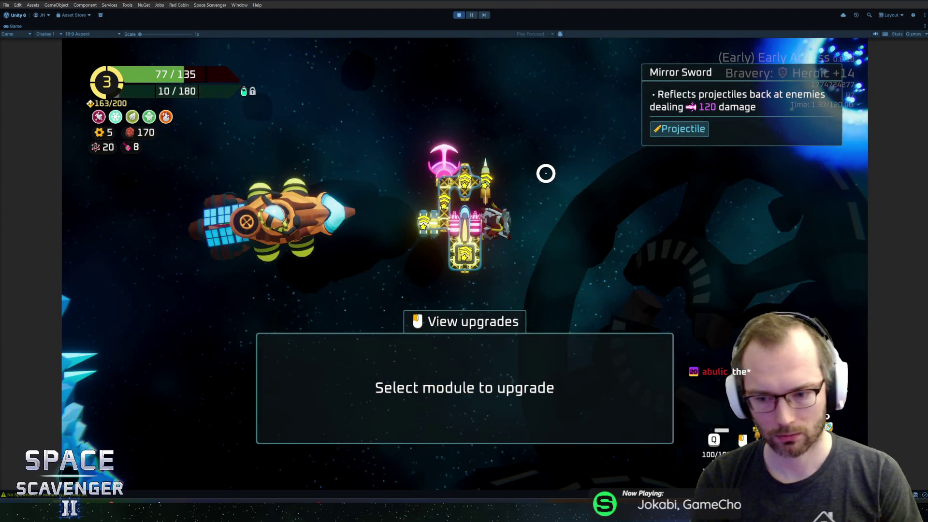
right_click(528, 126)
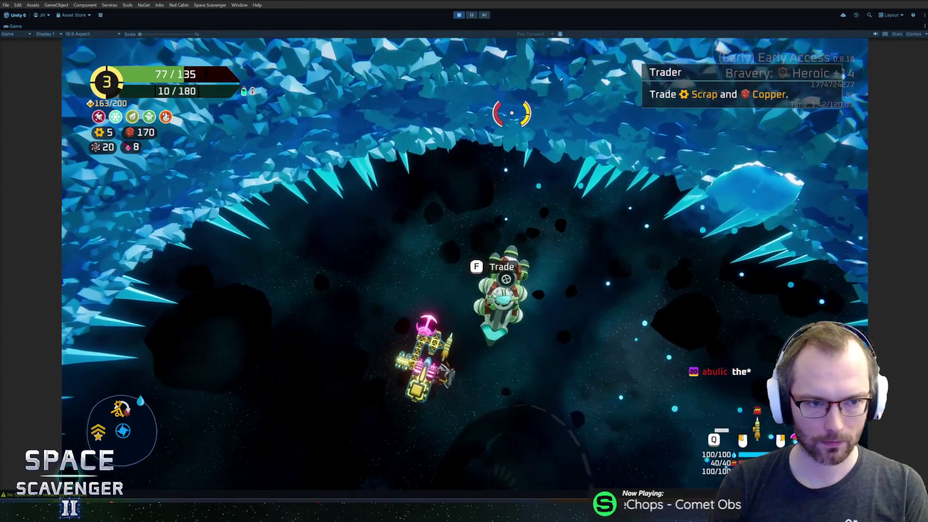
Step: Browse the module upgrades, then trade 100 copper for 200 scrap at the Trader
key(f)
right_click(512, 114)
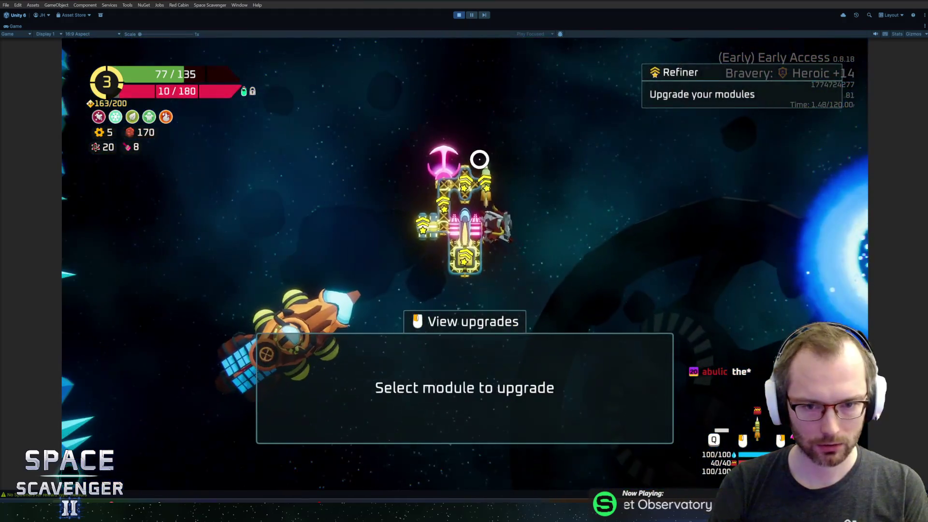
mouse_move(454, 250)
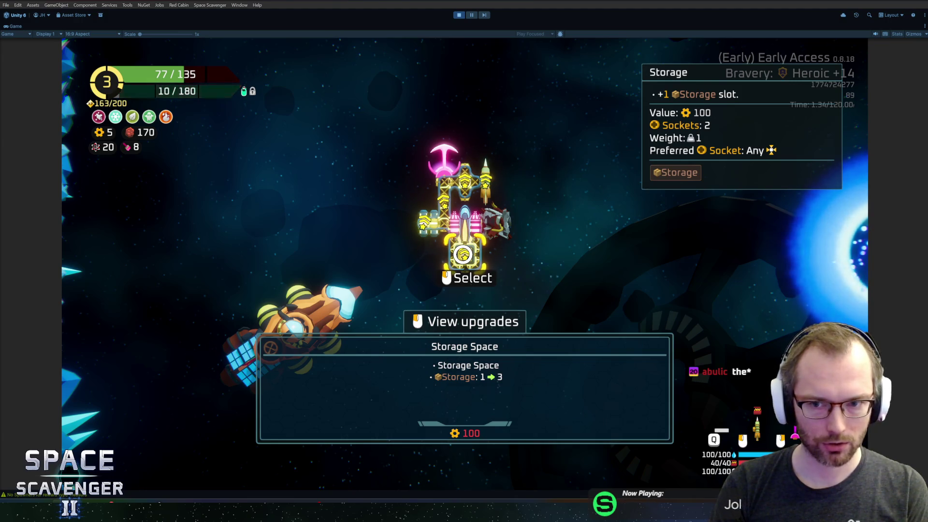
mouse_move(426, 223)
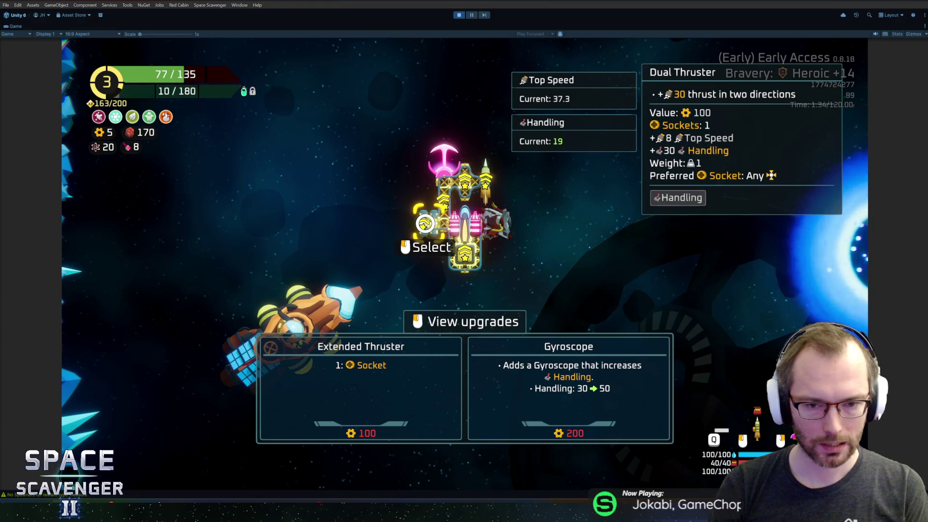
mouse_move(464, 187)
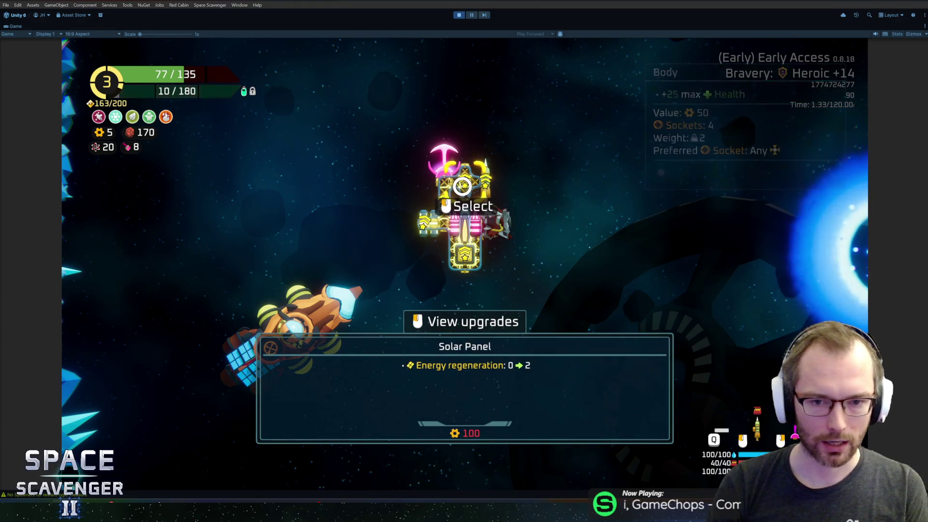
mouse_move(445, 203)
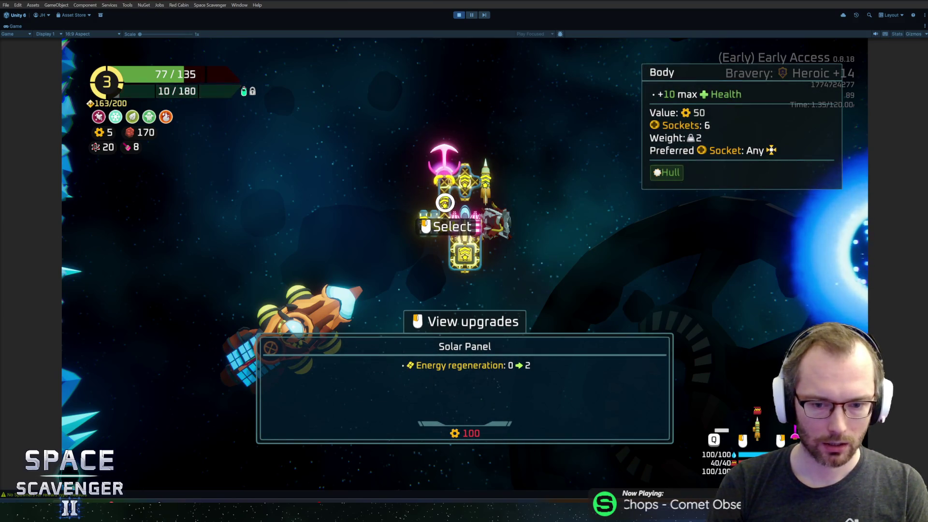
key(Escape)
key(w)
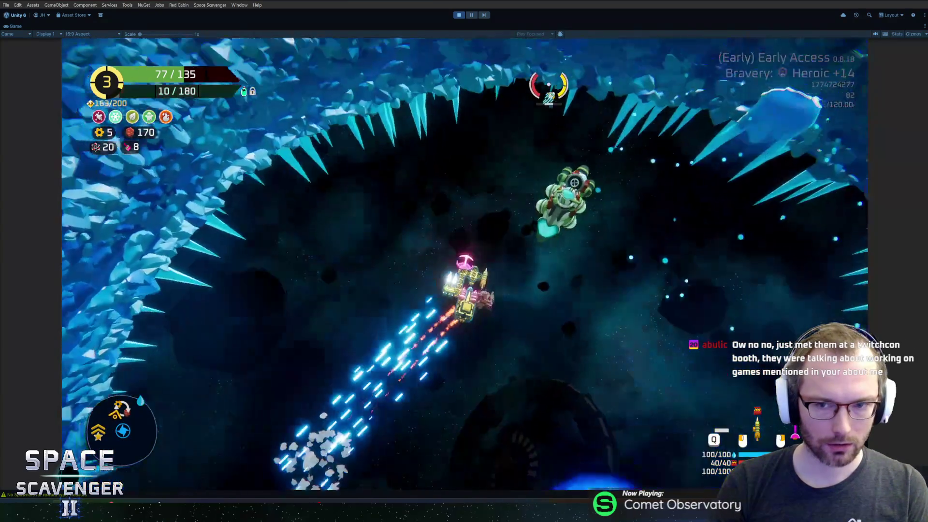
key(e)
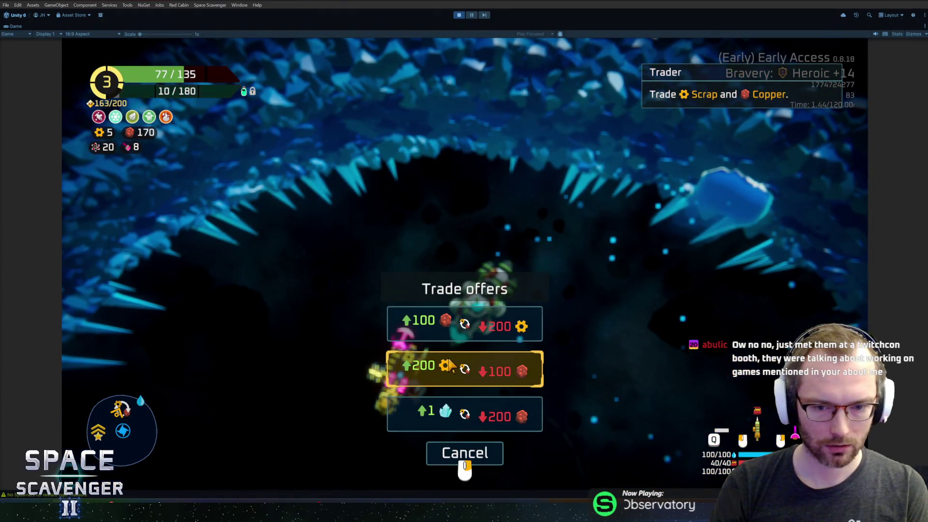
click(449, 365)
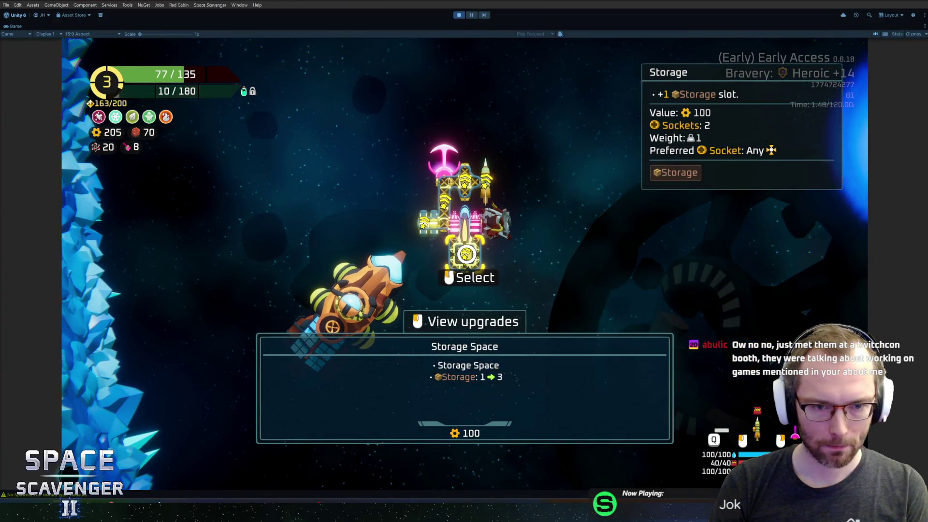
Step: Buy the Storage Space and Solar Panel upgrades at the Refiner
click(466, 254)
click(469, 375)
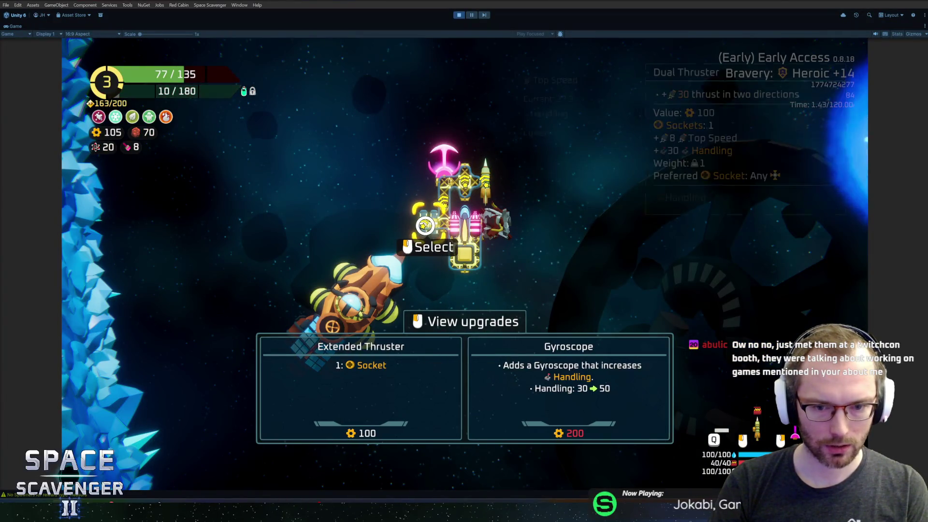
click(448, 203)
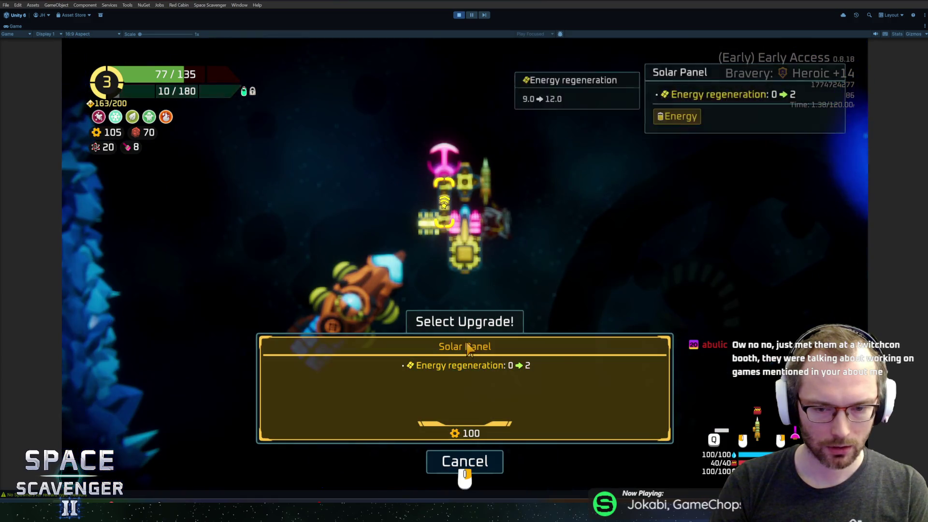
click(454, 367)
click(454, 367)
Step: Check the ship layout's empty storage slots, then warp through the portal to the sector map
key(w)
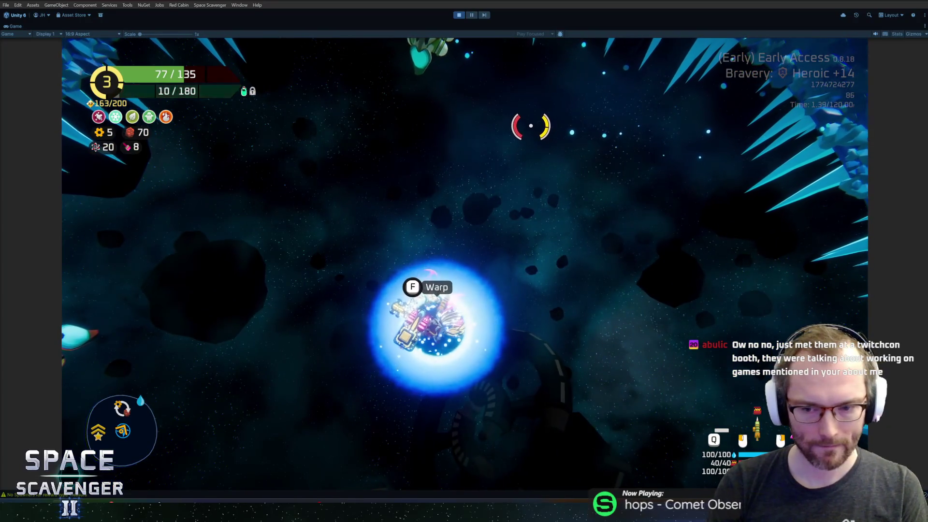
key(a)
key(Tab)
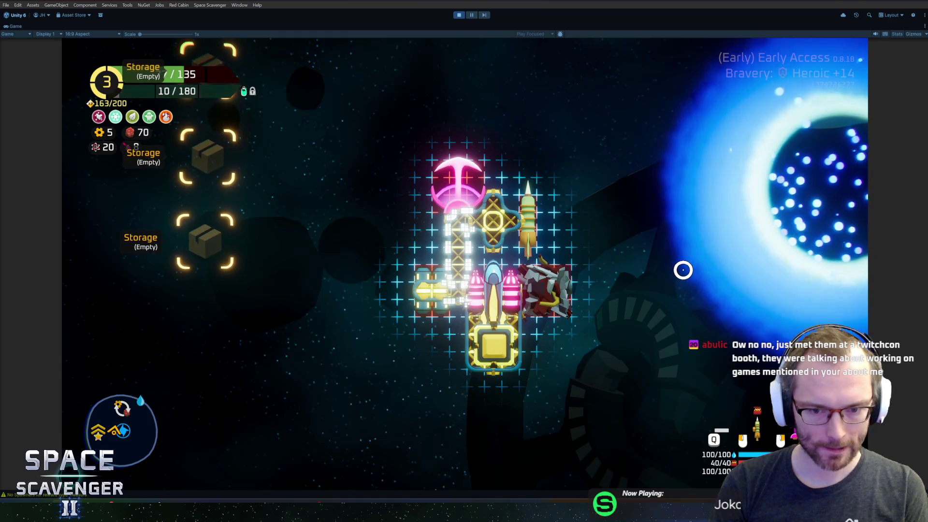
key(Tab)
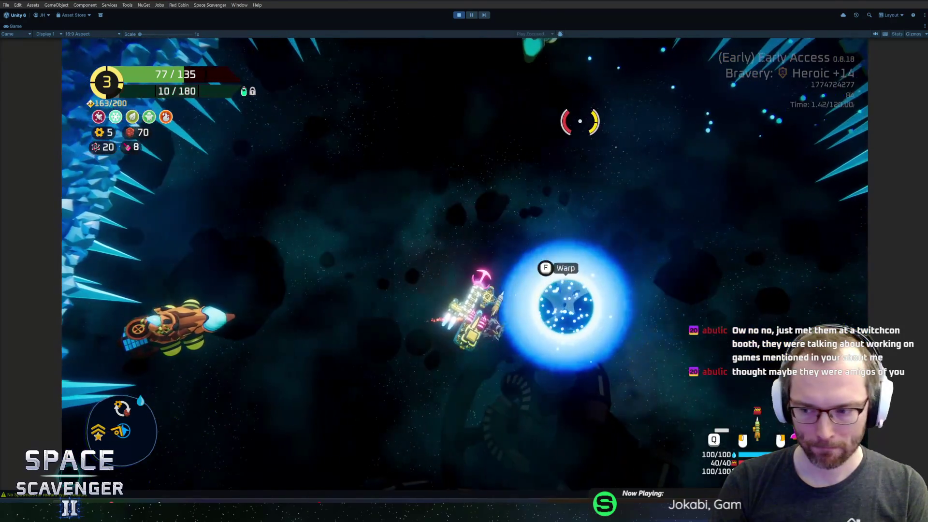
key(f)
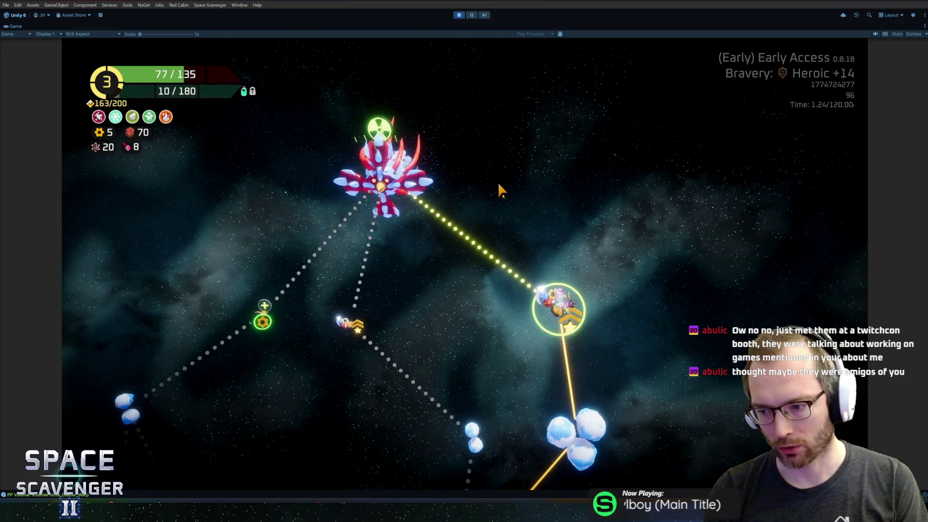
Step: Choose the Boss Battle node on the sector map to load the Frost Shrike fight
mouse_move(522, 281)
mouse_move(405, 241)
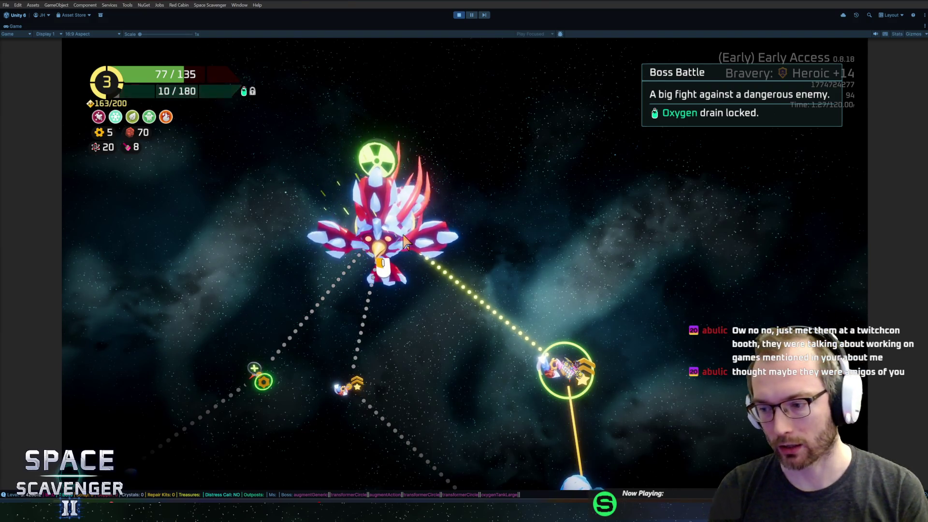
click(405, 240)
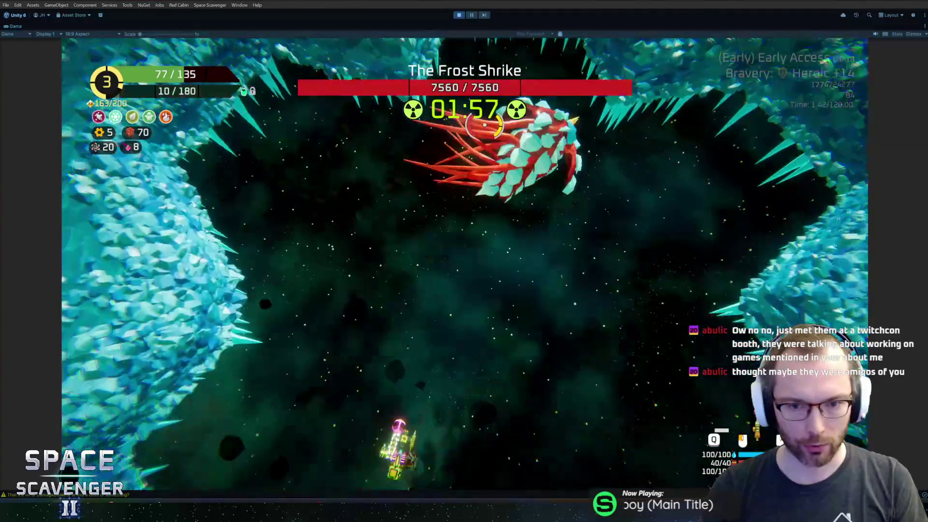
Step: Circle and strafe around the Frost Shrike while firing to wear down its health
key(w)
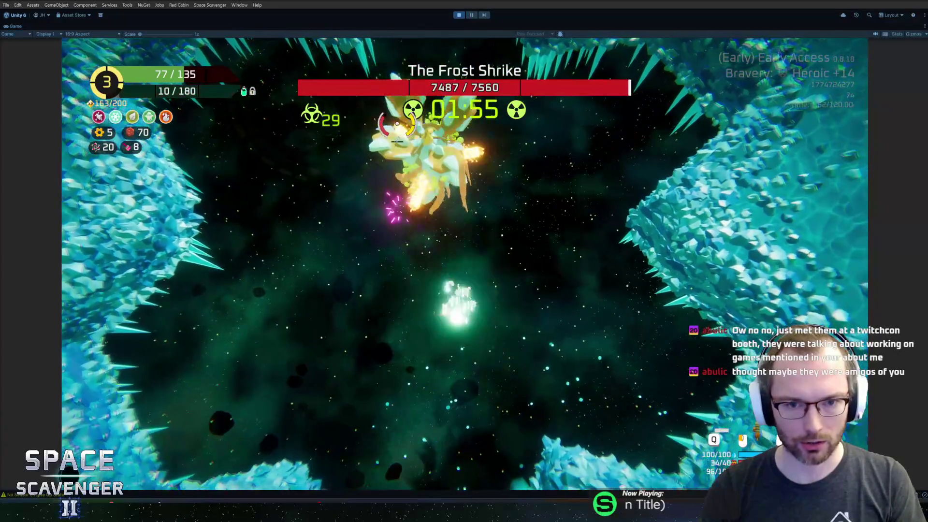
key(a)
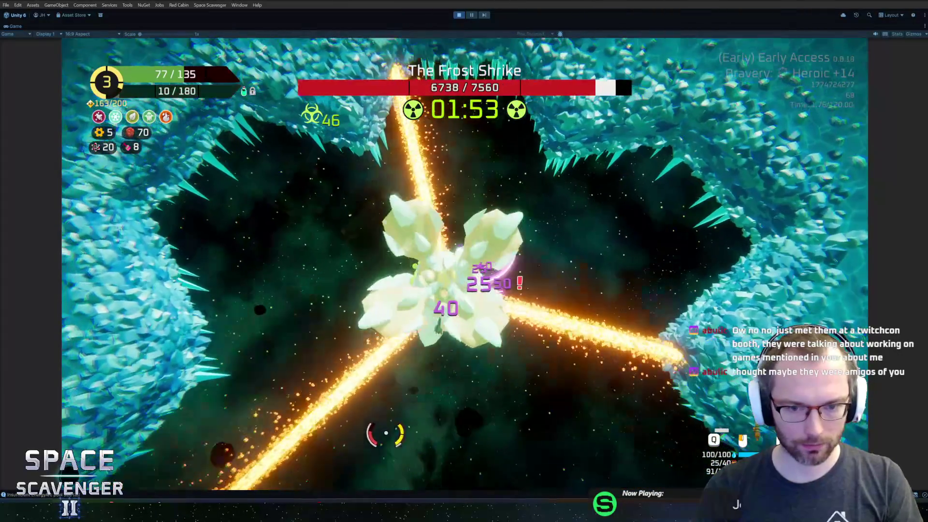
key(w)
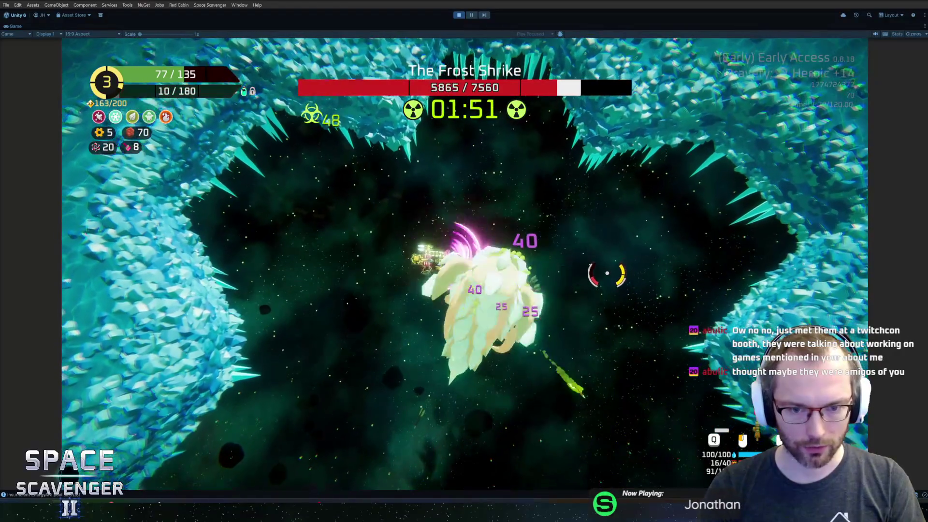
key(a)
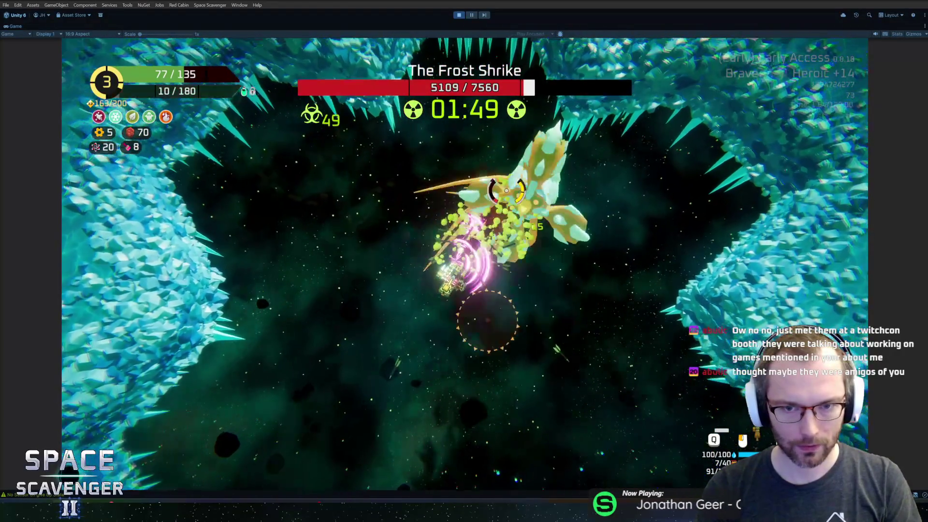
key(w)
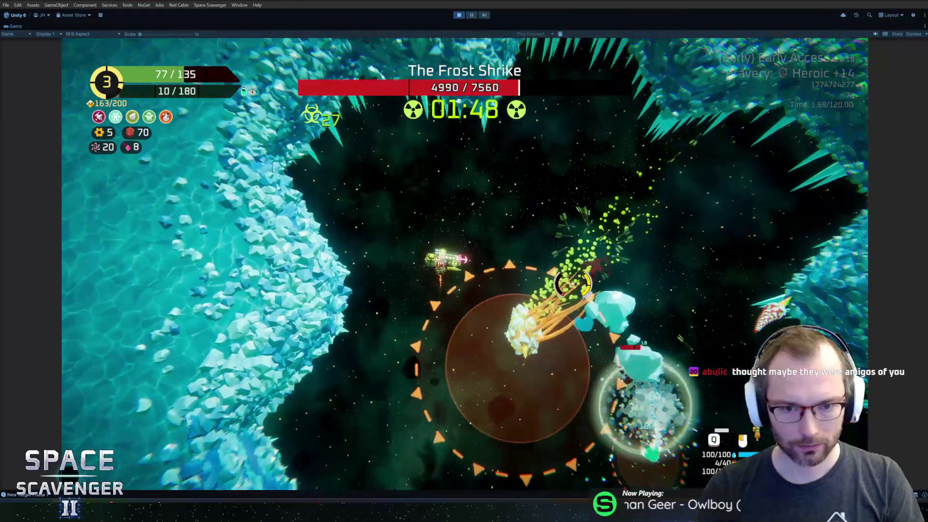
key(w)
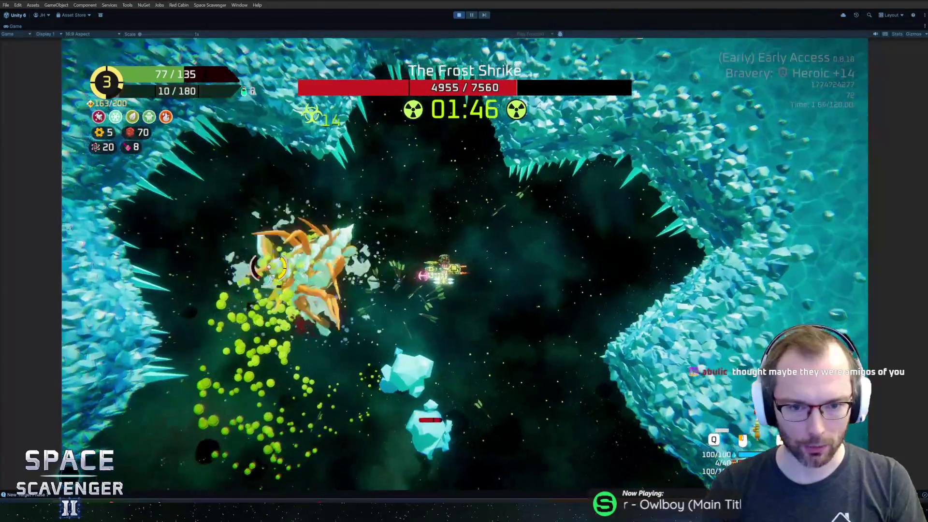
key(a)
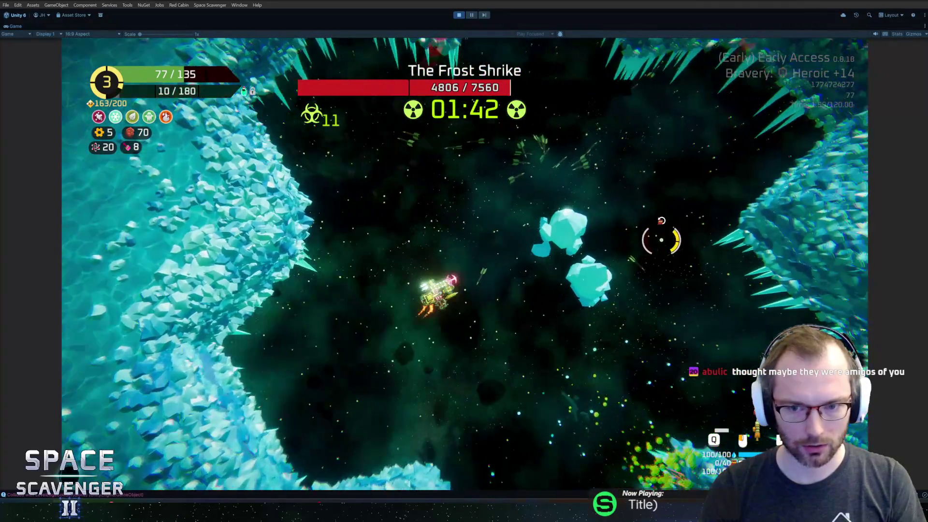
key(s)
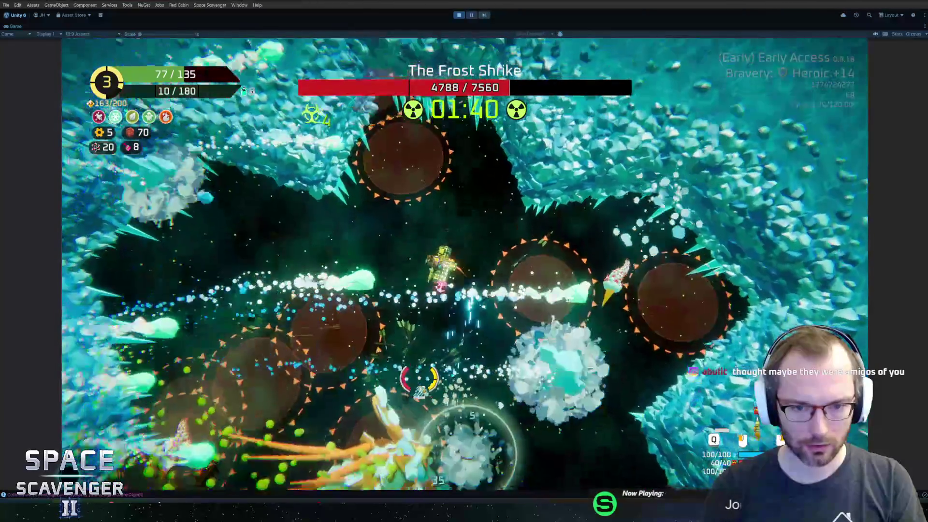
Step: Keep evading and firing until the Frost Shrike dies and the Rank 4 choices appear
key(w)
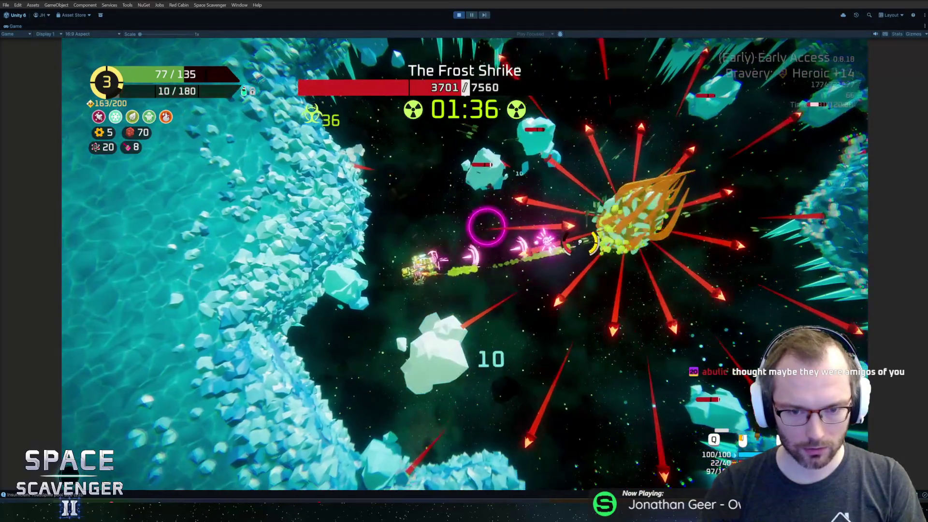
key(w)
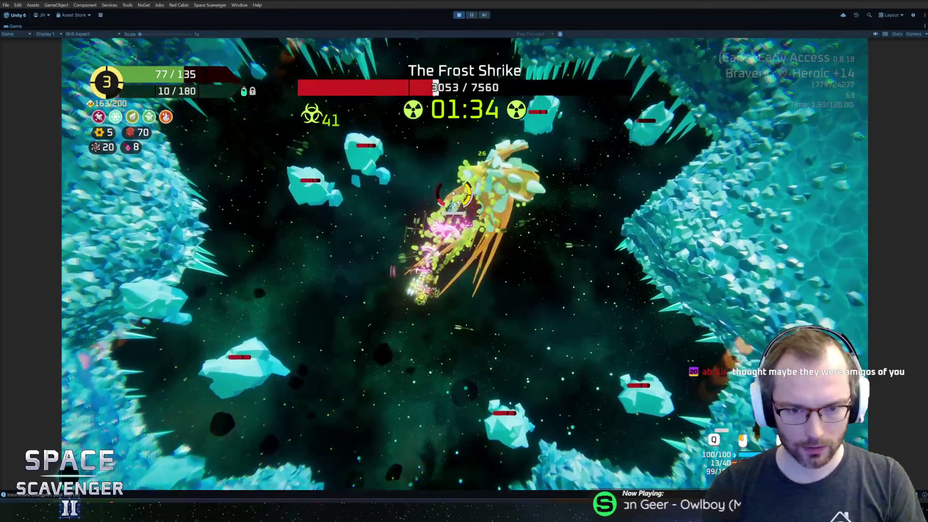
key(s)
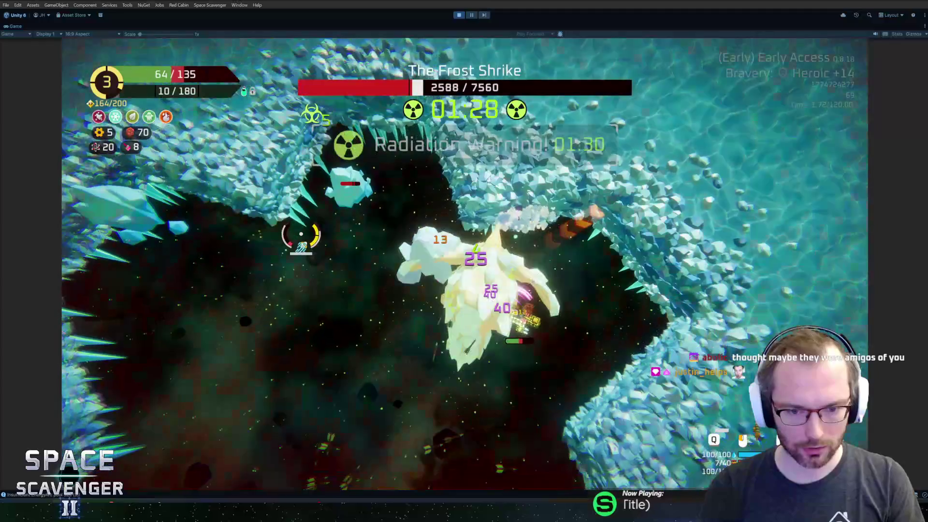
key(d)
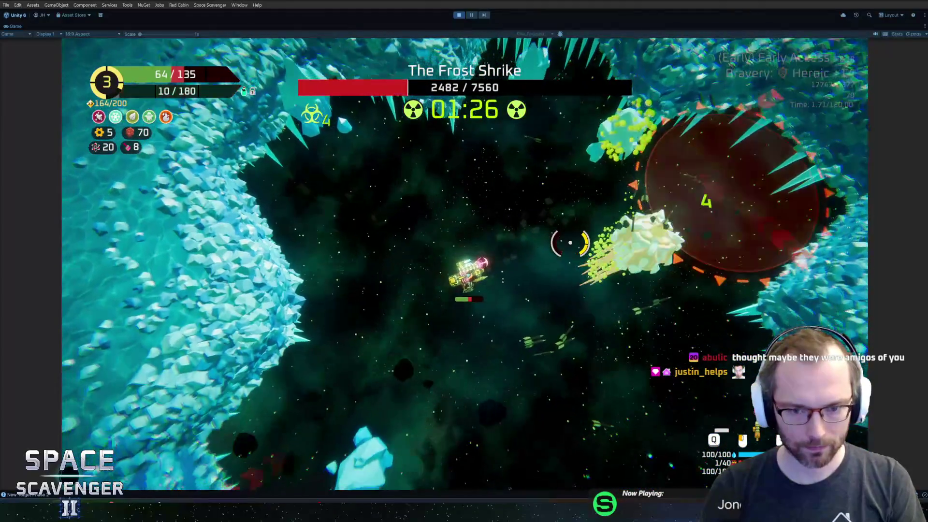
key(w)
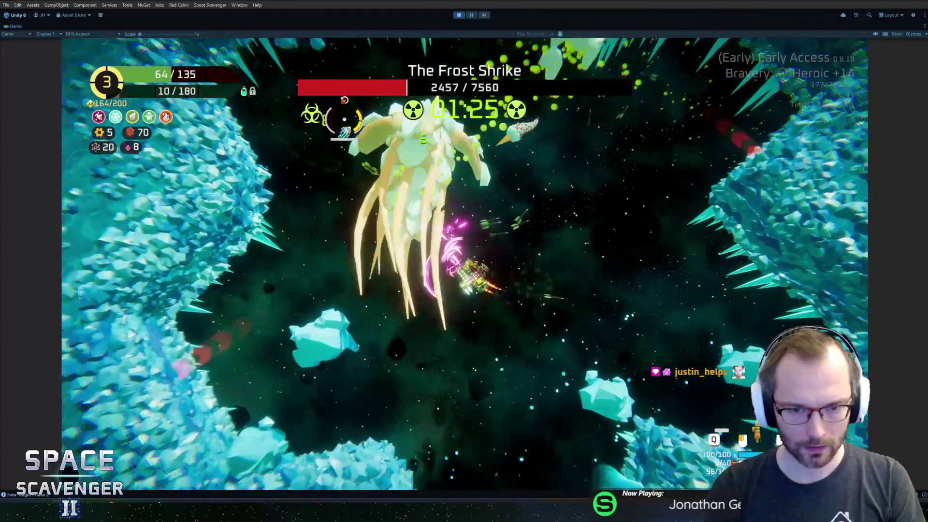
key(s)
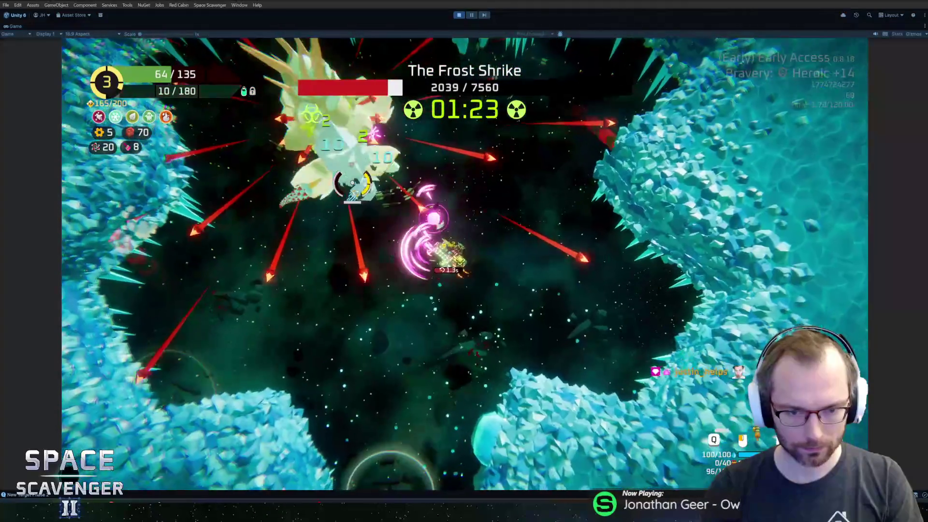
key(a)
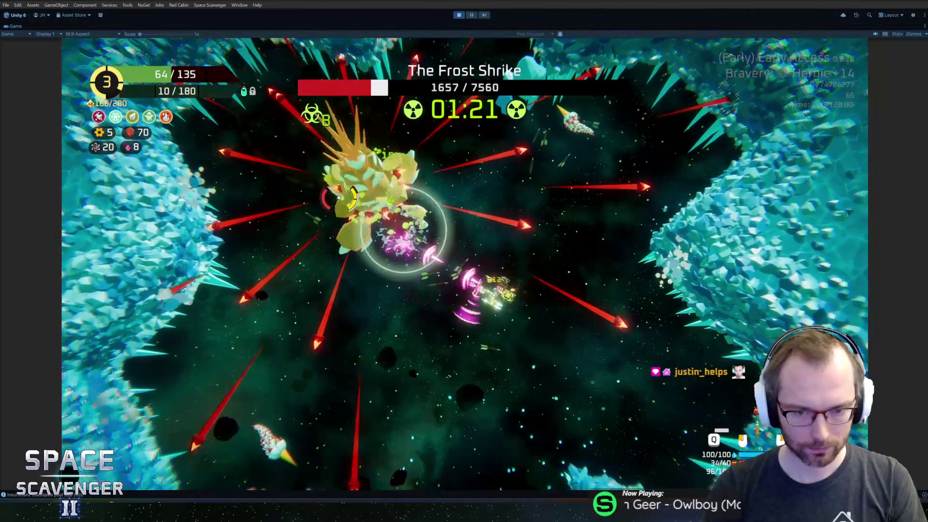
key(a)
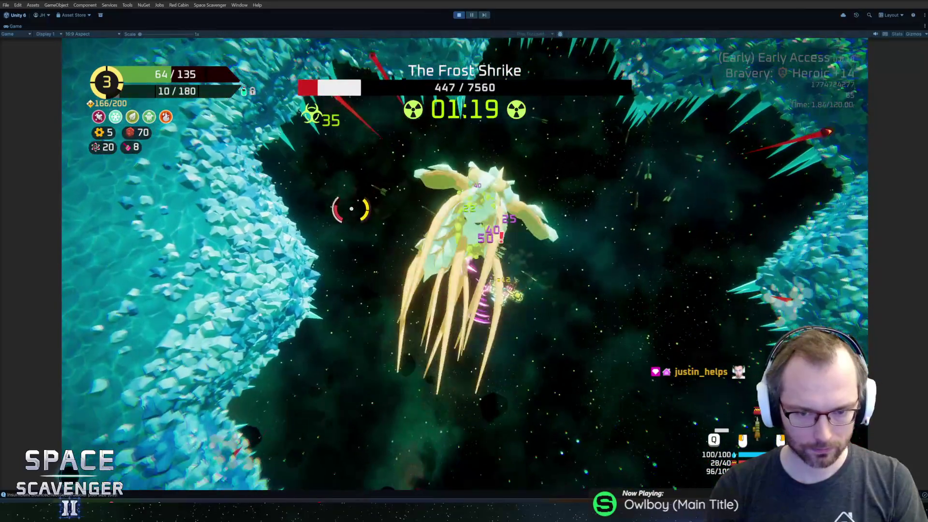
key(a)
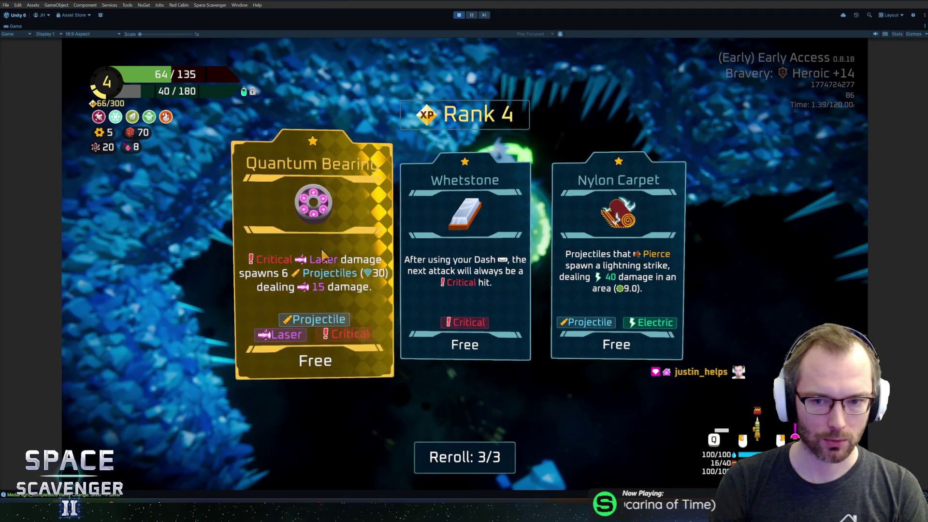
Step: Take the Quantum Bearing reward and craft the Heavy Crate into a Supercharger
click(323, 255)
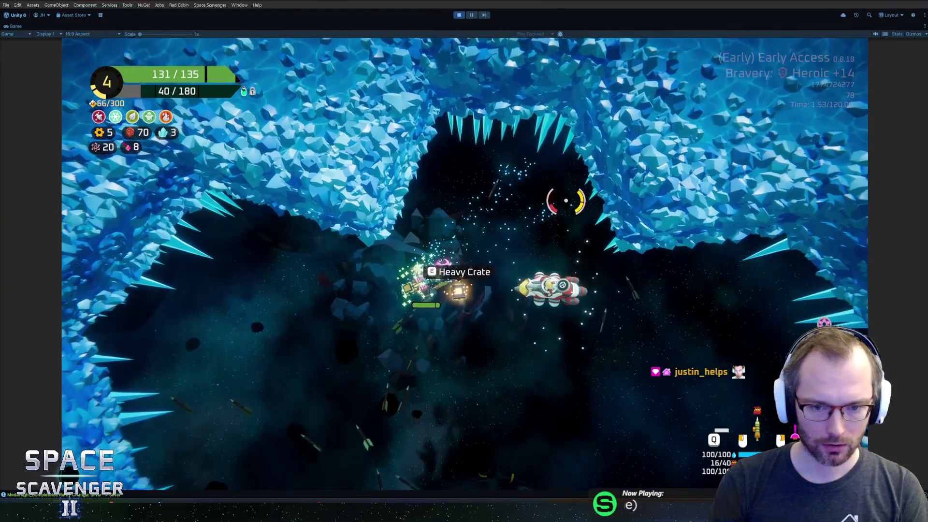
key(e)
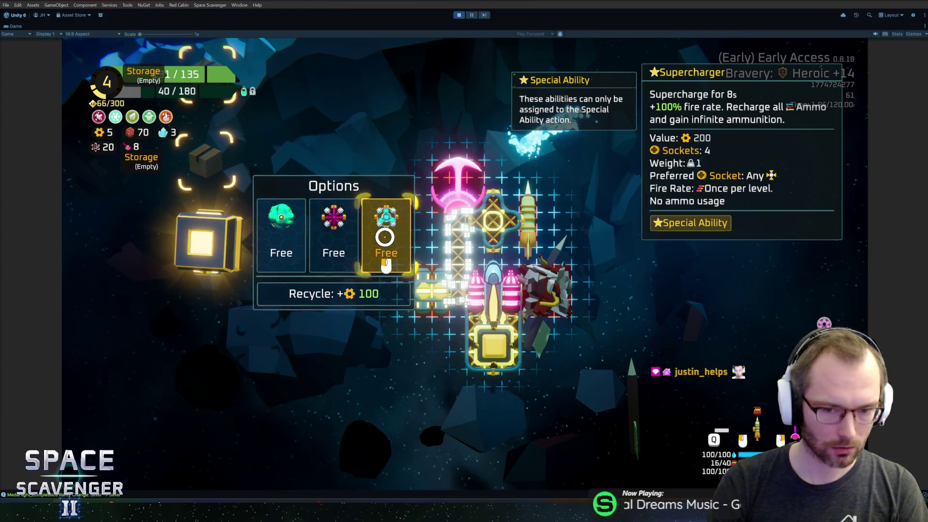
click(385, 237)
Step: Fit the Supercharger onto the ship, then bring up the Crystal Gadget Merchant's offers
click(436, 357)
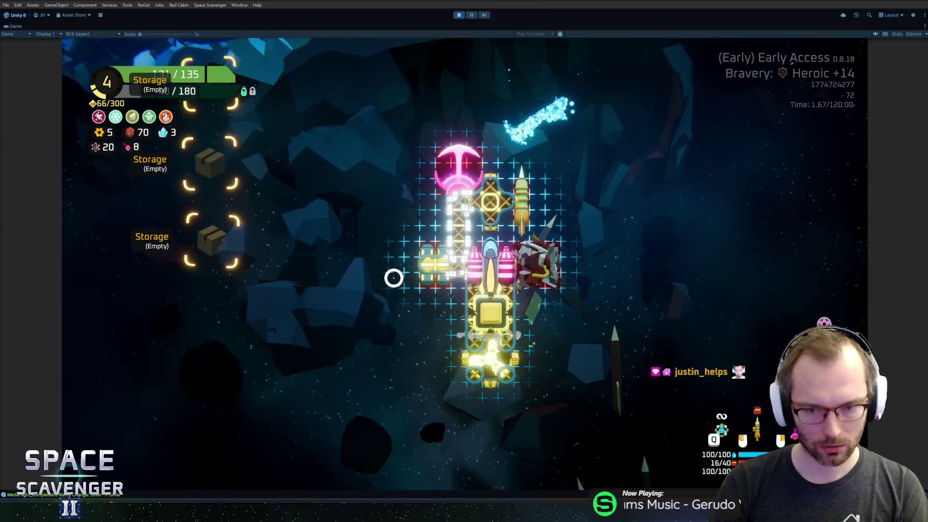
click(543, 247)
key(Escape)
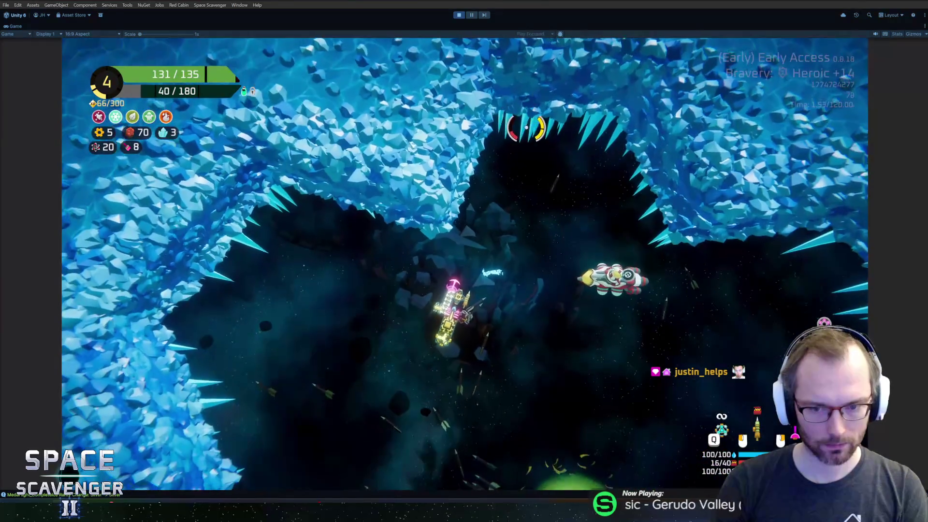
key(e)
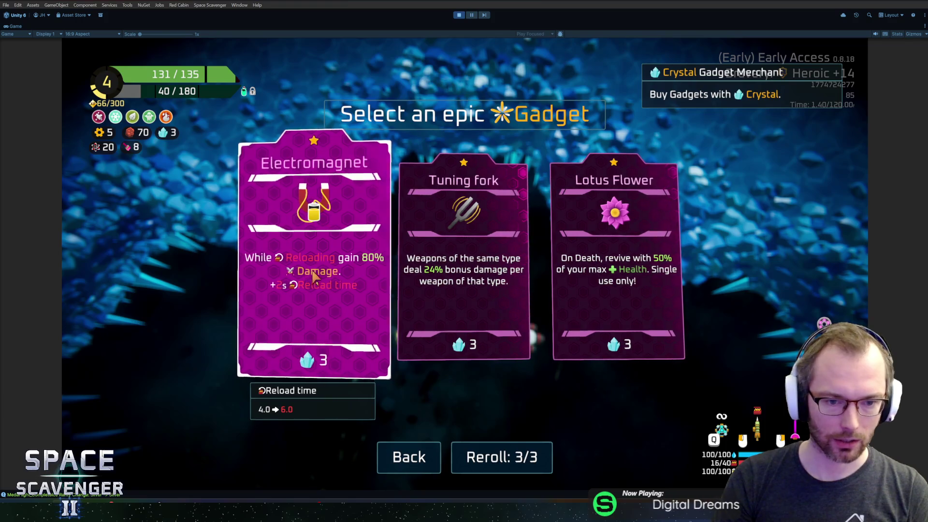
Step: Buy the Electromagnet for 3 crystals and warp through the Spectral abyss portal
click(316, 276)
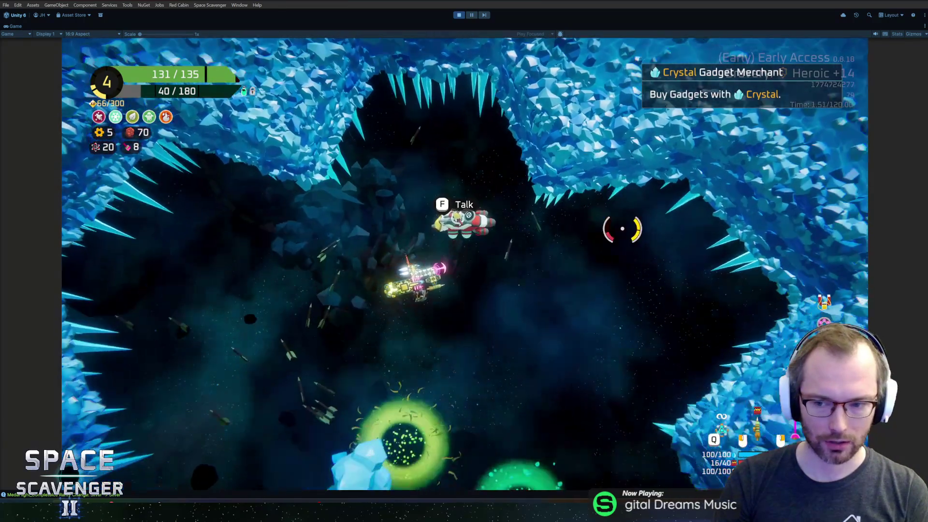
key(s)
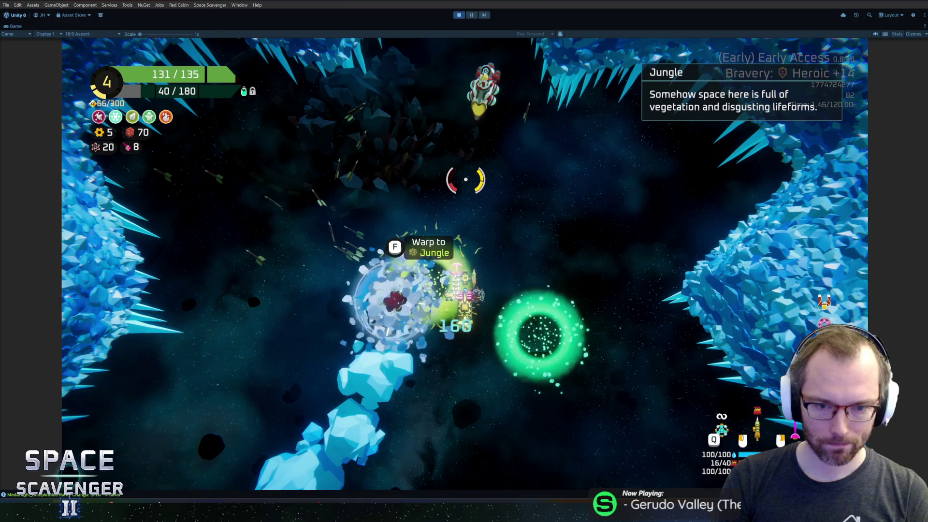
key(d)
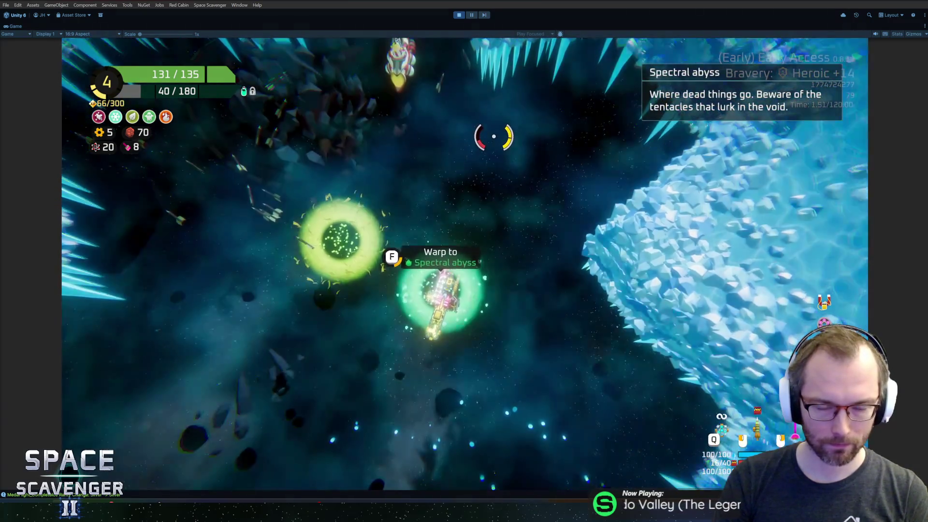
key(f)
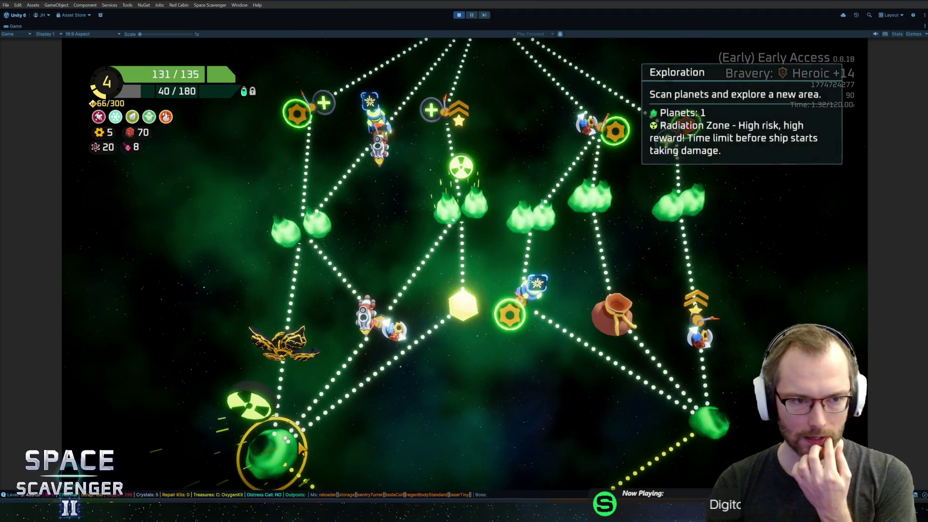
Step: Read the Spectral abyss node tooltips, then travel to the bottom-left green Radiation Zone planet
mouse_move(441, 127)
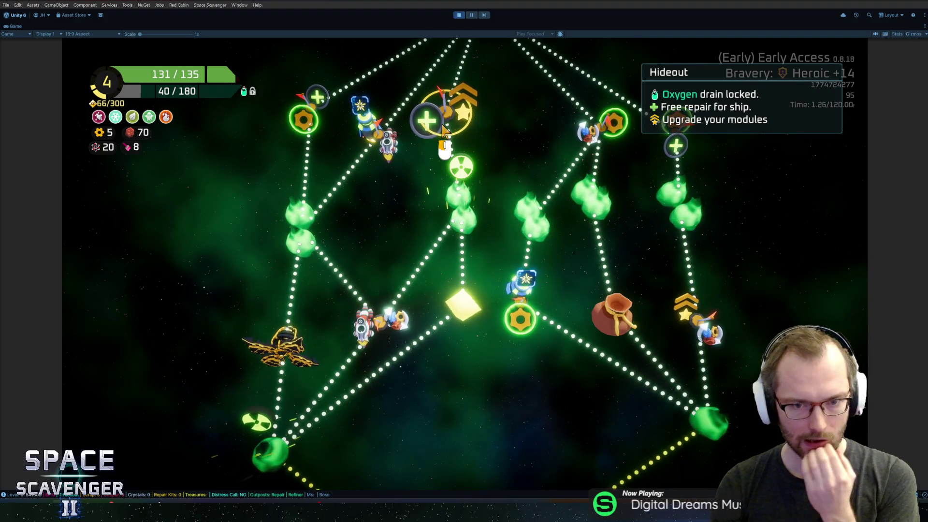
mouse_move(460, 201)
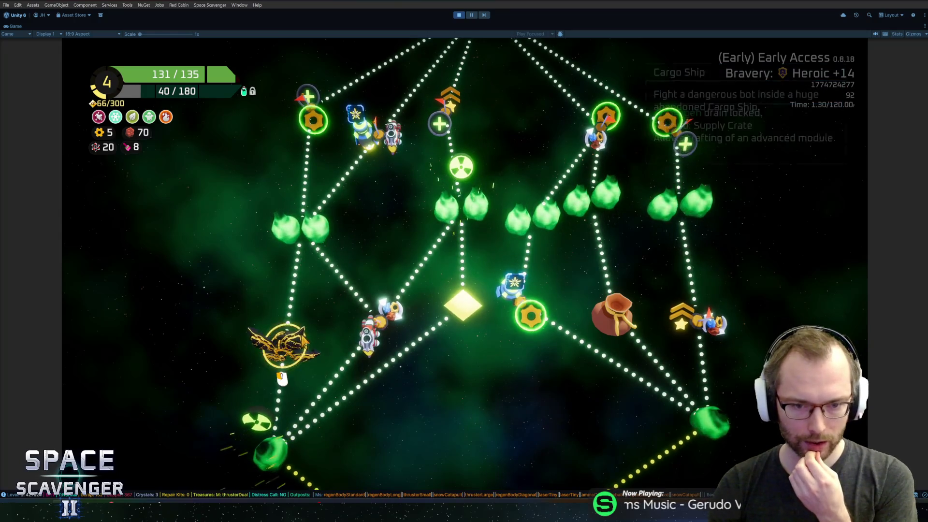
mouse_move(298, 237)
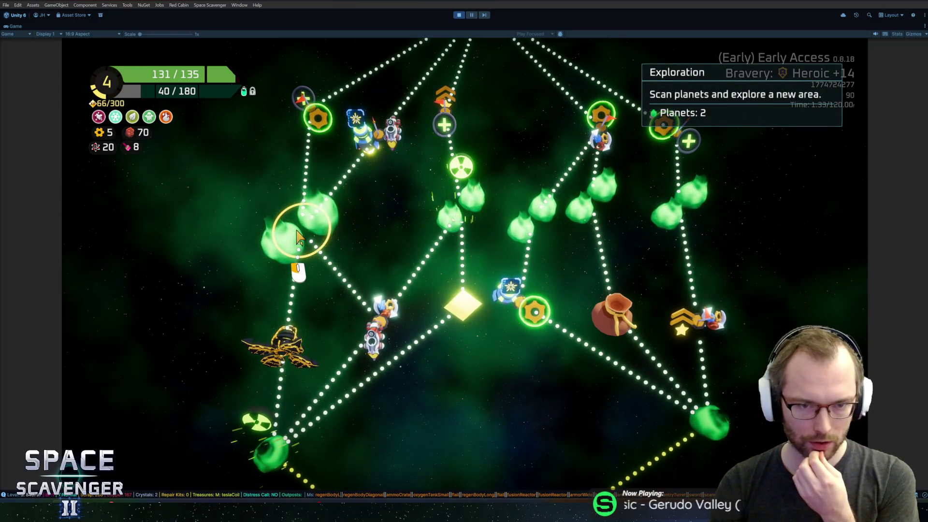
mouse_move(366, 143)
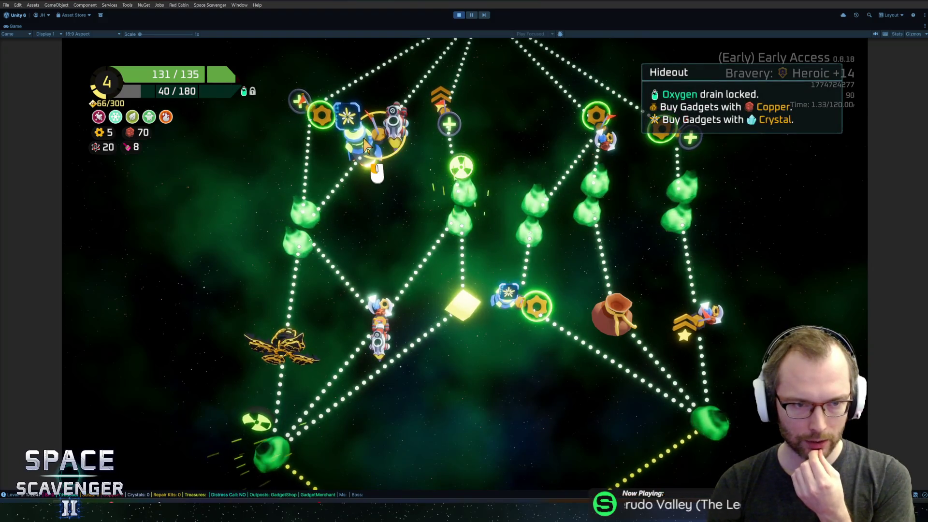
mouse_move(528, 230)
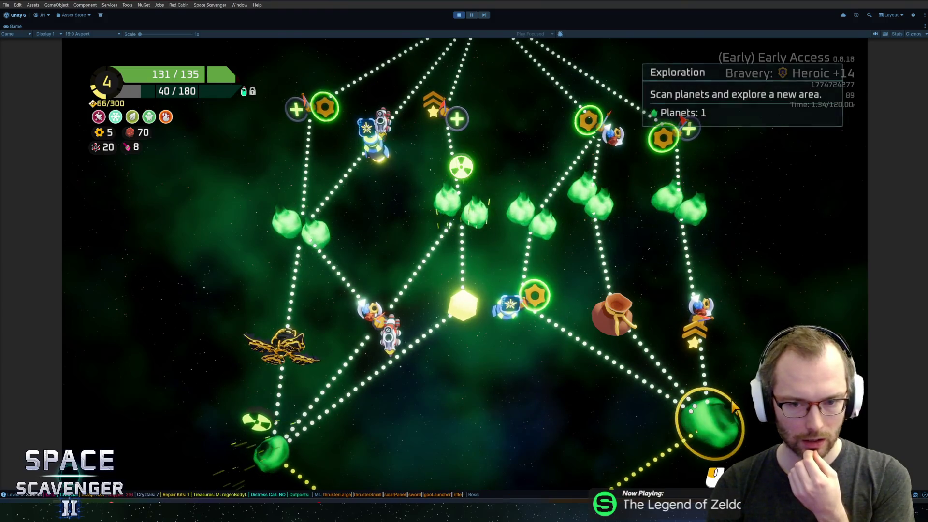
mouse_move(616, 315)
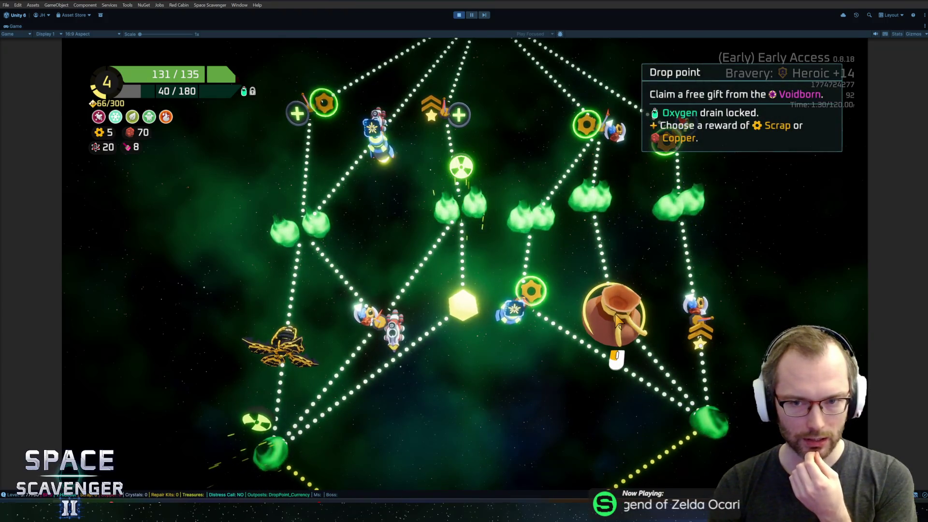
mouse_move(597, 140)
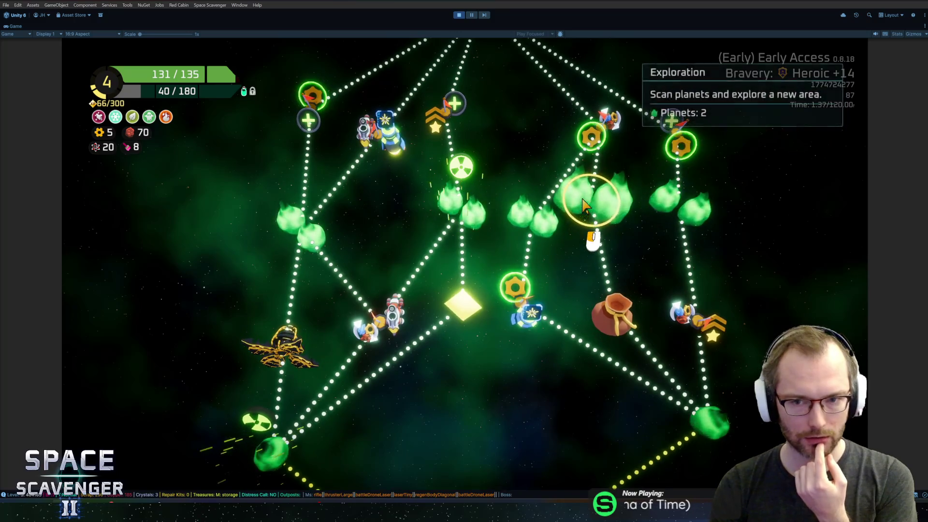
click(270, 449)
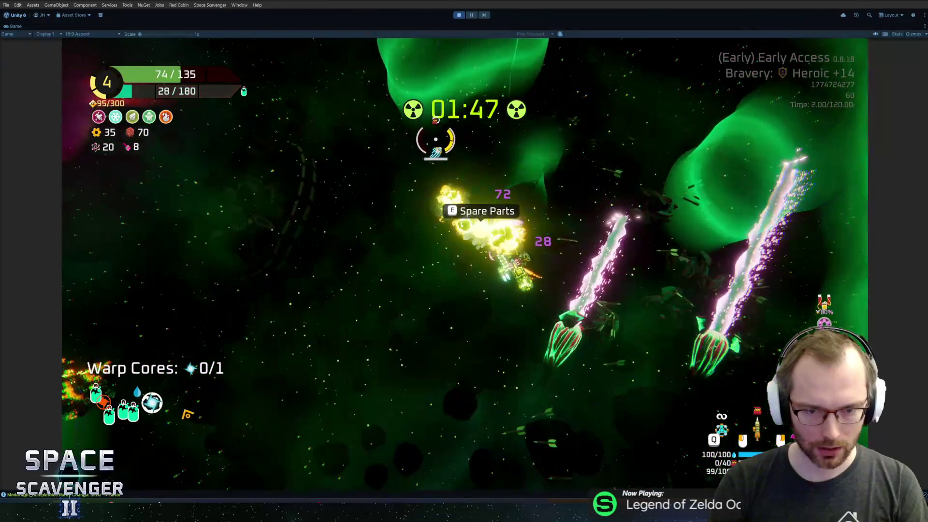
Step: Check the ship's storage in the build grid during the radiation level
key(e)
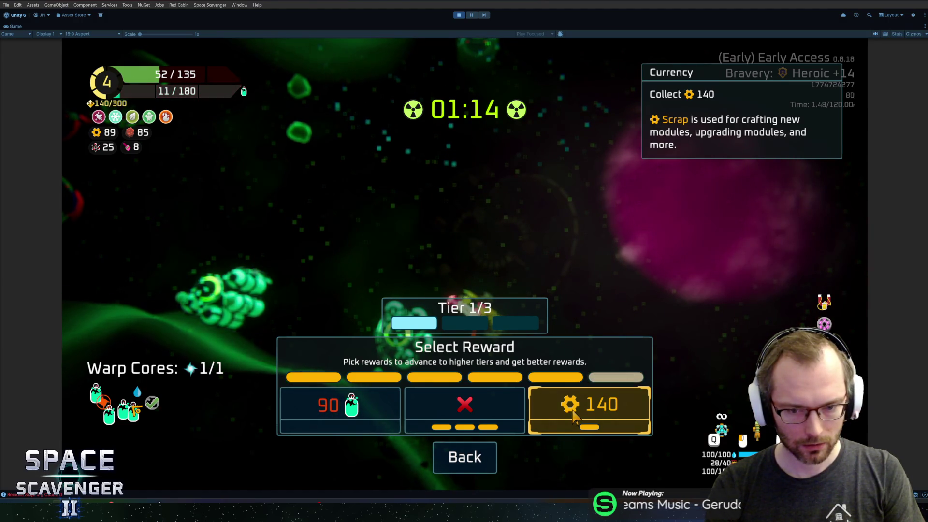
Step: Claim 90 oxygen, then take and use a Repair Kit to restore the hull to 67/135
click(337, 412)
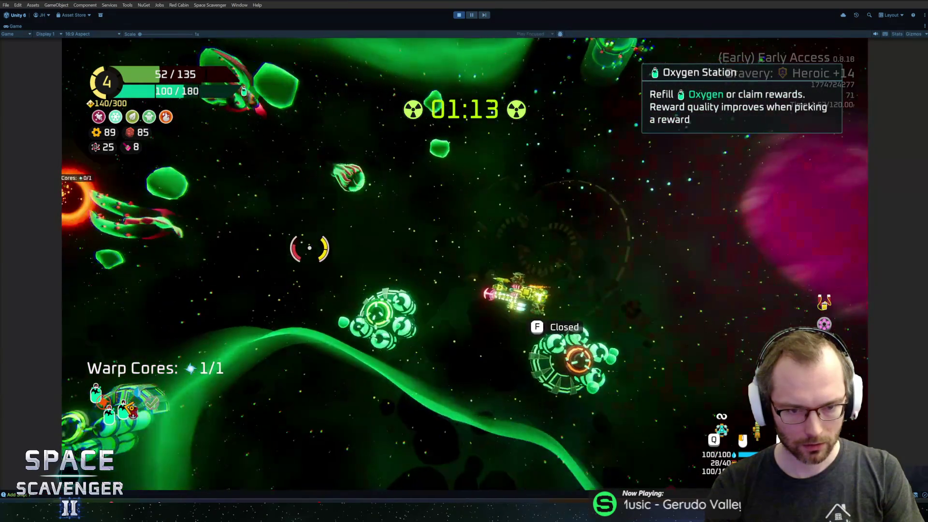
key(f)
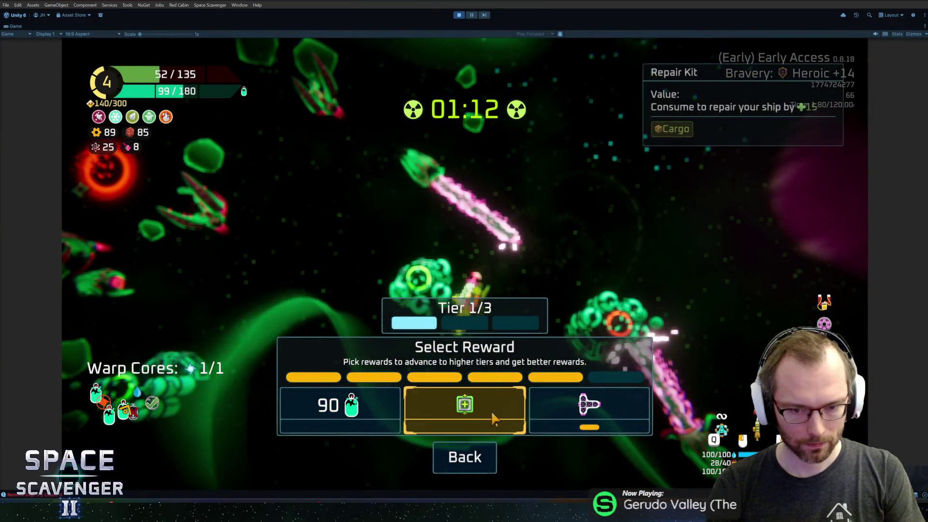
click(493, 418)
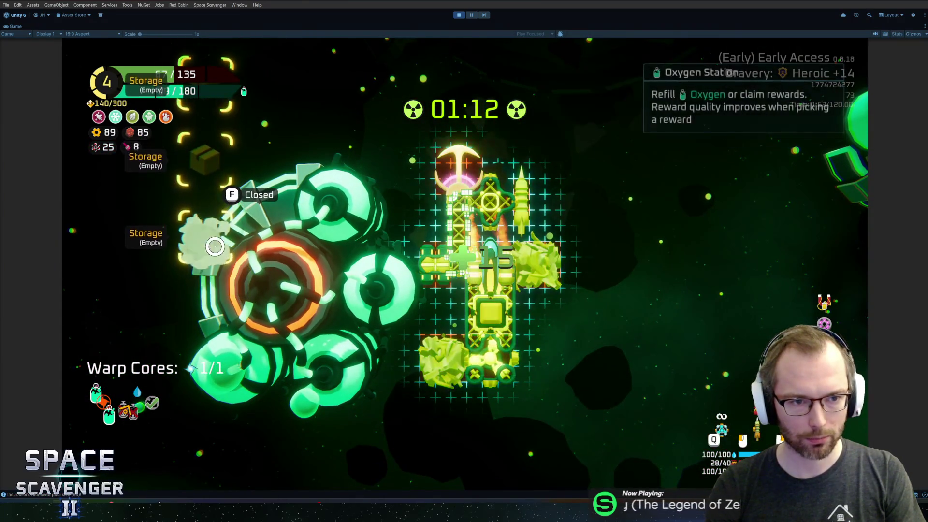
key(r)
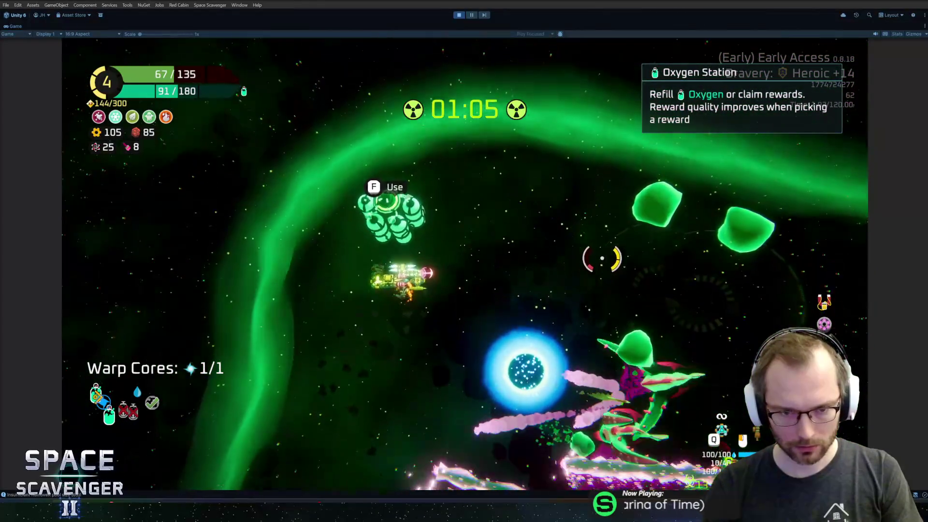
Step: Claim 55 XP at the next station and stow the Repair Bot reward in storage
key(f)
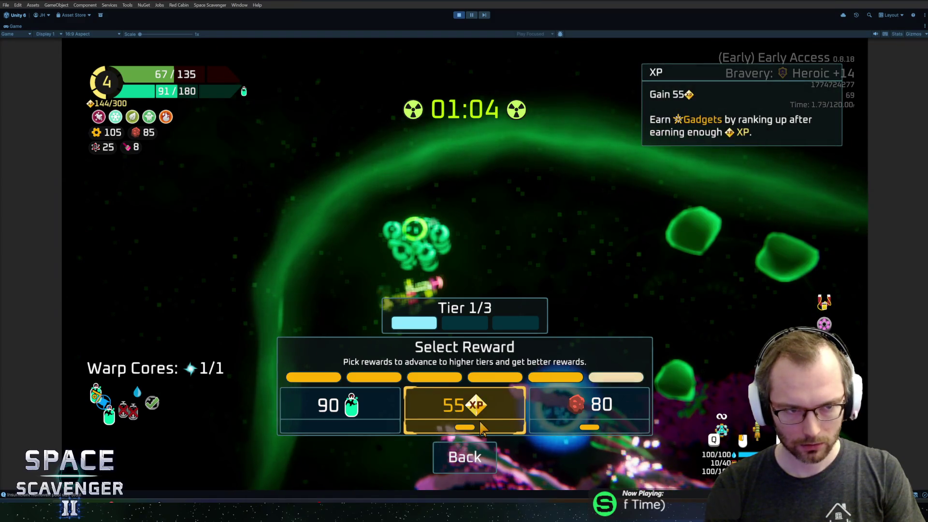
click(481, 424)
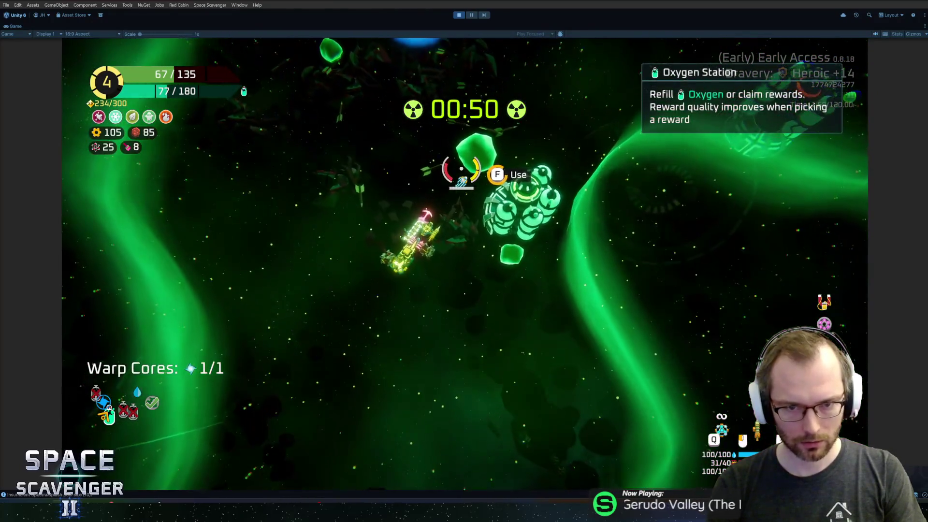
click(498, 194)
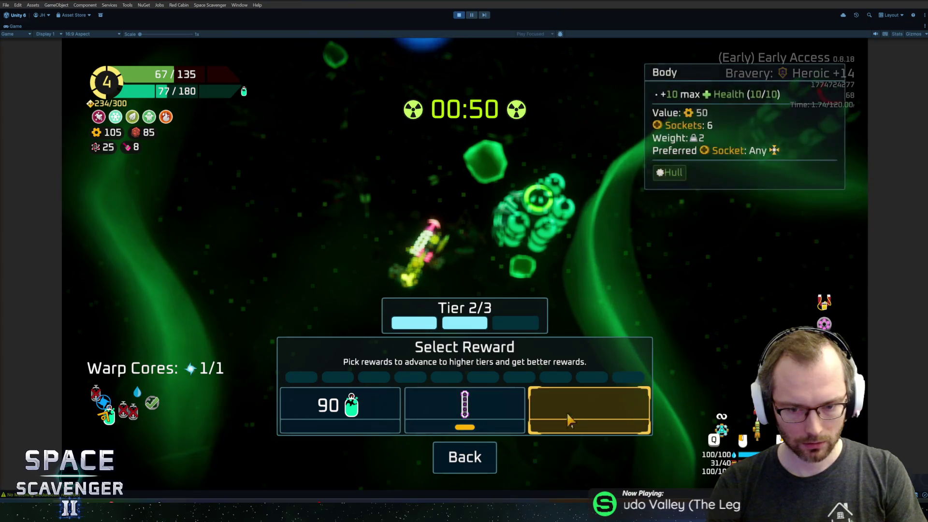
click(583, 415)
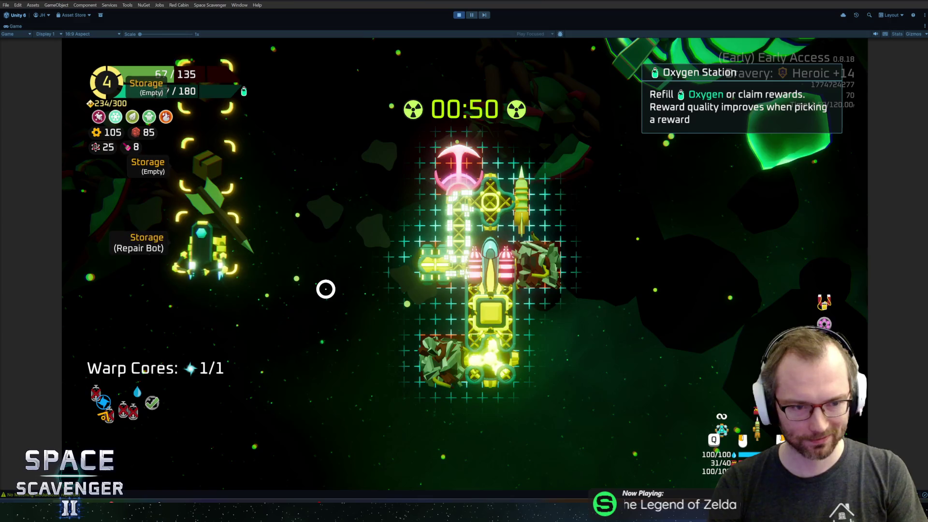
key(Escape)
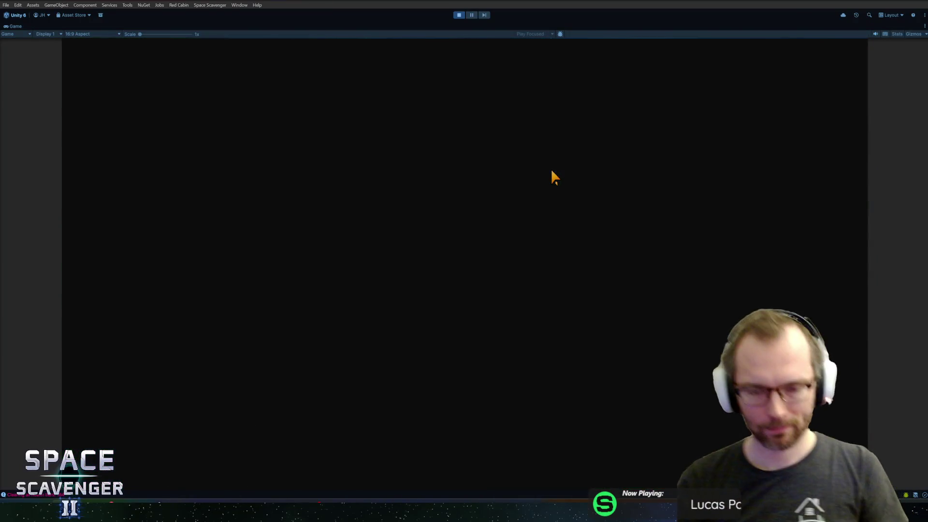
Step: Read the info cards of the Hideout, Cargo Ship and drop-point nodes on the star map
mouse_move(479, 302)
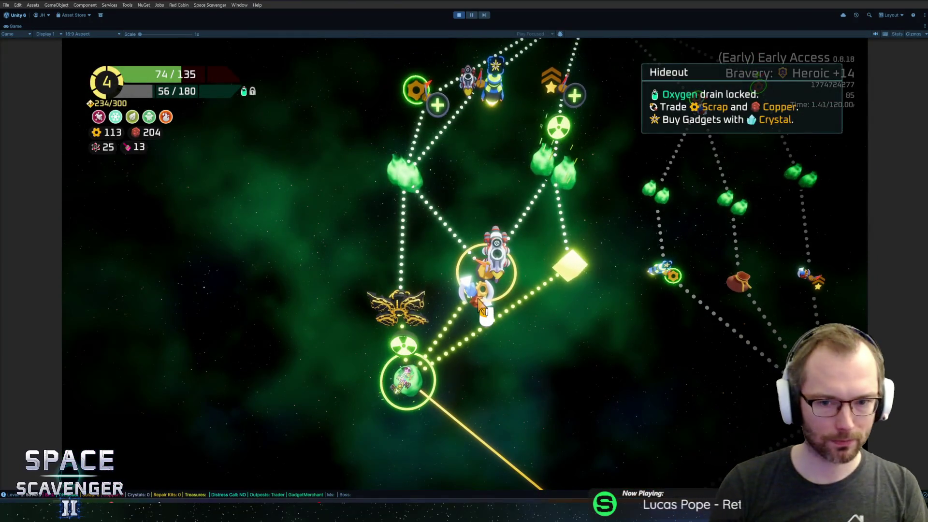
mouse_move(394, 333)
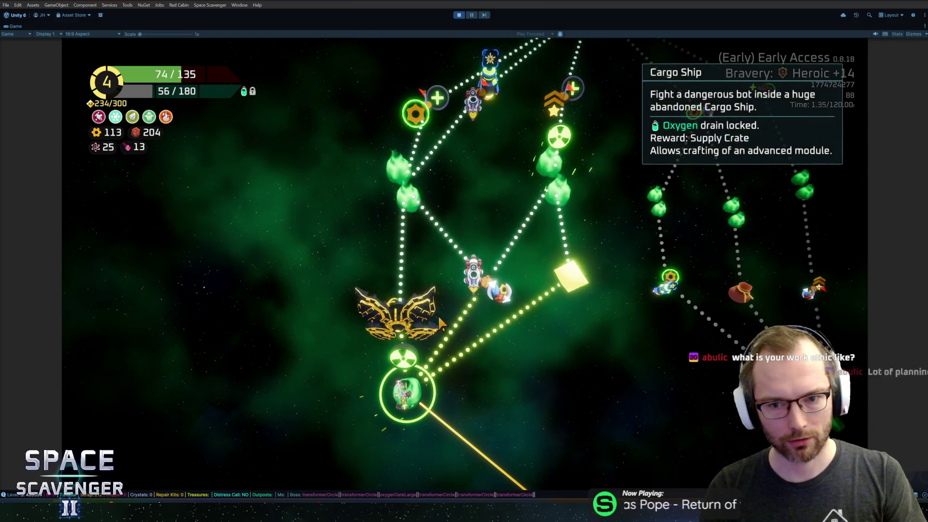
mouse_move(550, 278)
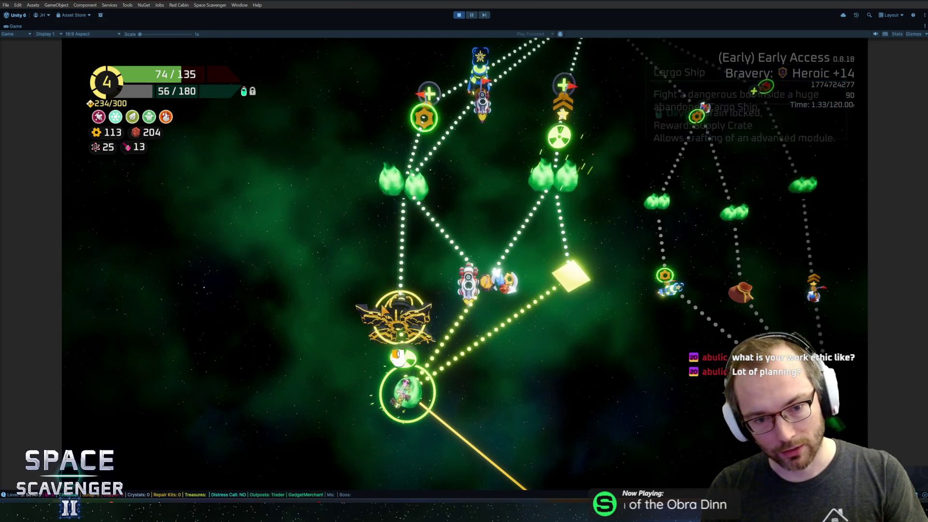
mouse_move(394, 310)
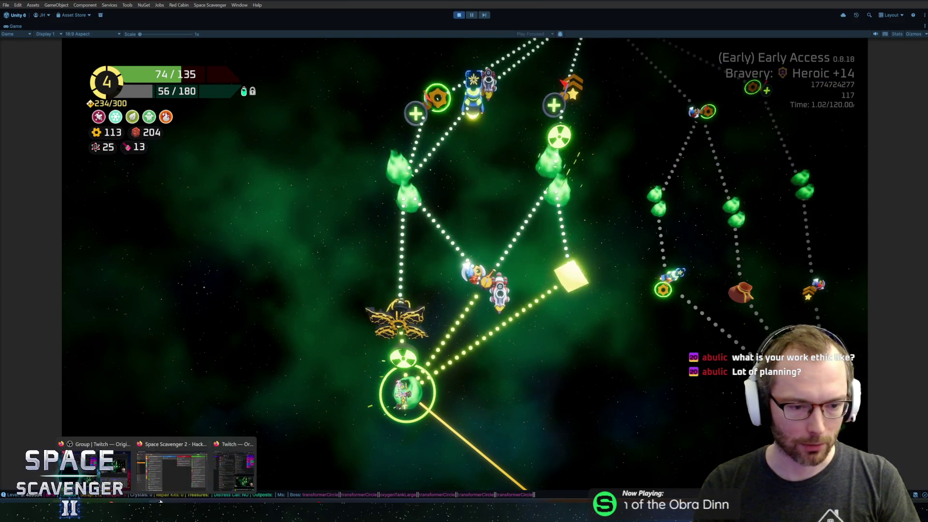
click(159, 466)
scroll(288, 299, down, 3)
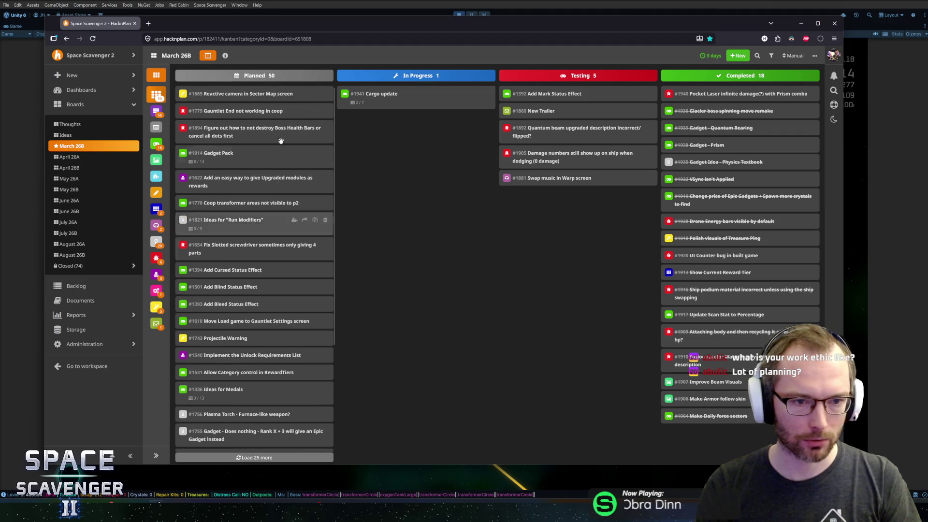
scroll(237, 248, up, 3)
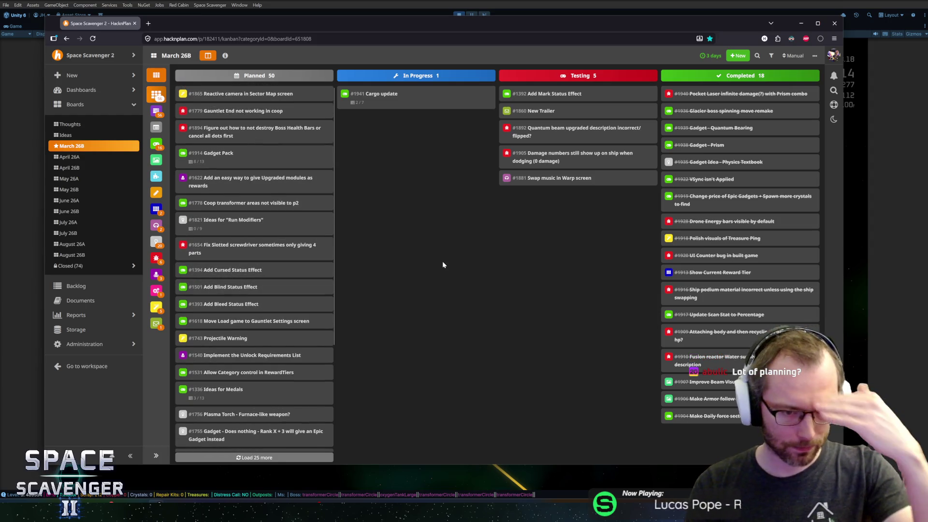
scroll(271, 276, down, 2)
scroll(256, 232, up, 2)
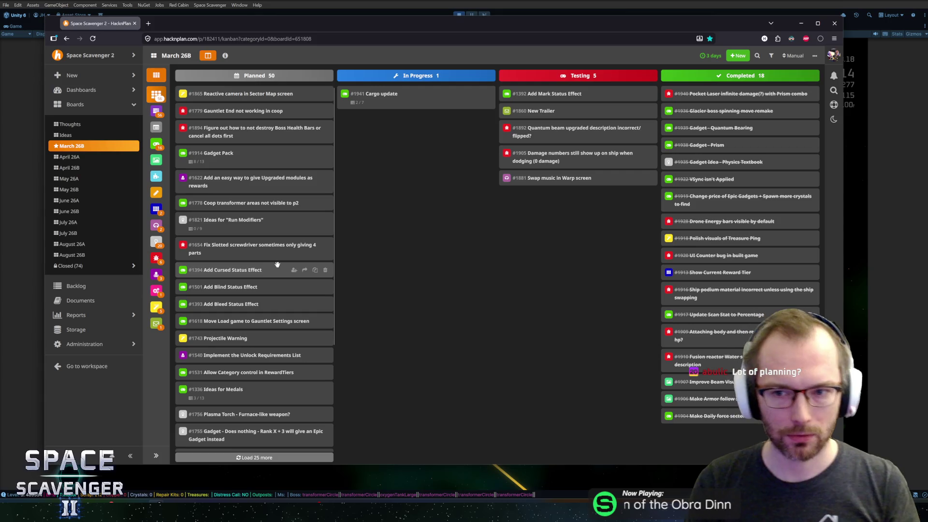
scroll(272, 283, down, 2)
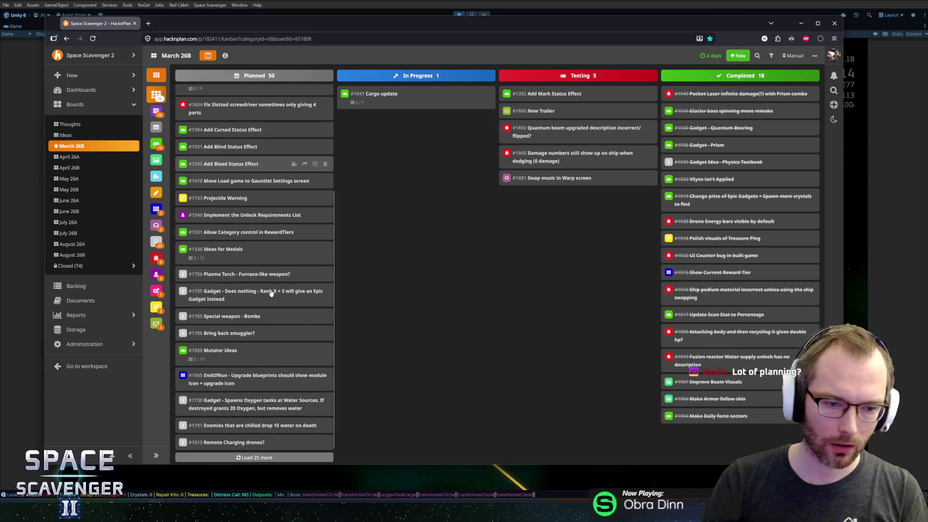
scroll(256, 348, up, 2)
scroll(246, 415, down, 2)
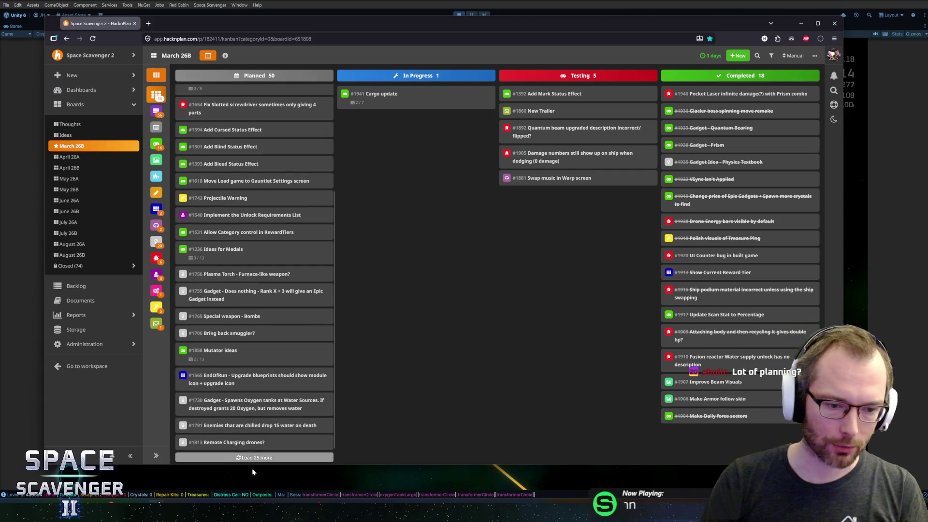
scroll(262, 443, up, 2)
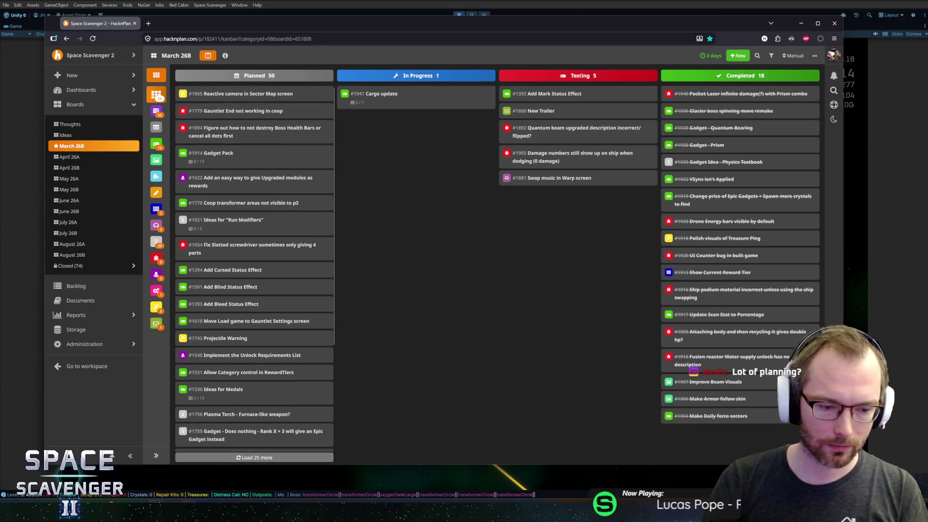
click(349, 2)
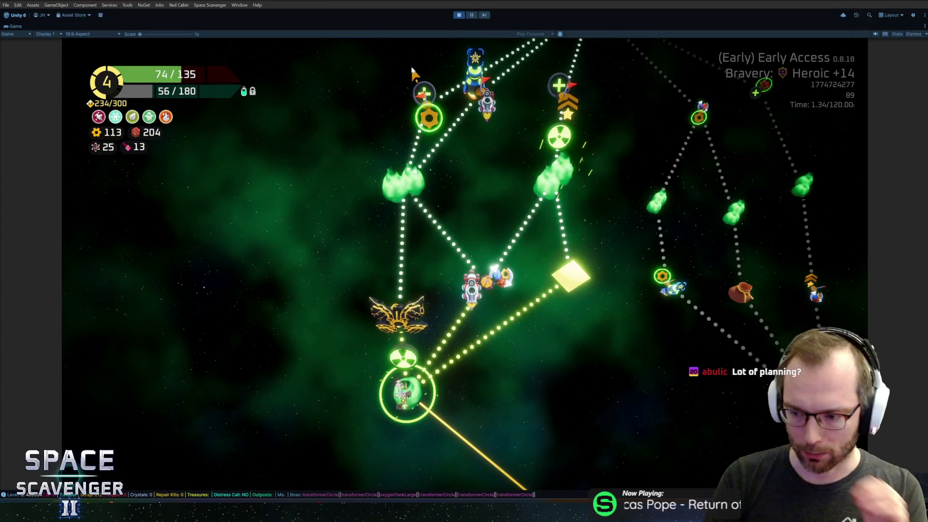
Step: Travel to the yellow drop-point node on the Game view's star map
mouse_move(398, 311)
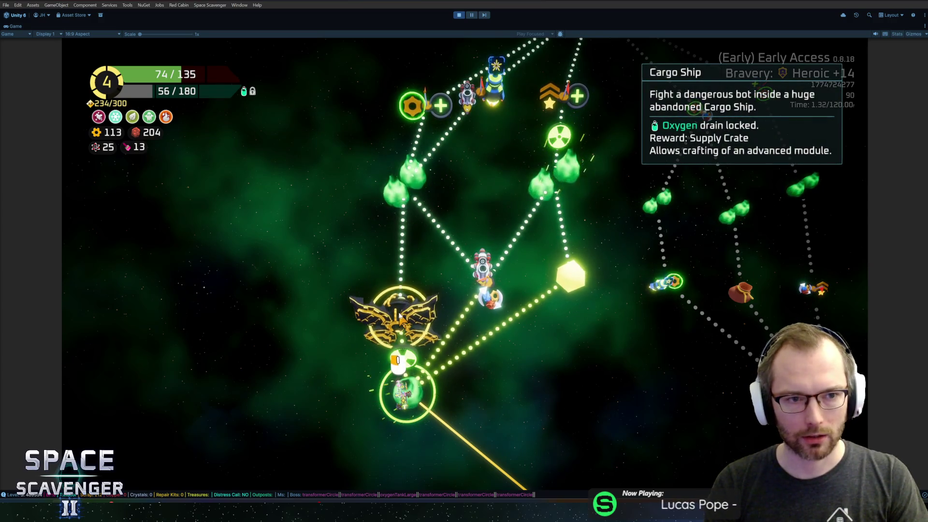
click(570, 278)
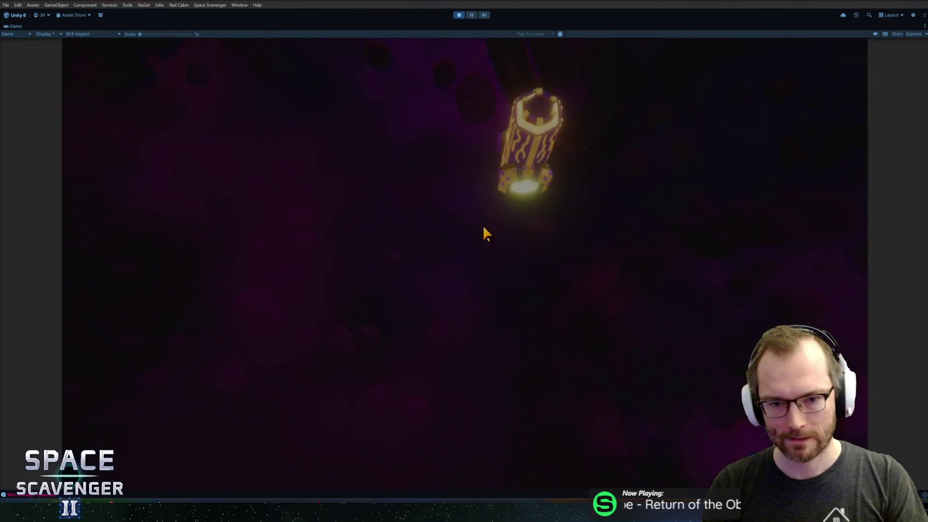
Step: Claim the 200 XP chest reward, reroll the offers and take the Dart Board upgrade
key(f)
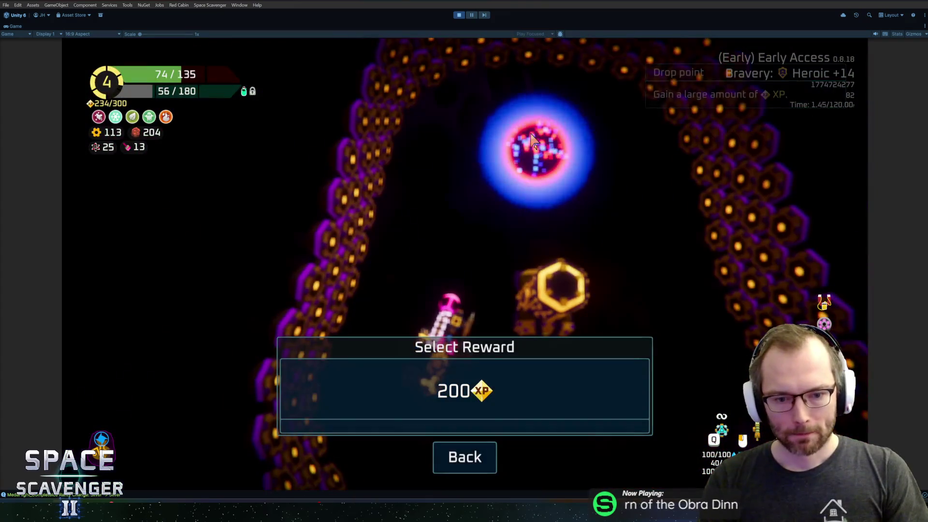
click(514, 364)
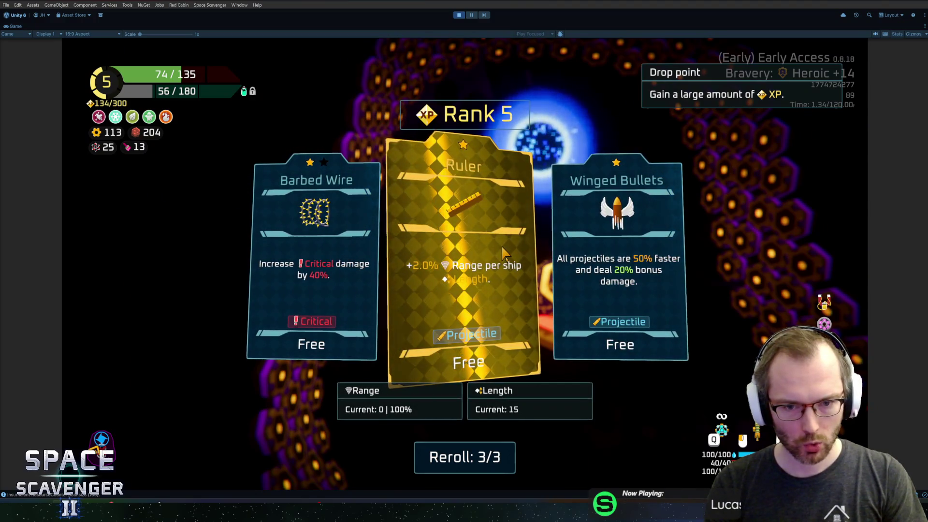
click(466, 457)
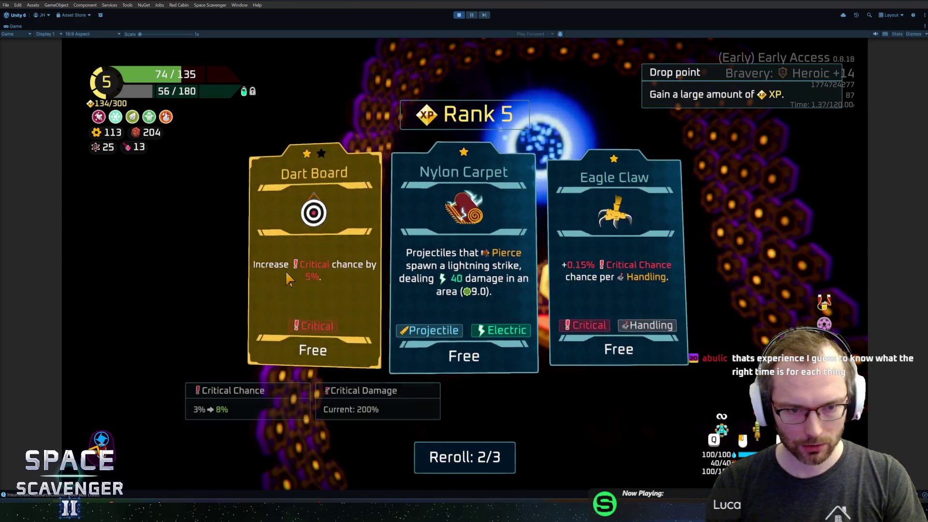
click(317, 266)
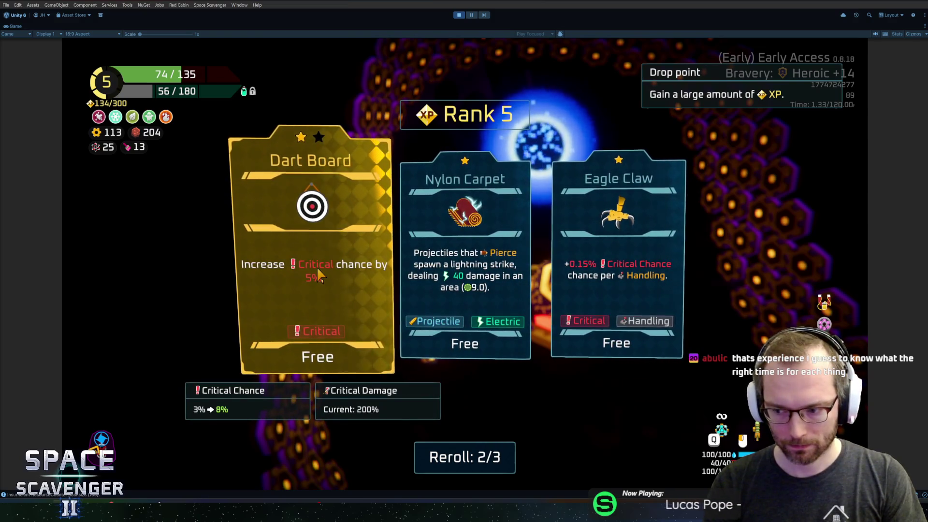
Step: Warp out, enter the radiation zone and take the 225 scrap oxygen-station reward
key(w)
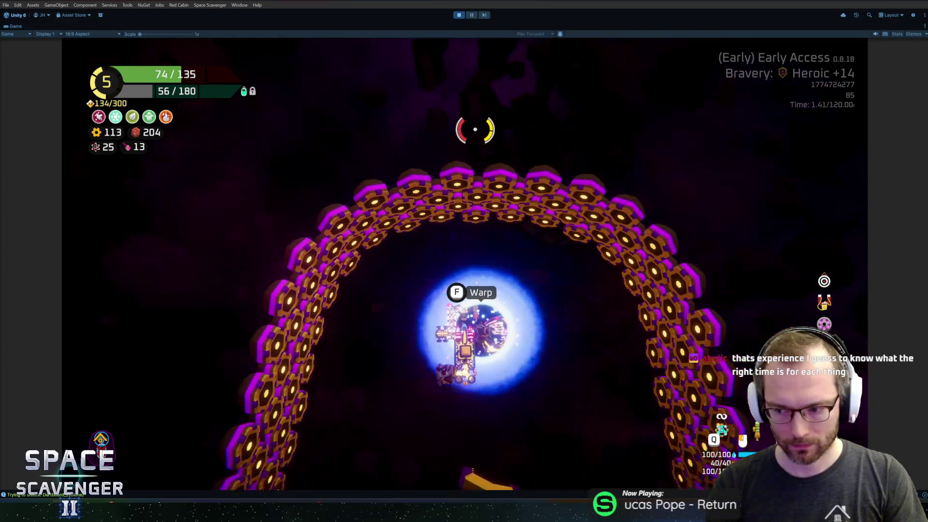
key(f)
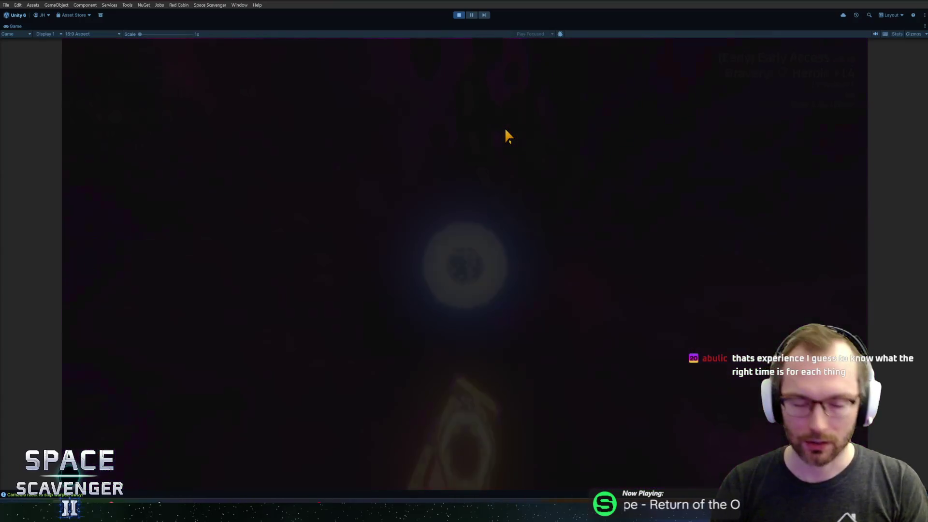
click(453, 206)
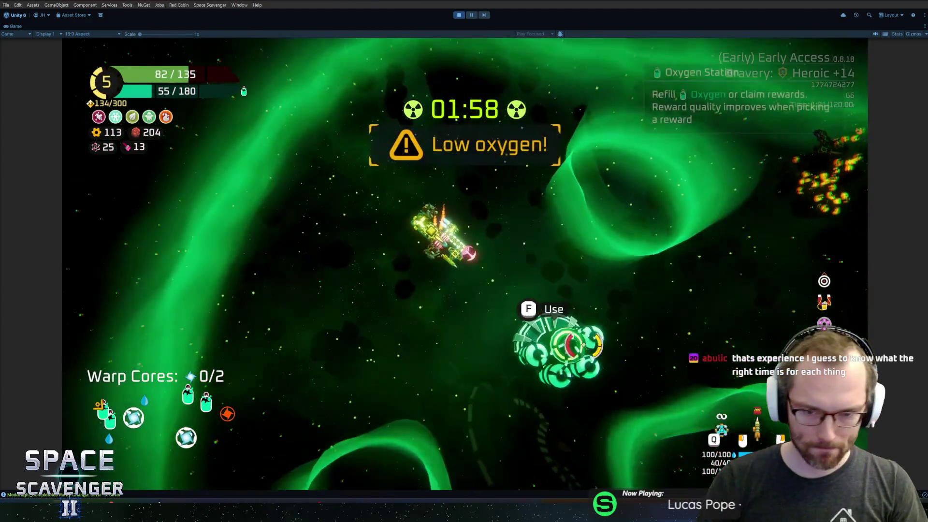
key(f)
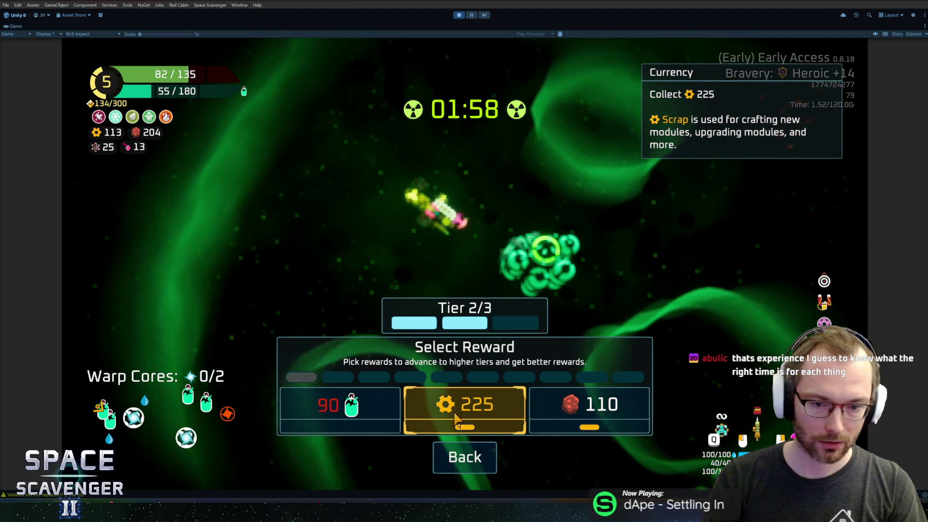
click(459, 418)
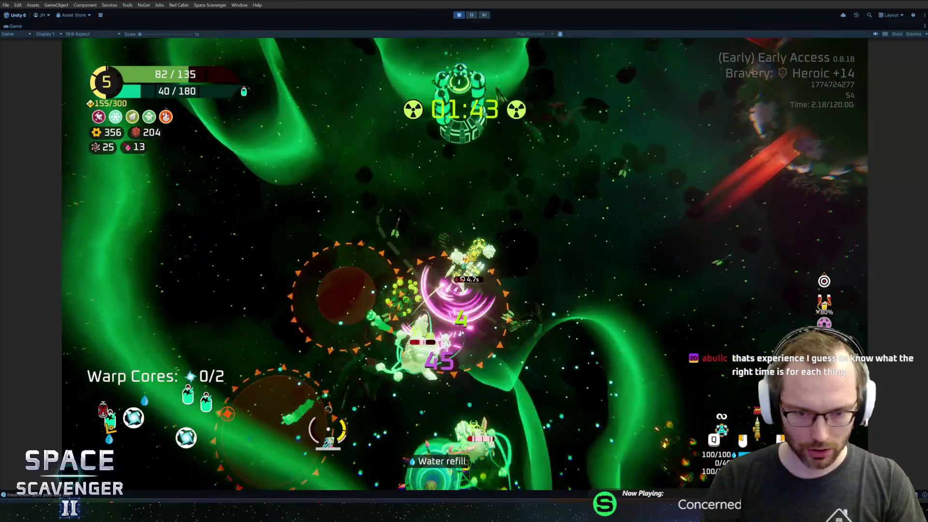
Step: Check the ship stats and build grid, then pause play with Ctrl+Shift+P
key(Tab)
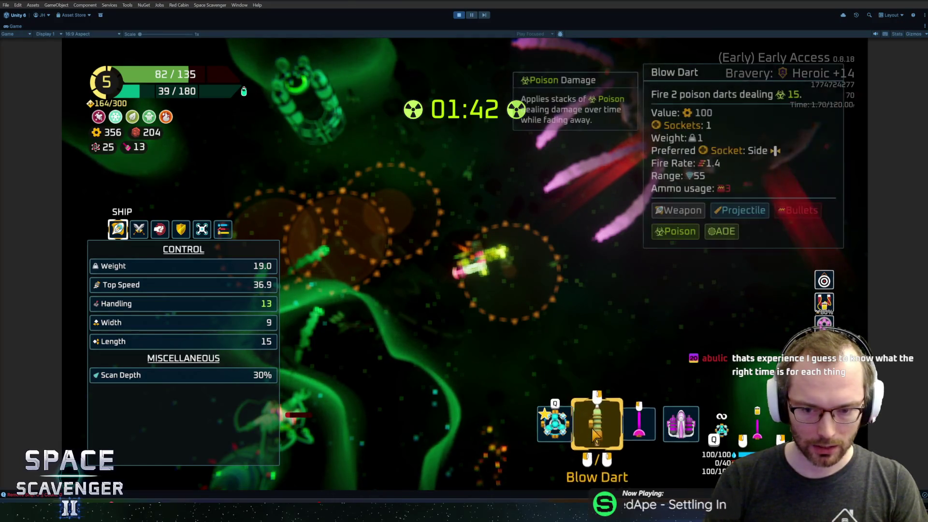
key(Tab)
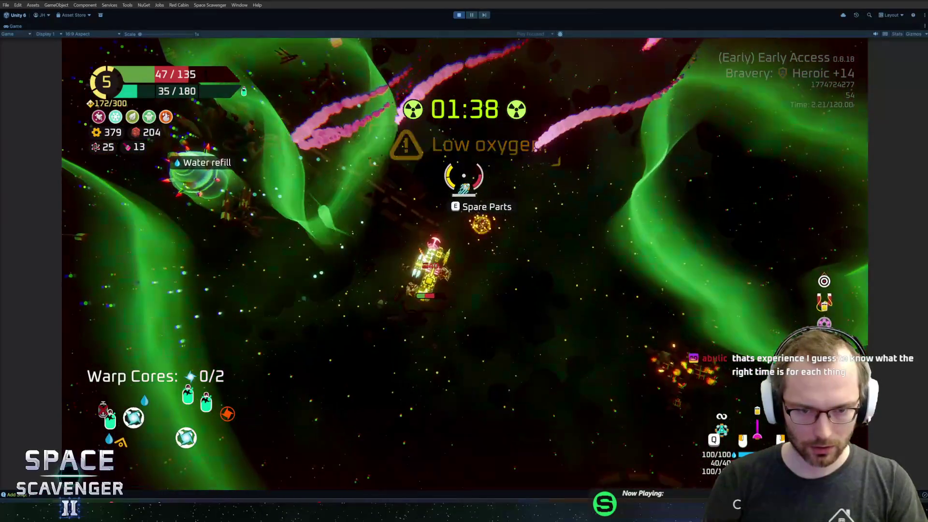
key(e)
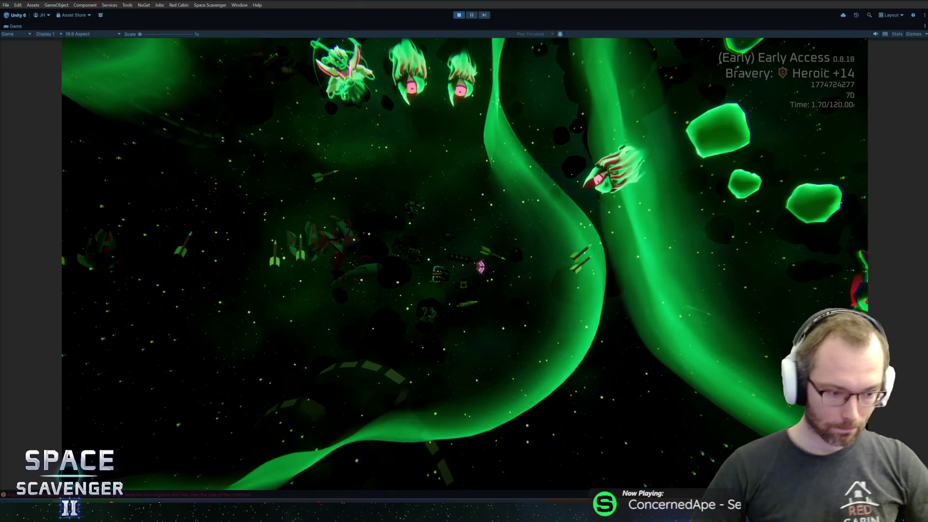
key(ctrl+shift+p)
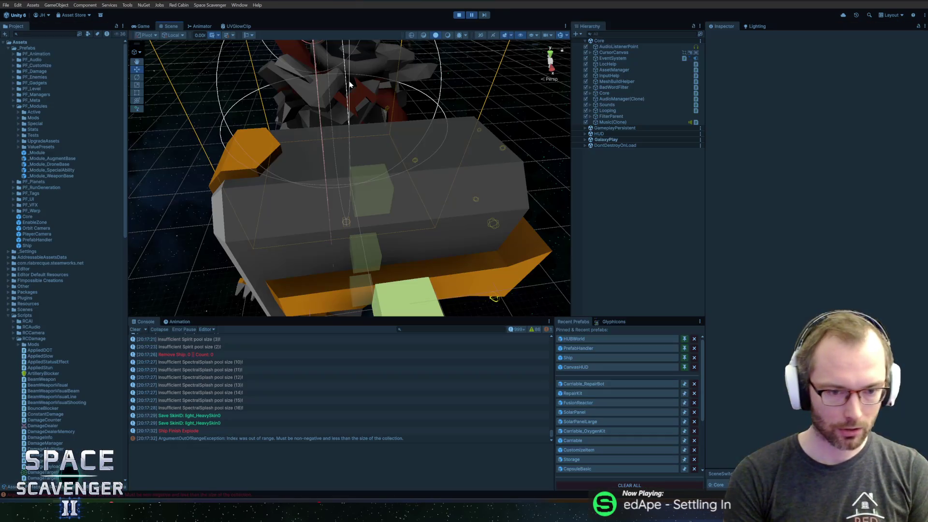
Step: Follow the ArgumentOutOfRangeException's stack trace to Storage.AddCargo at Storage.cs line 40, then return to Unity
click(285, 439)
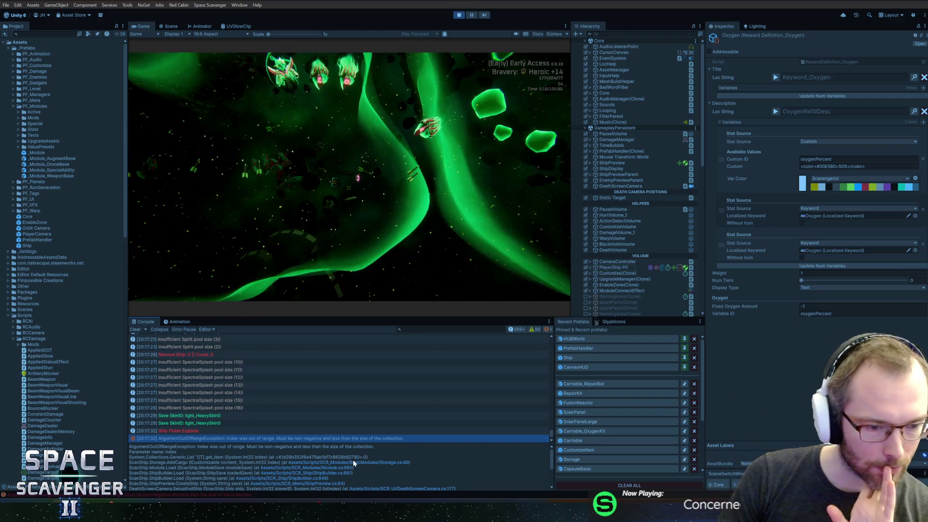
click(381, 461)
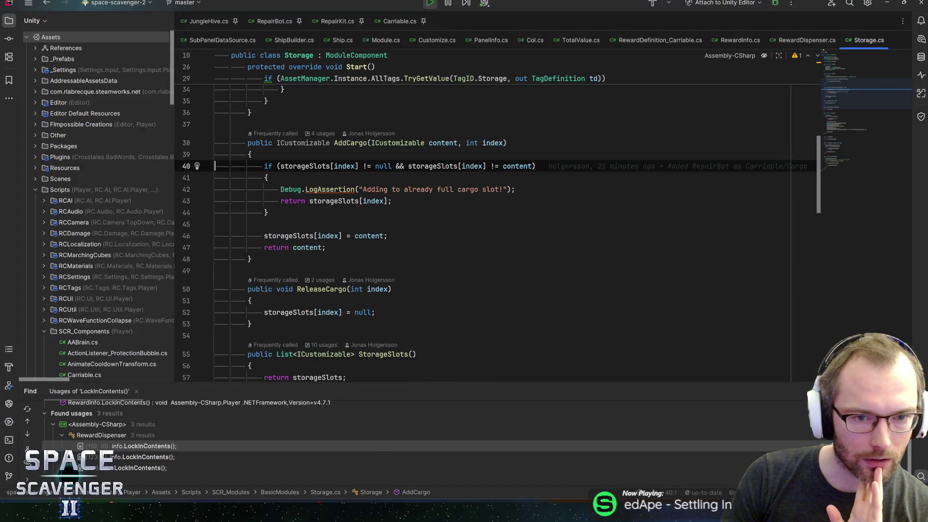
key(alt+Tab)
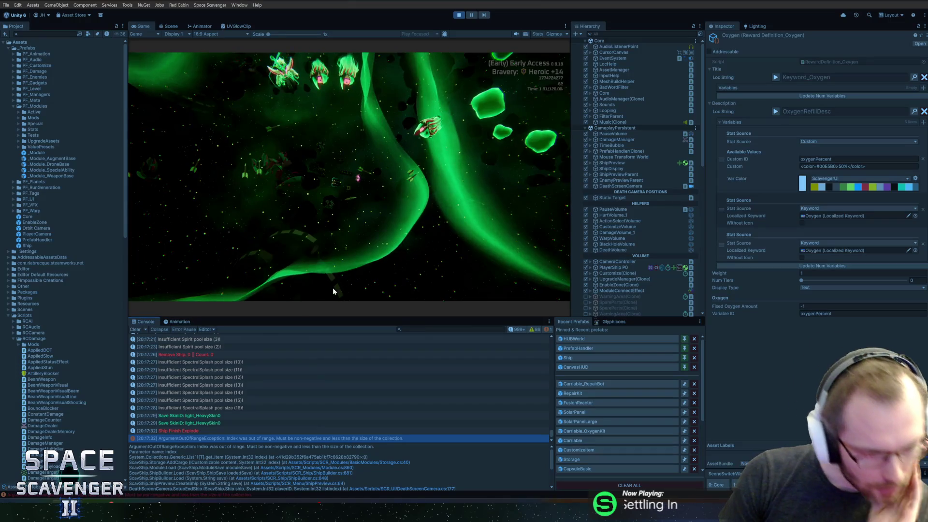